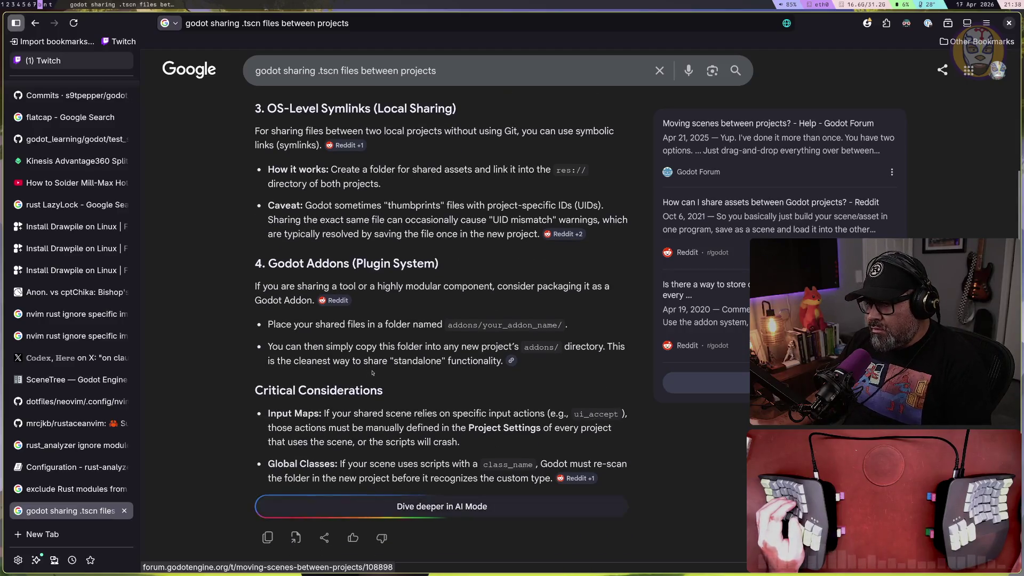
Highlight the local-sharing intro, the word symlinks and the UID-mismatch note in the AI Overview
scroll(372, 370, up, 2)
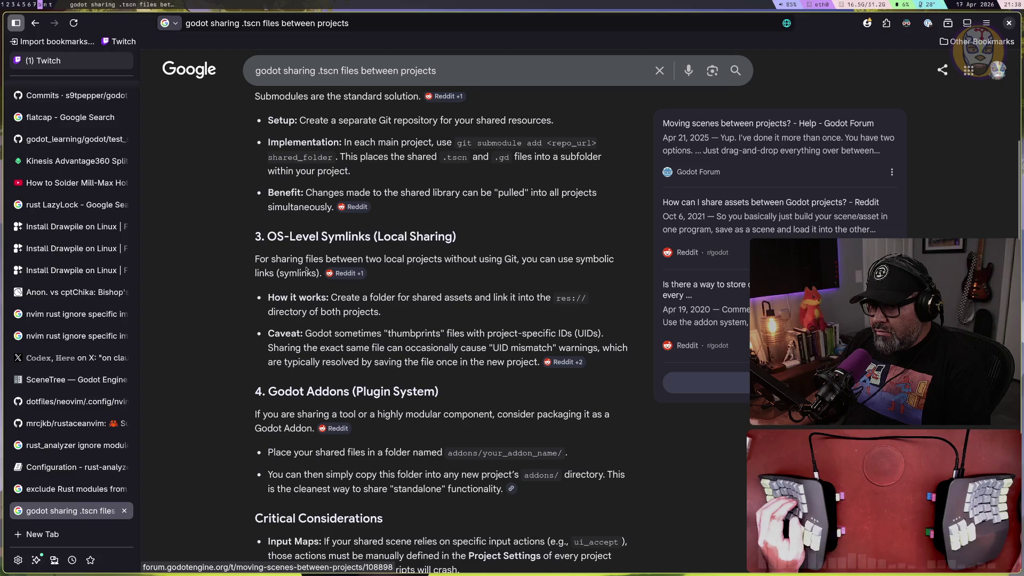
drag(276, 262, 459, 261)
click(479, 258)
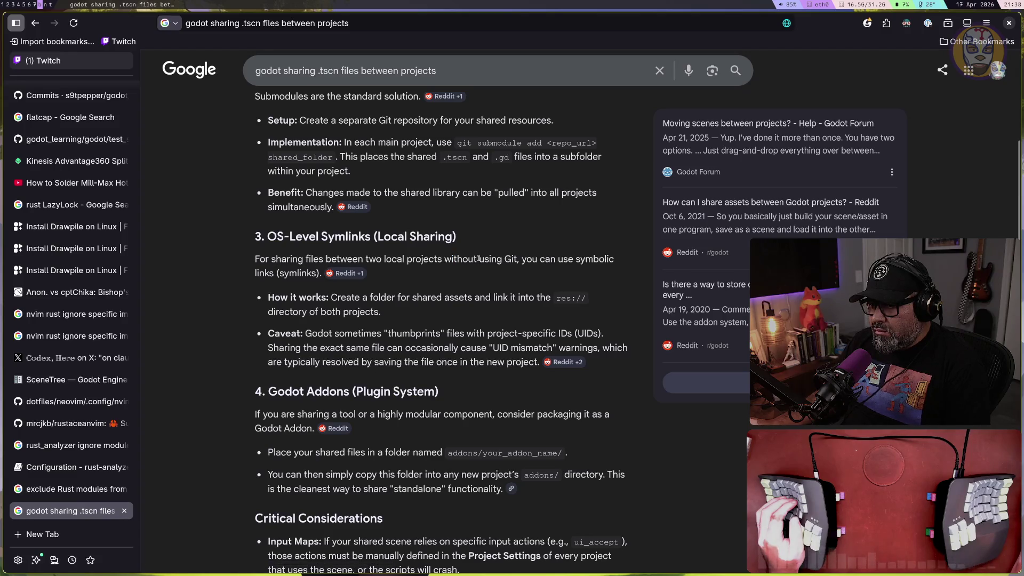
drag(259, 273, 308, 272)
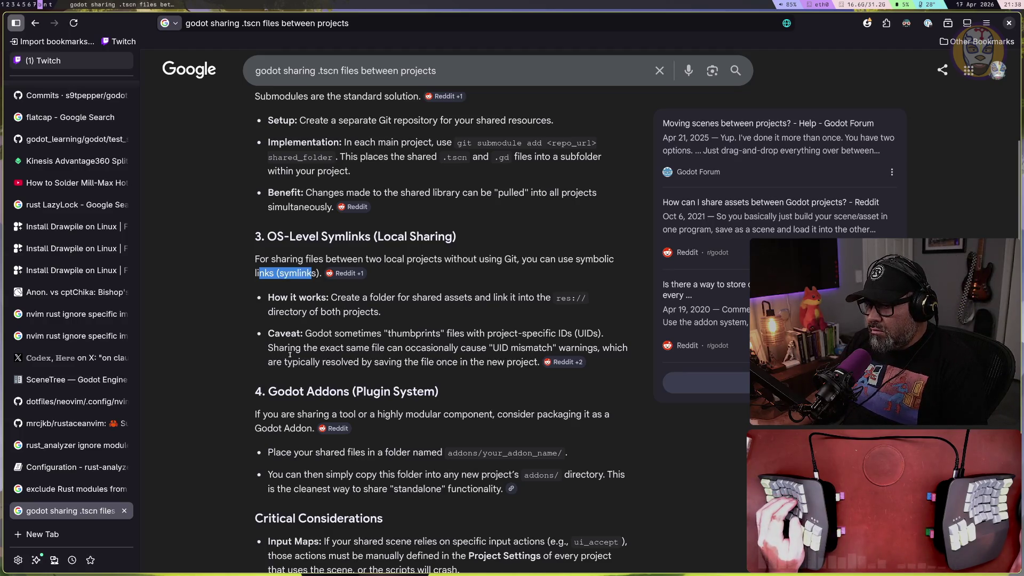
drag(293, 363, 458, 364)
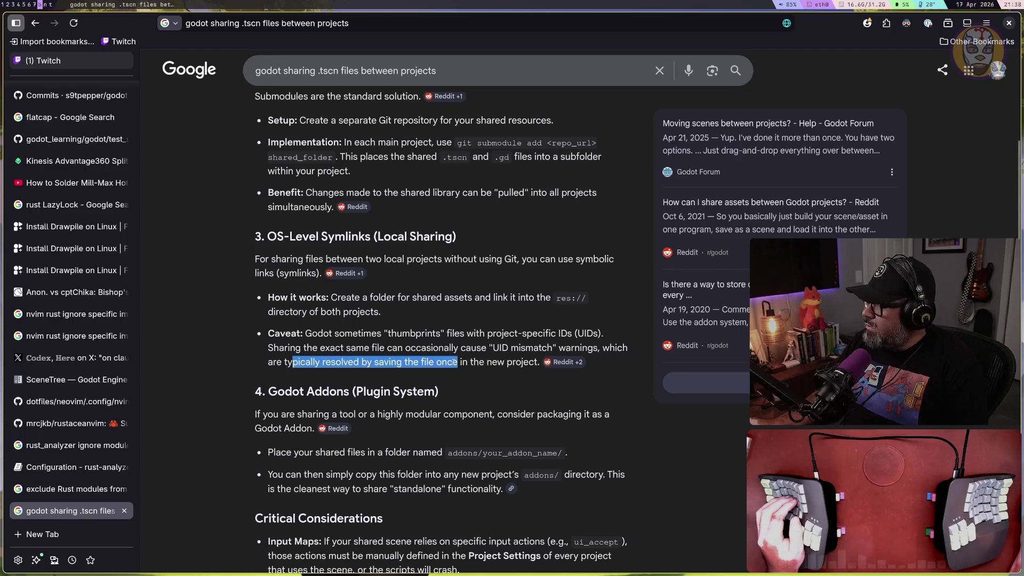
click(439, 363)
Highlight the Shared Library, git submodules and separate-repository Setup passages
scroll(438, 353, up, 3)
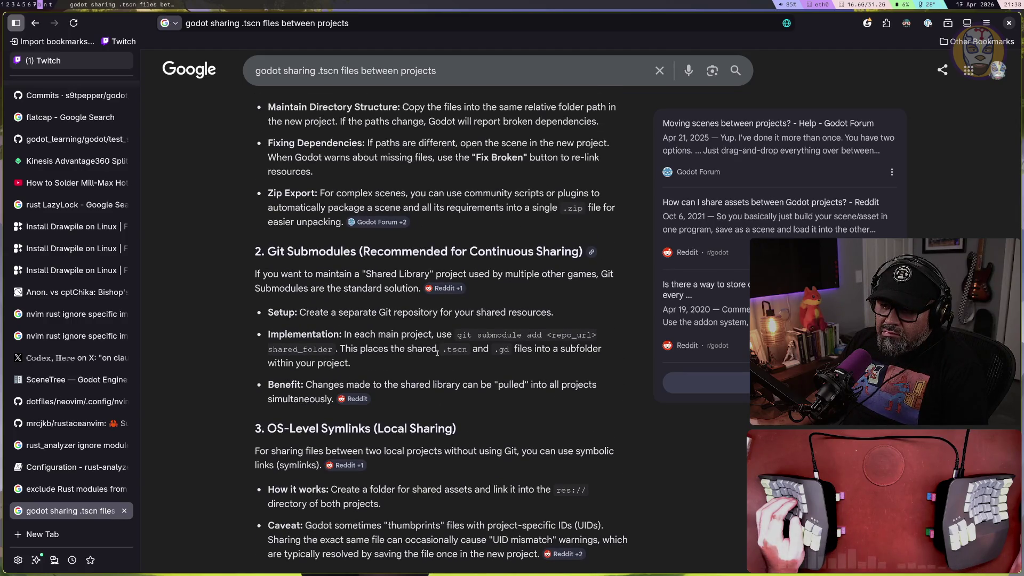
drag(293, 274, 397, 274)
drag(469, 274, 548, 274)
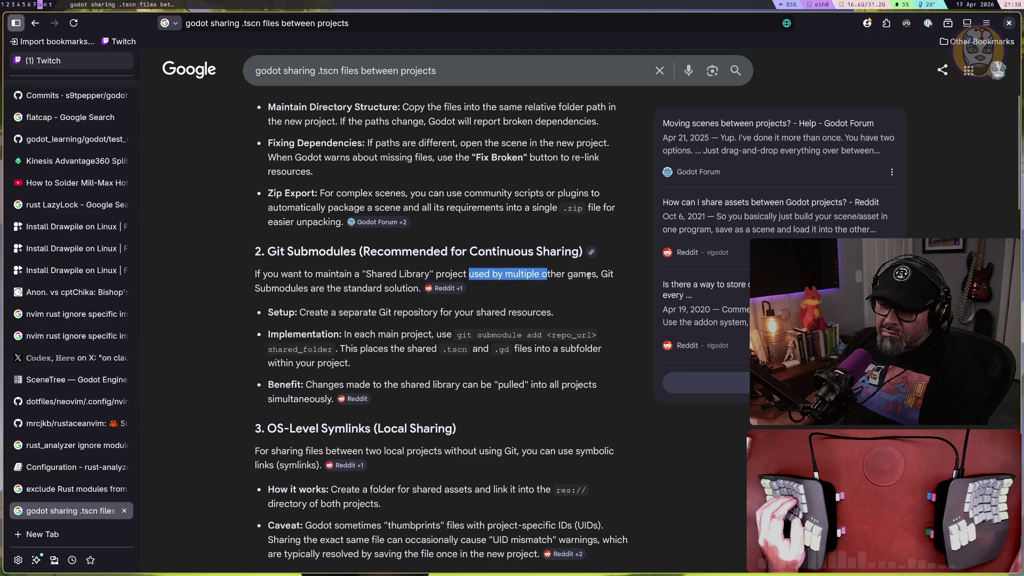
drag(278, 288, 409, 288)
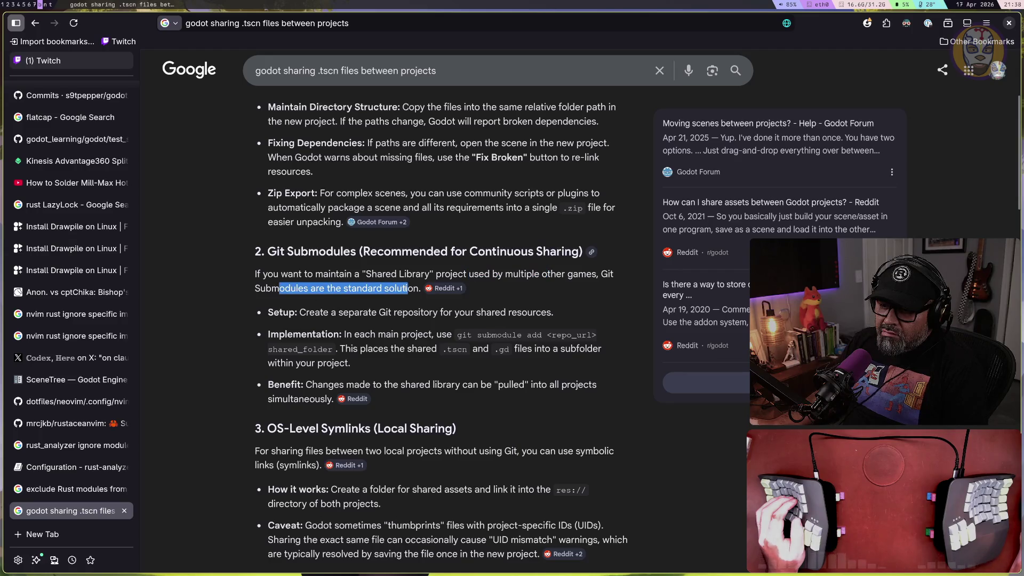
drag(296, 312, 520, 312)
scroll(445, 393, down, 10)
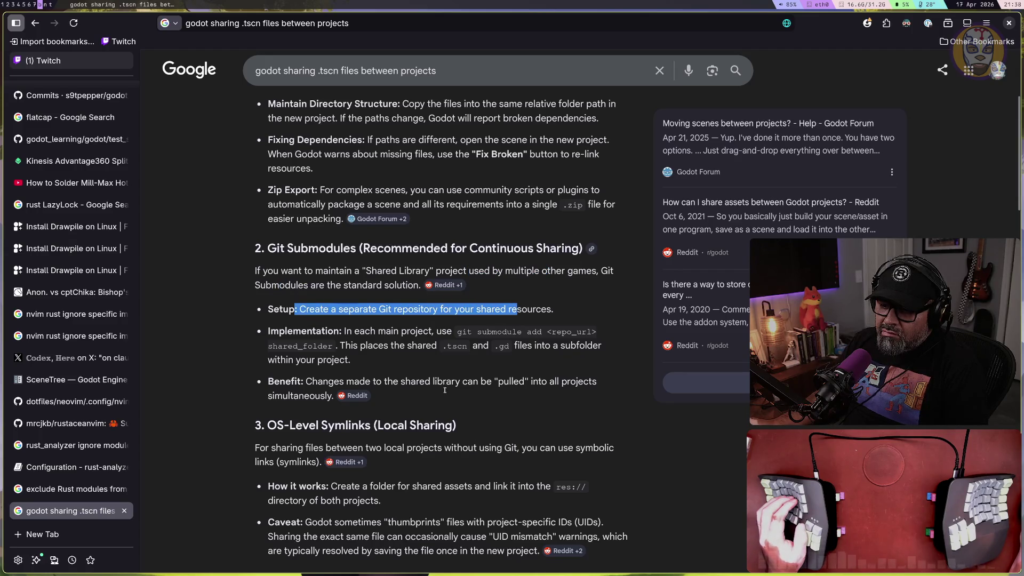
scroll(445, 392, down, 1)
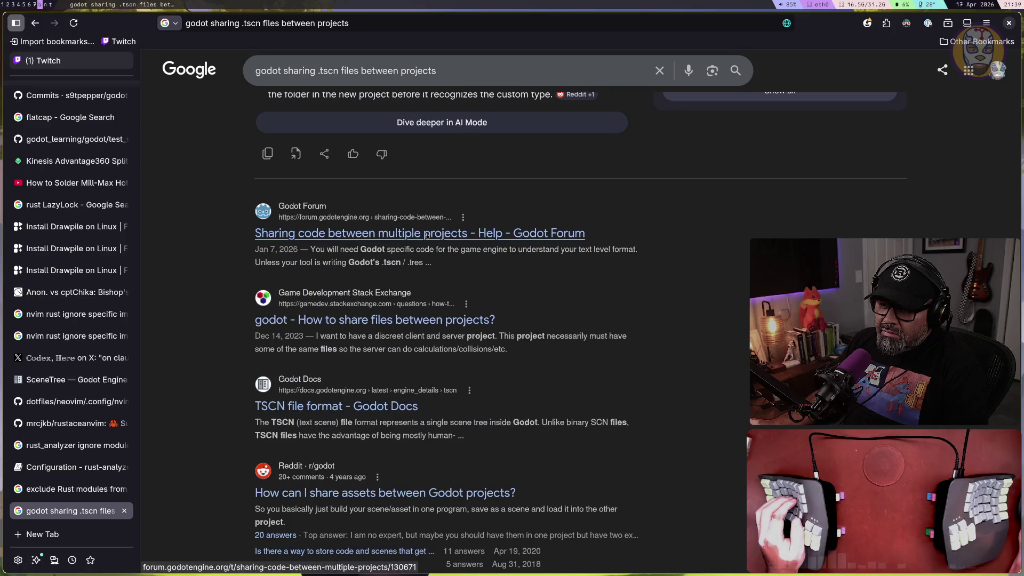
Search Google for "Godot sharing scenes between projects"
key(slash)
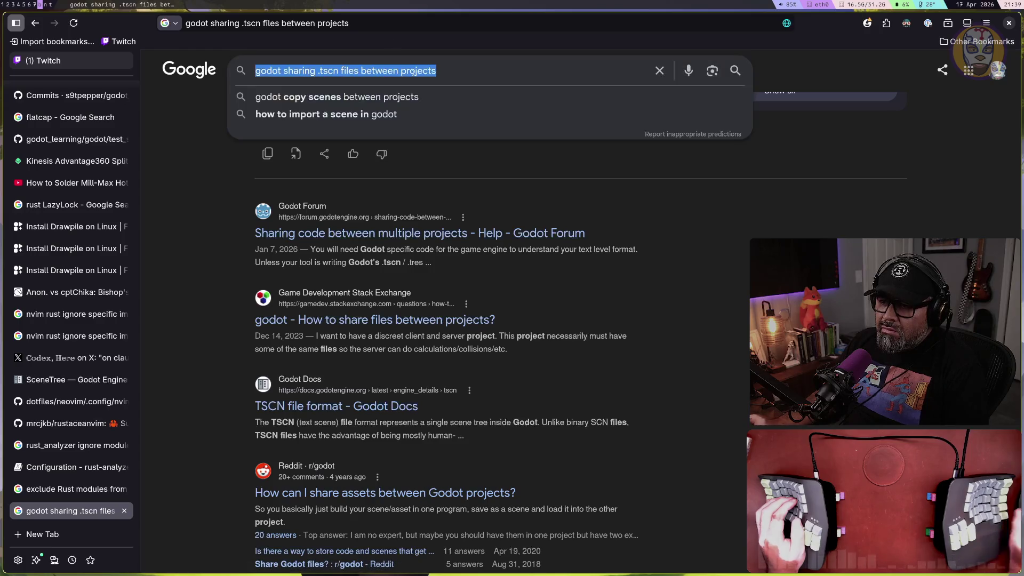
text(Godot)
key(BackSpace)
key(BackSpace)
key(BackSpace)
text(odo)
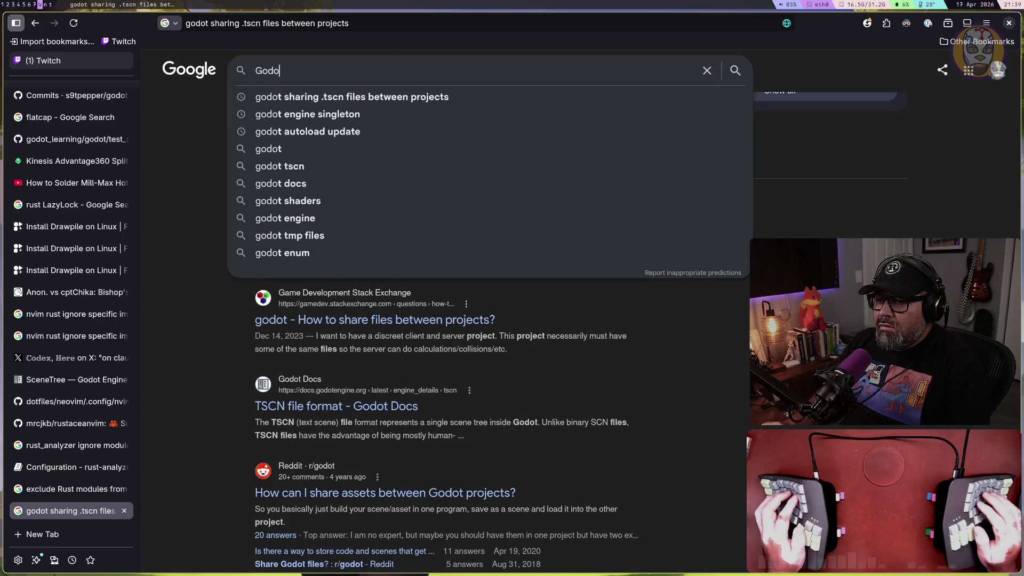
text(t sharing sc)
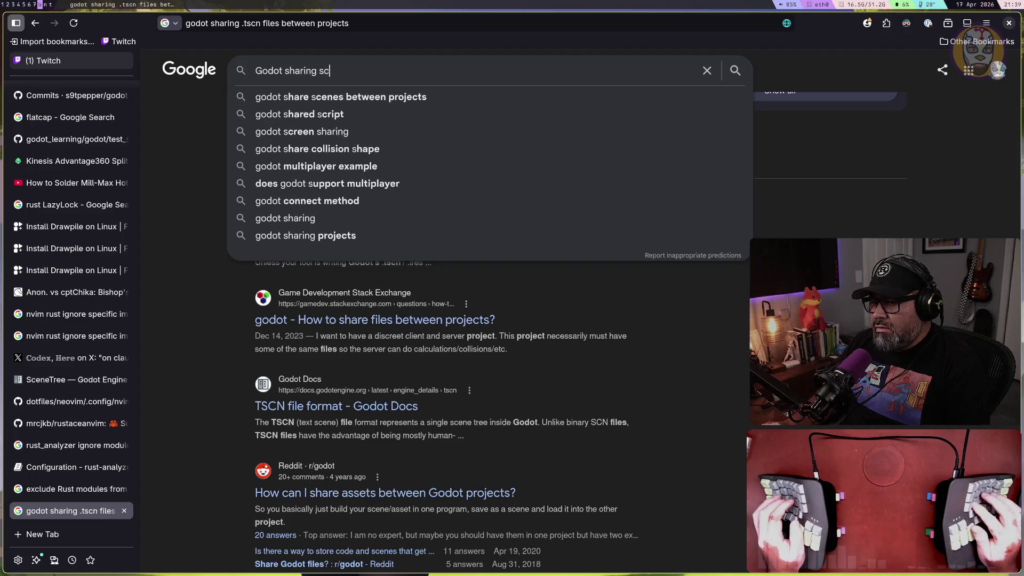
text(enes b)
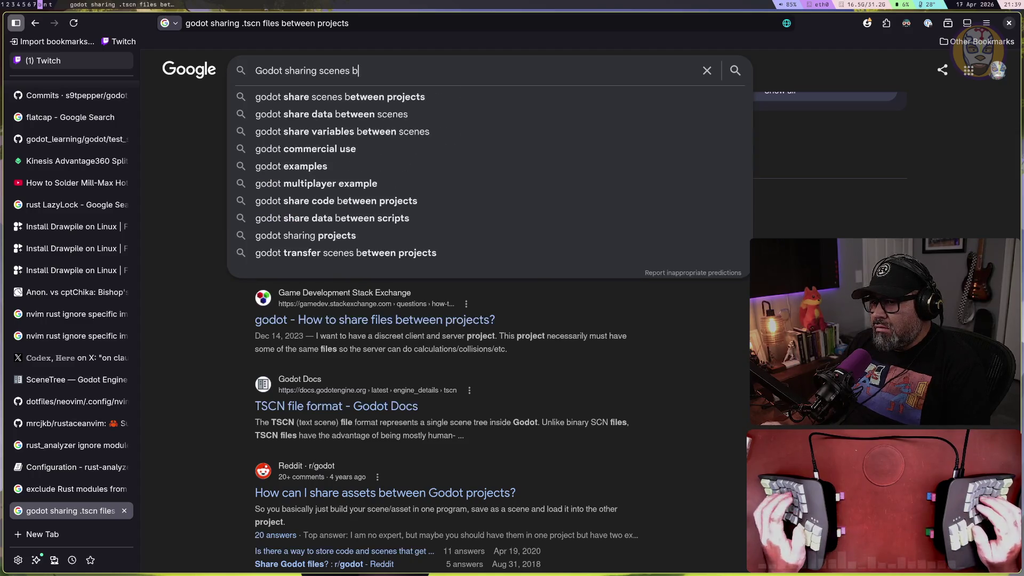
text(etween projects)
key(Return)
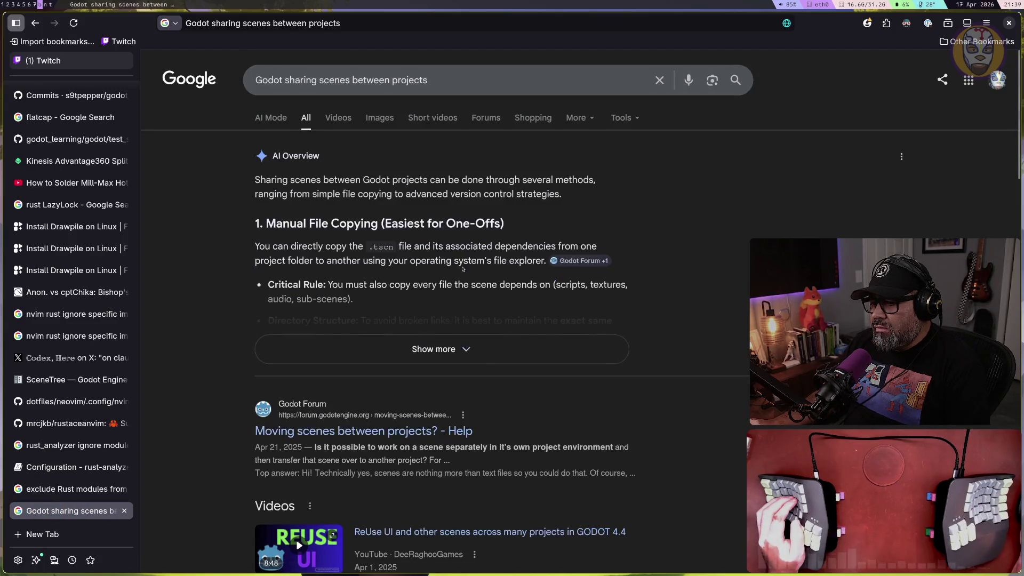
scroll(463, 268, down, 5)
Open the 'Moving scenes between projects?' forum thread and read the workbench-project question
click(407, 179)
scroll(441, 236, down, 3)
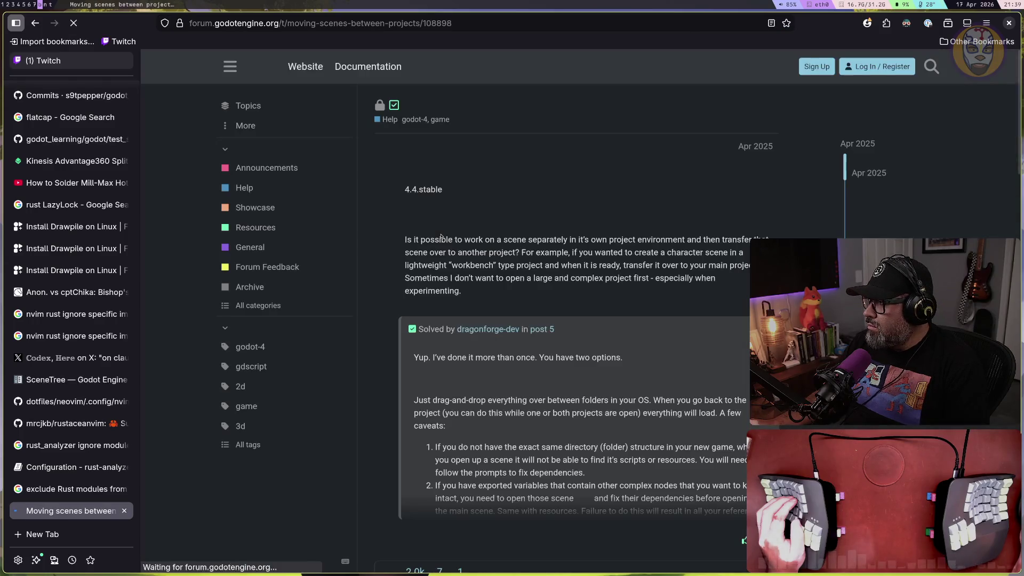
scroll(437, 253, down, 2)
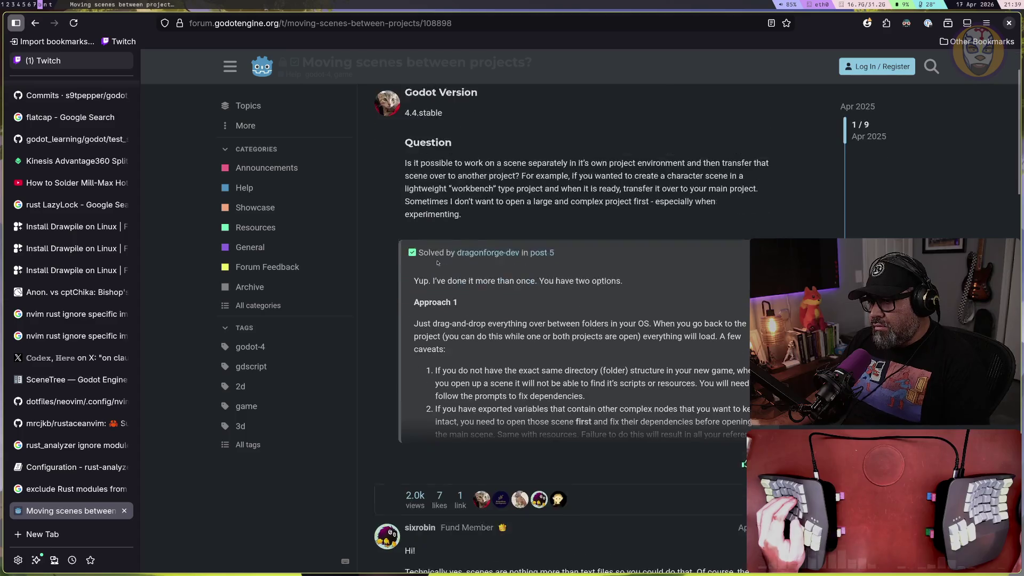
drag(705, 124, 771, 125)
drag(480, 137, 601, 137)
drag(667, 137, 713, 125)
drag(405, 149, 716, 150)
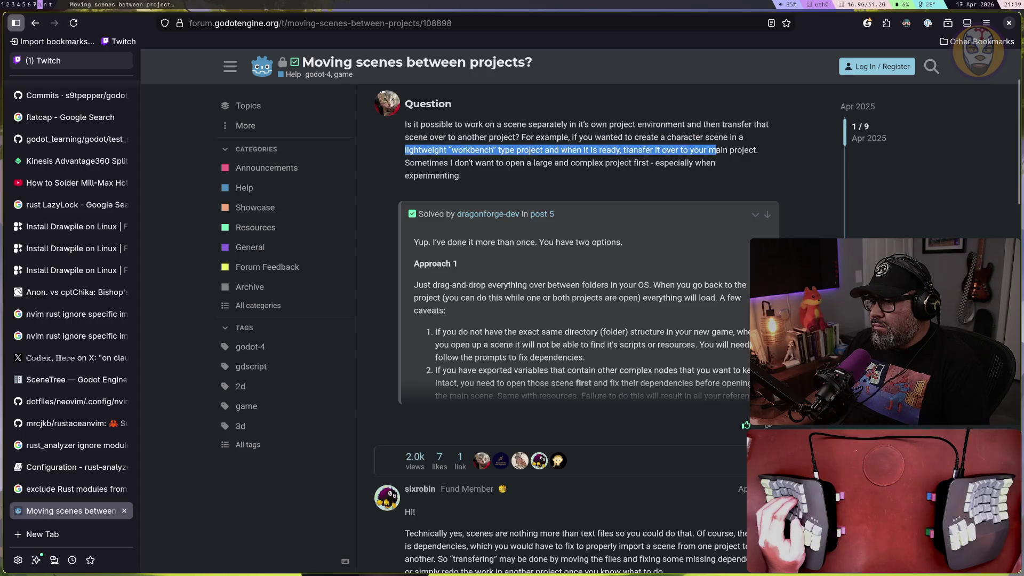
click(427, 163)
drag(427, 163, 445, 162)
scroll(453, 187, down, 1)
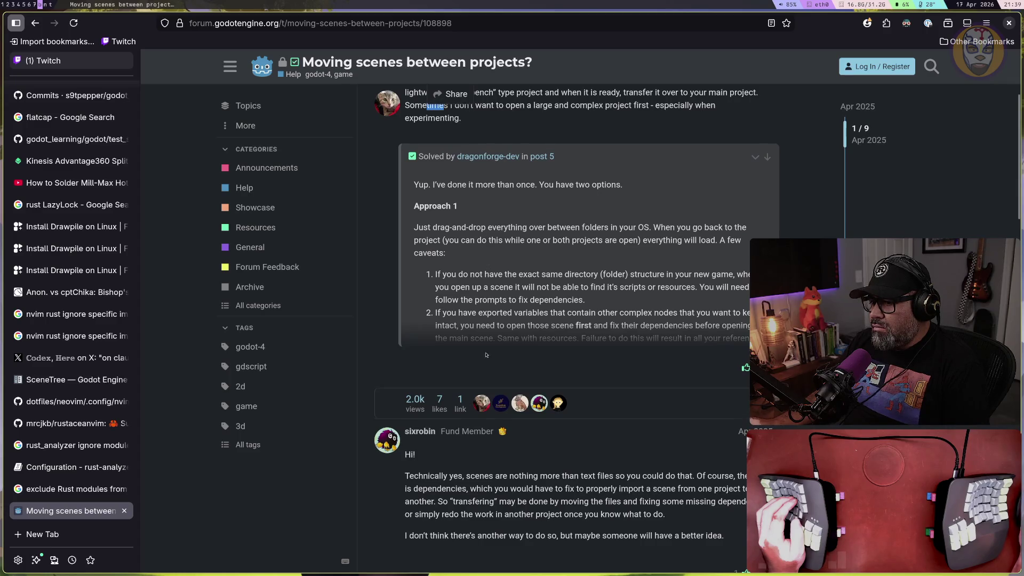
click(728, 238)
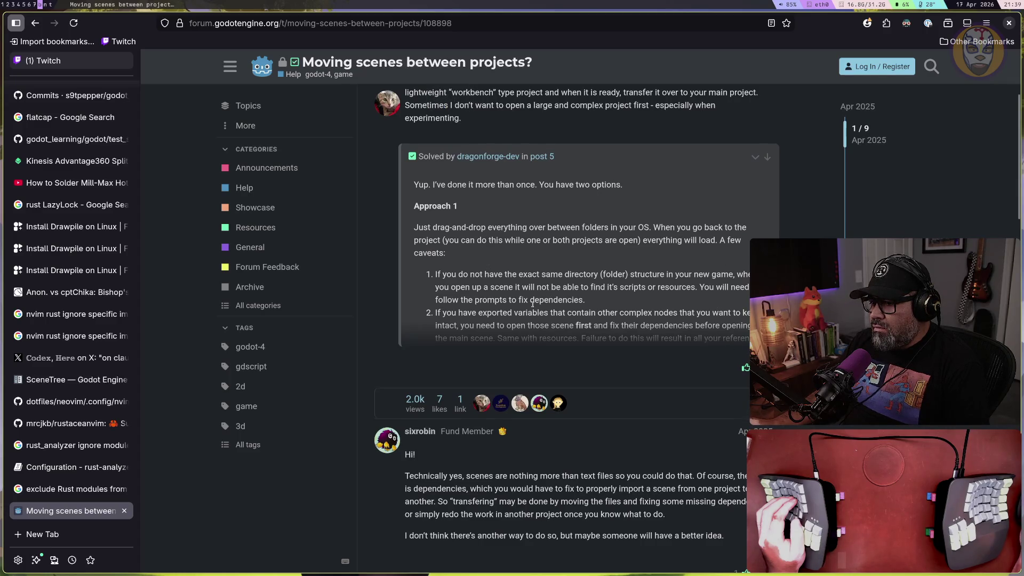
Expand the accepted answer and highlight its drag-and-drop-between-folders advice
scroll(657, 342, down, 1)
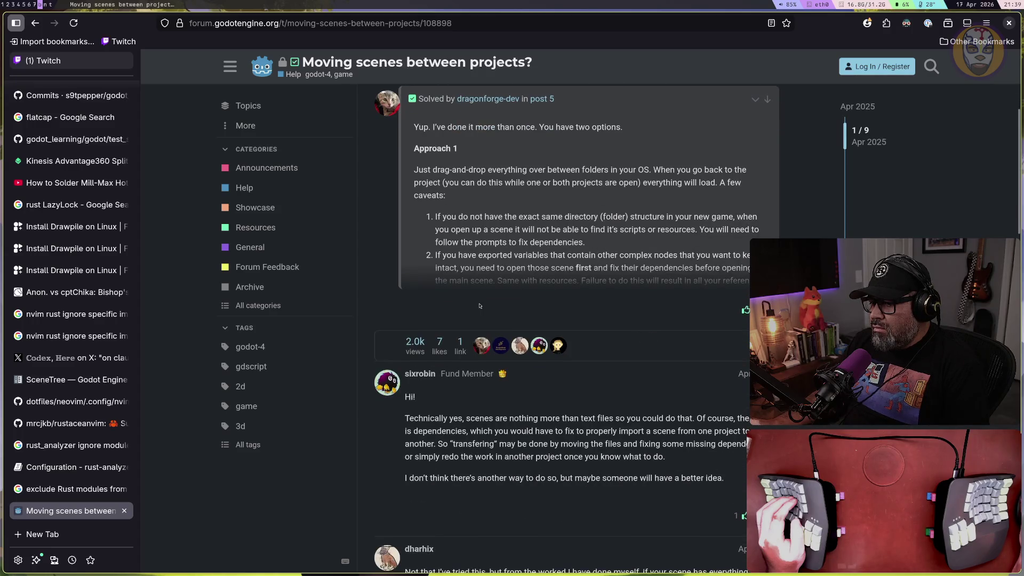
scroll(783, 156, up, 1)
click(755, 156)
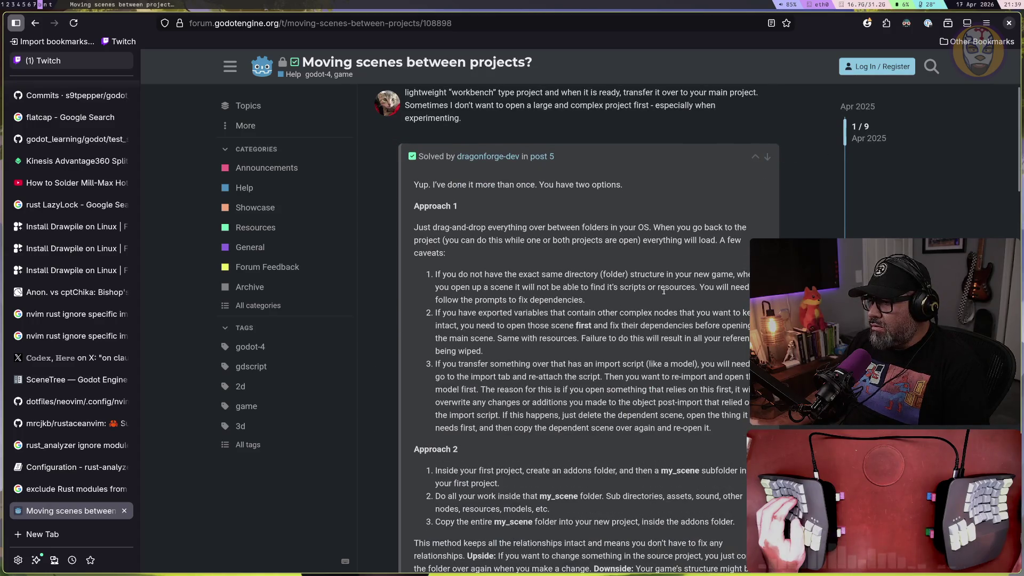
scroll(570, 309, down, 1)
drag(433, 170, 604, 172)
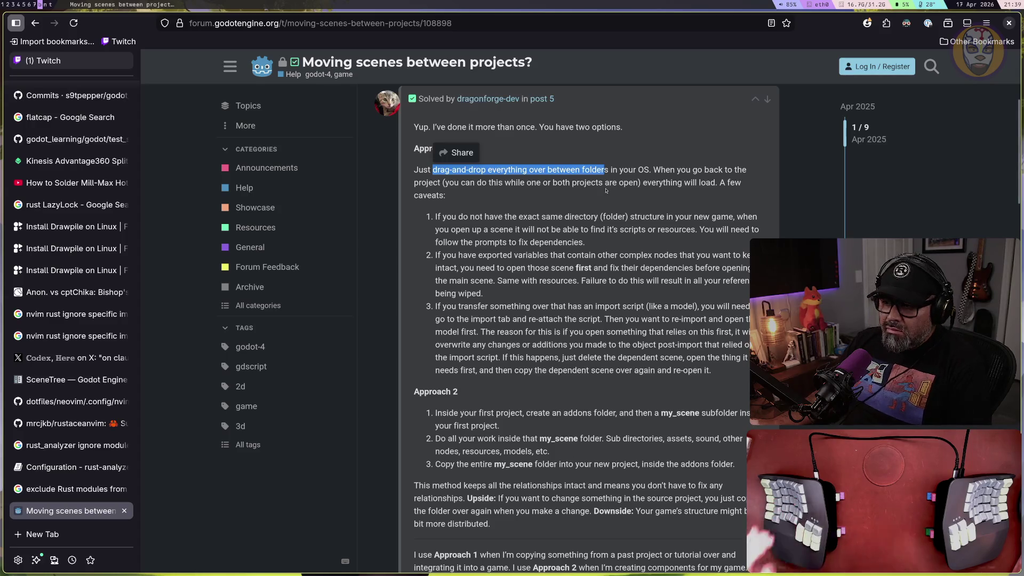
scroll(602, 217, down, 5)
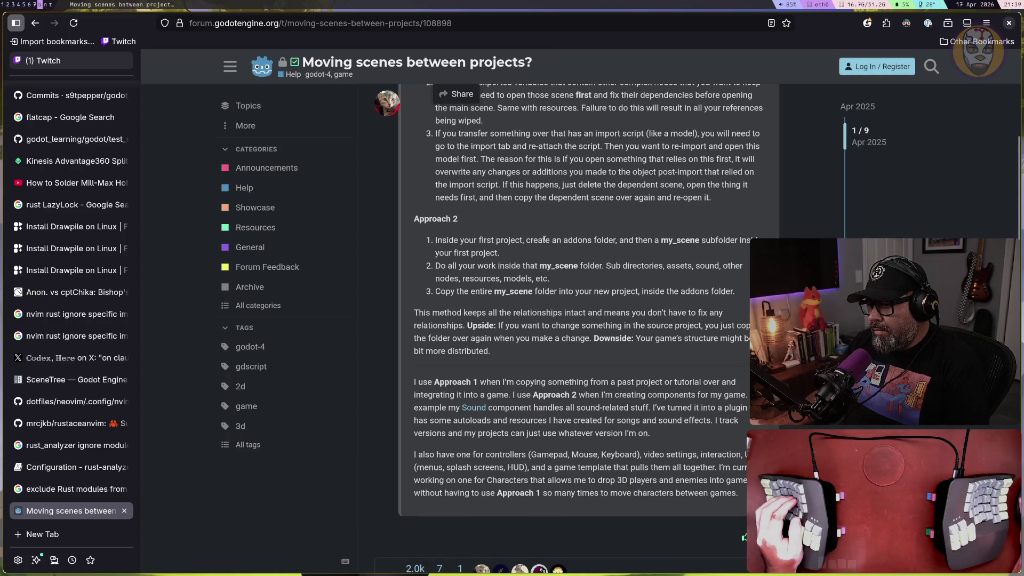
Highlight Approach 2's steps: create an addons folder, my_scene folder, your first project
drag(544, 240, 715, 240)
click(658, 240)
click(521, 243)
drag(443, 253, 501, 254)
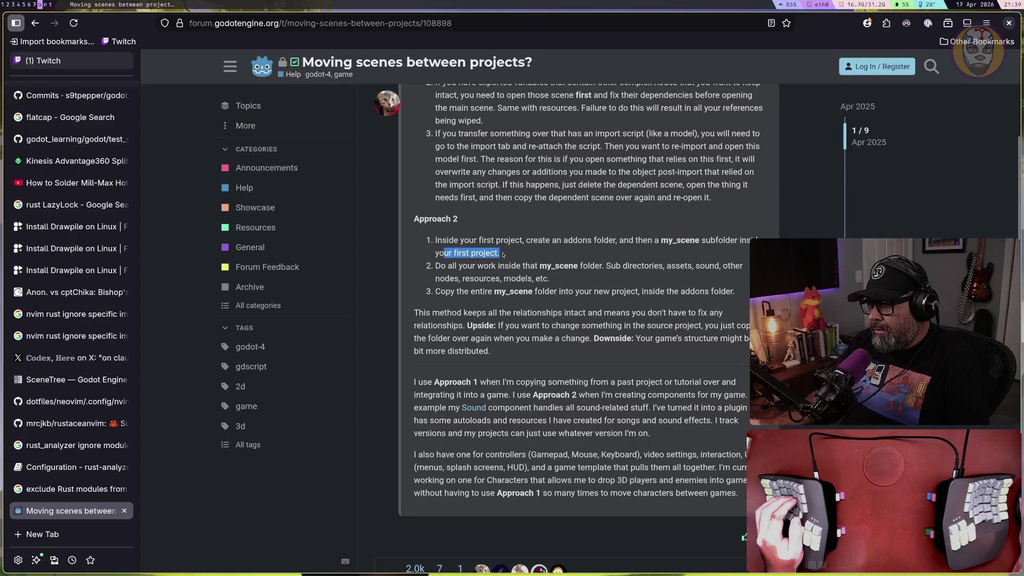
click(591, 268)
drag(590, 268, 744, 266)
mouse_move(435, 278)
mouse_down()
mouse_move(548, 278)
mouse_move(448, 292)
mouse_move(690, 291)
mouse_up()
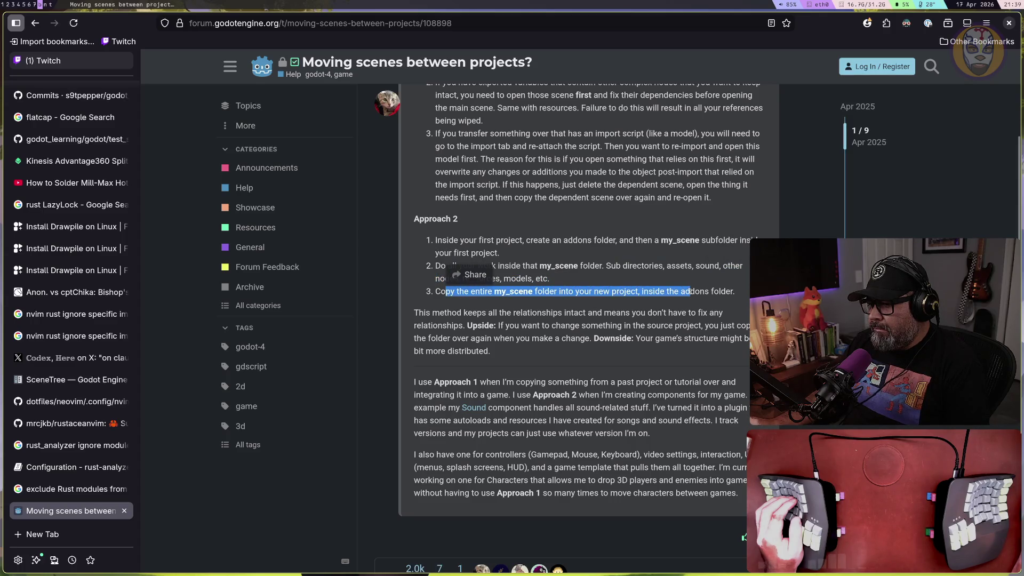
Scroll past Approach 2 to read the reply below it
scroll(689, 292, down, 2)
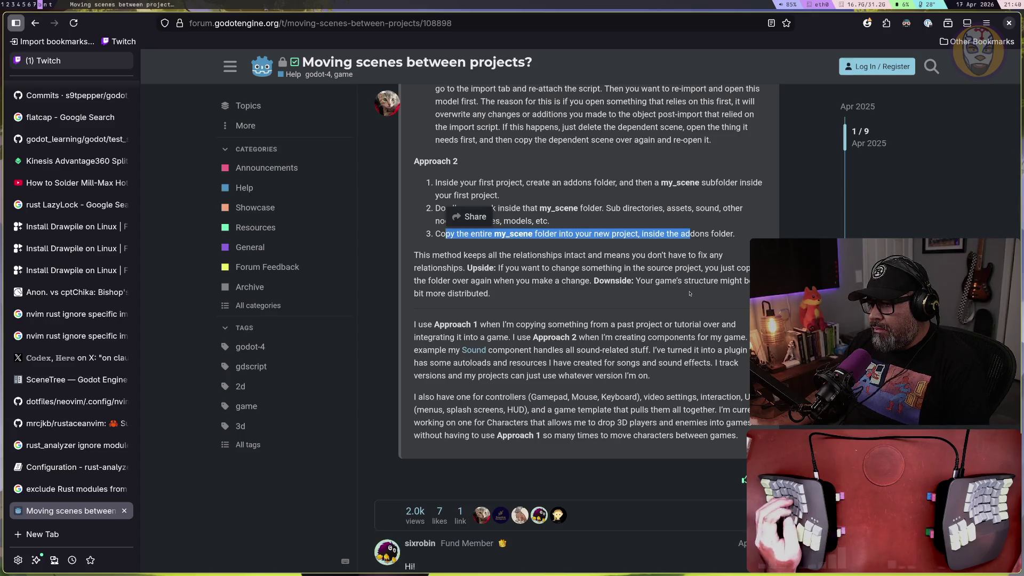
scroll(533, 291, down, 4)
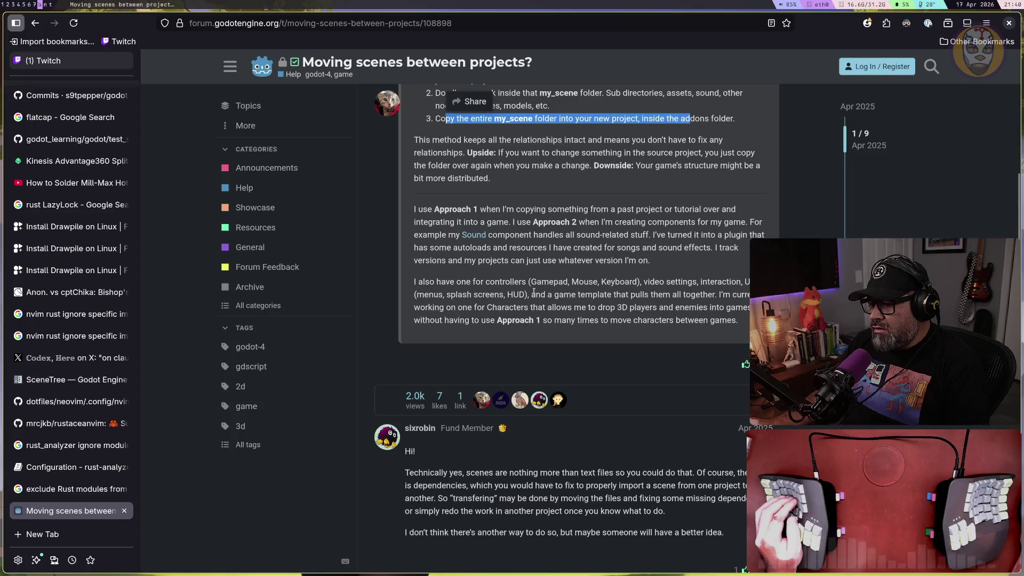
scroll(534, 291, down, 6)
scroll(534, 291, down, 7)
scroll(530, 292, up, 13)
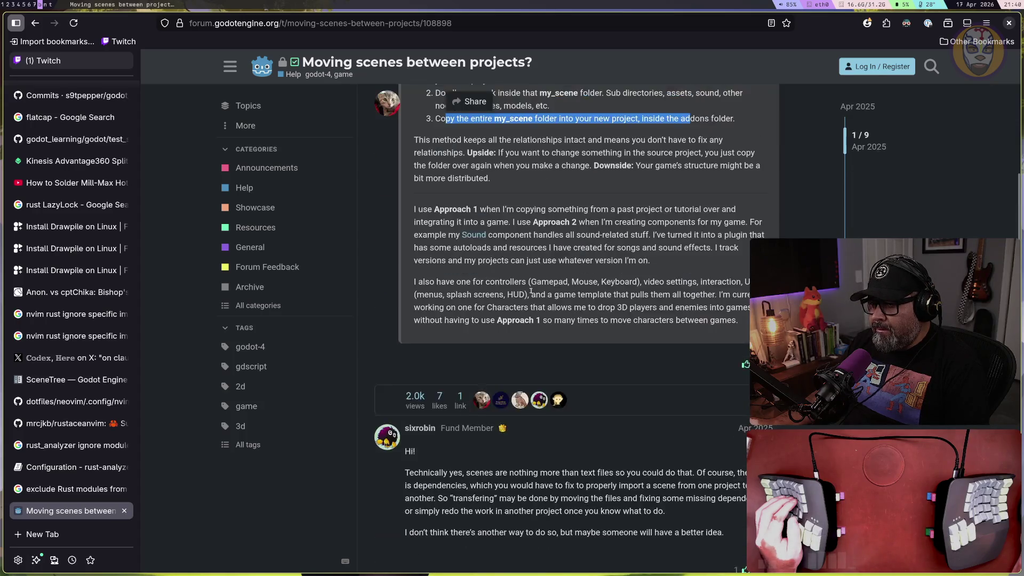
scroll(531, 291, up, 15)
Switch to the terminal and select the game_db tmux session
key(super+t)
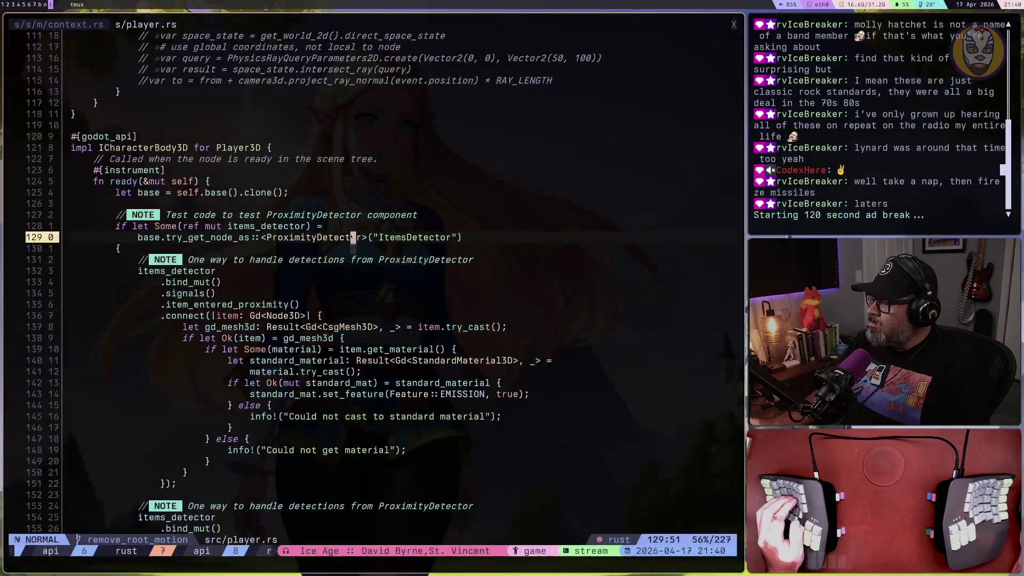
key(ctrl+n)
key(j)
key(j)
key(super+2)
key(super+t)
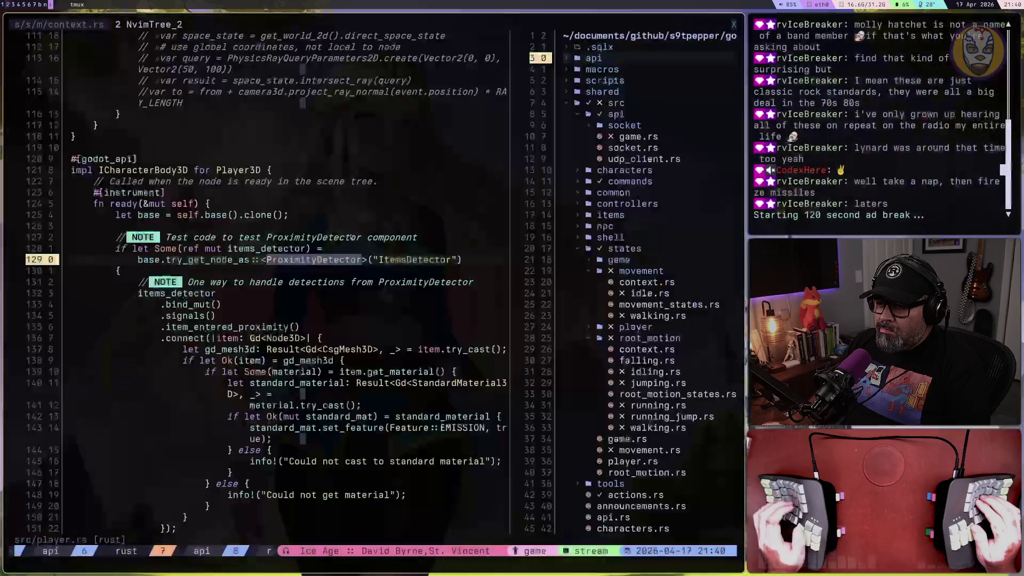
key(ctrl+a)
key(s)
key(Down)
key(Return)
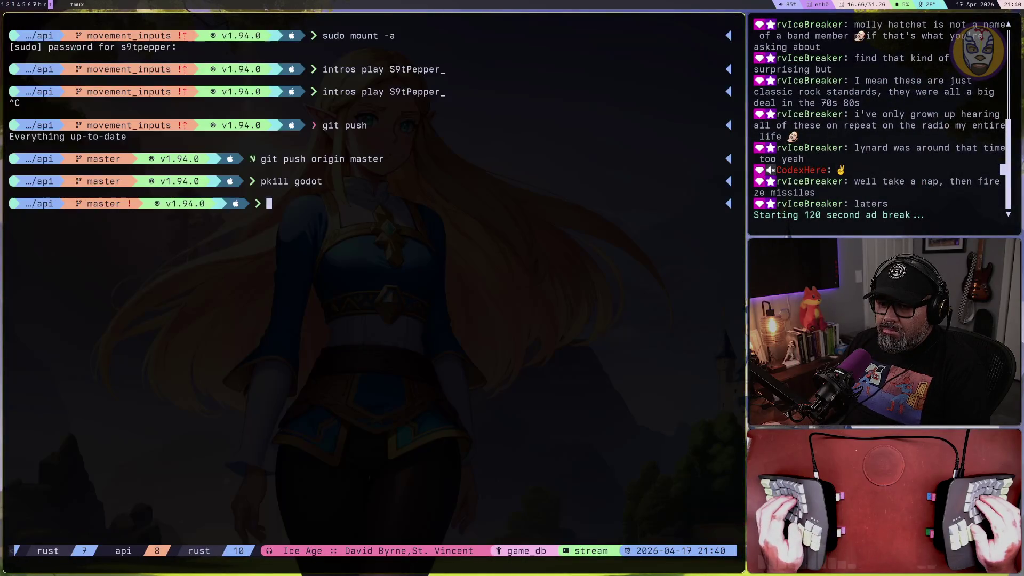
Clear the screen, cd into rust then godot_learning, and list its contents in detail
text(clear)
key(Return)
text(cd rust)
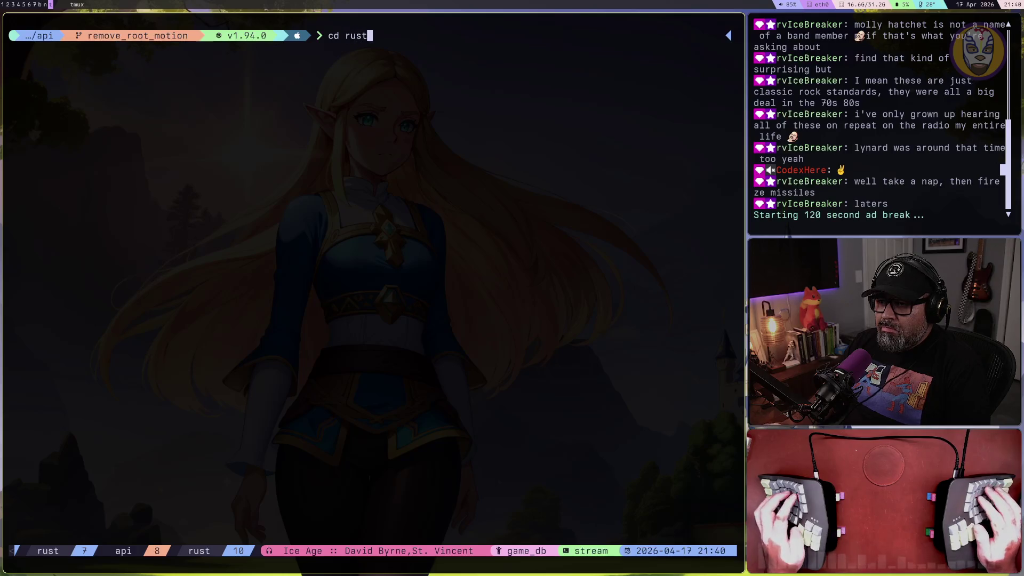
key(Return)
text(cd goto)
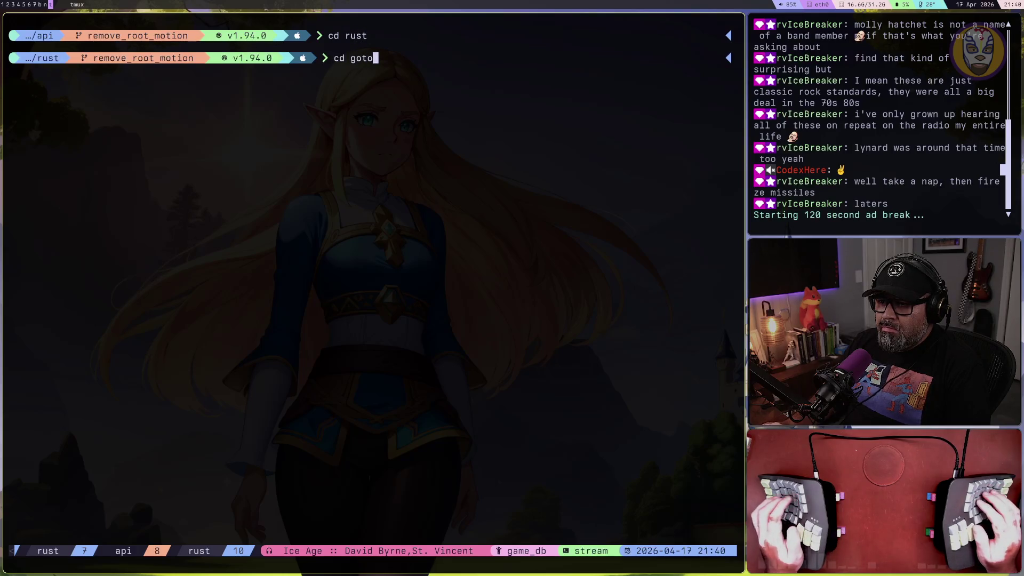
text(dot)
key(Return)
text(ls -a)
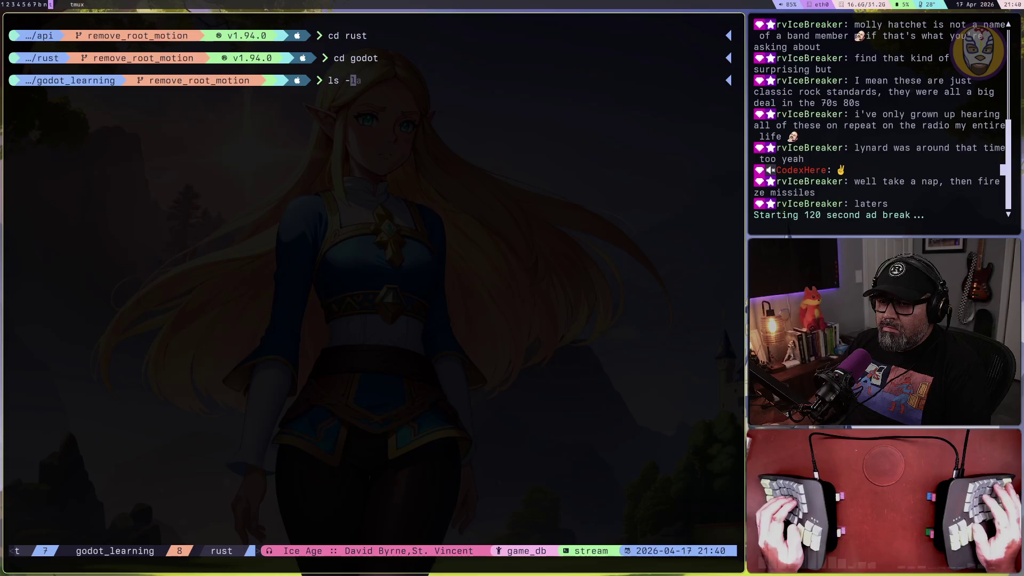
key(Return)
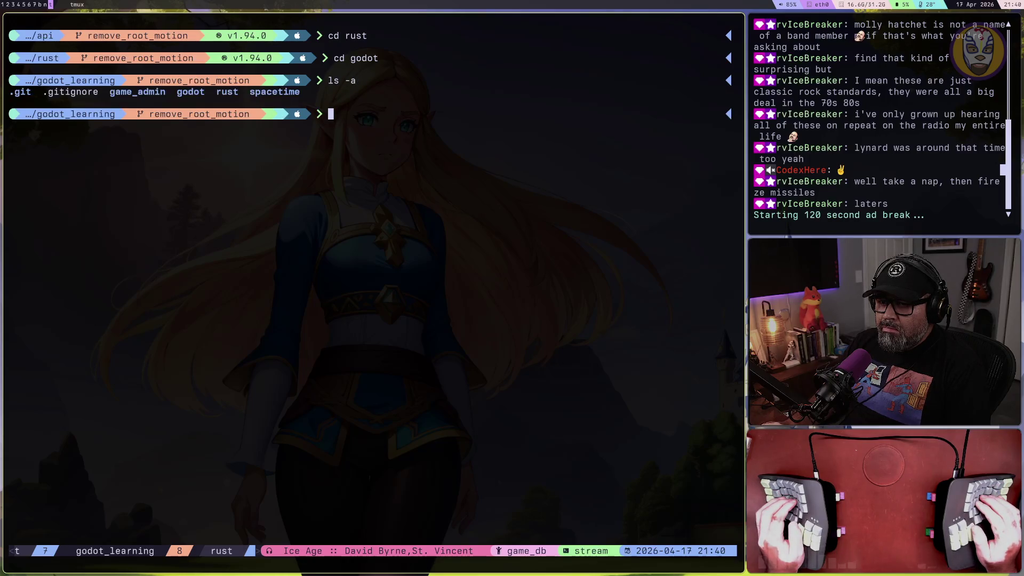
text(ls -la)
key(Return)
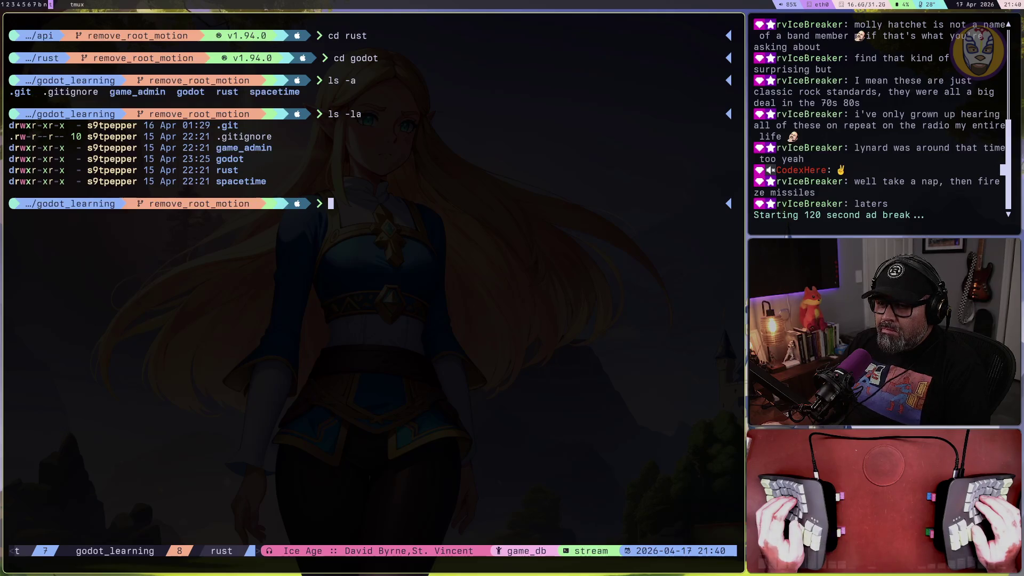
Enter the godot project folder and list its files with ls -la
text(cd godot)
key(Return)
text(ls -la)
key(Return)
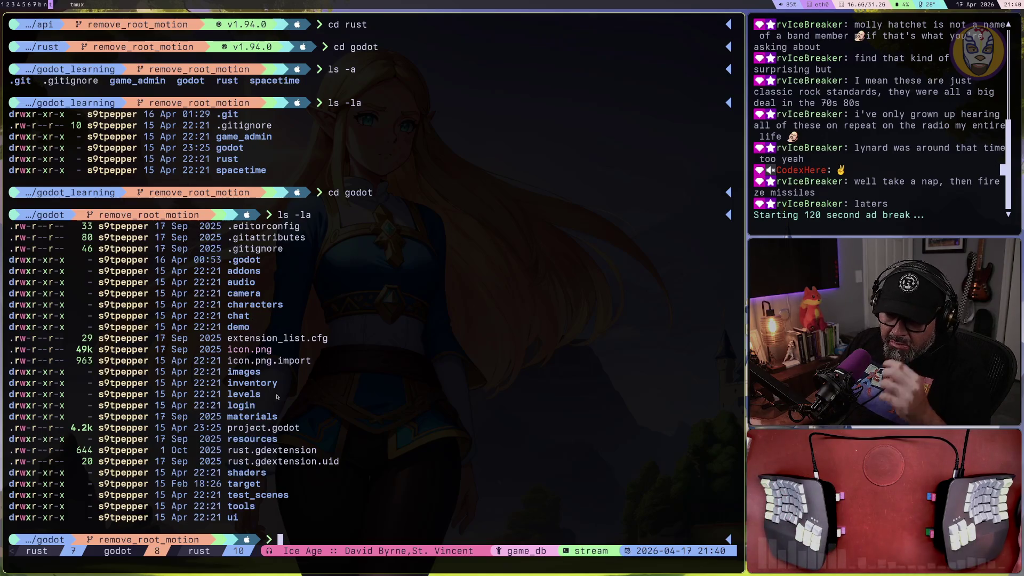
click(276, 416)
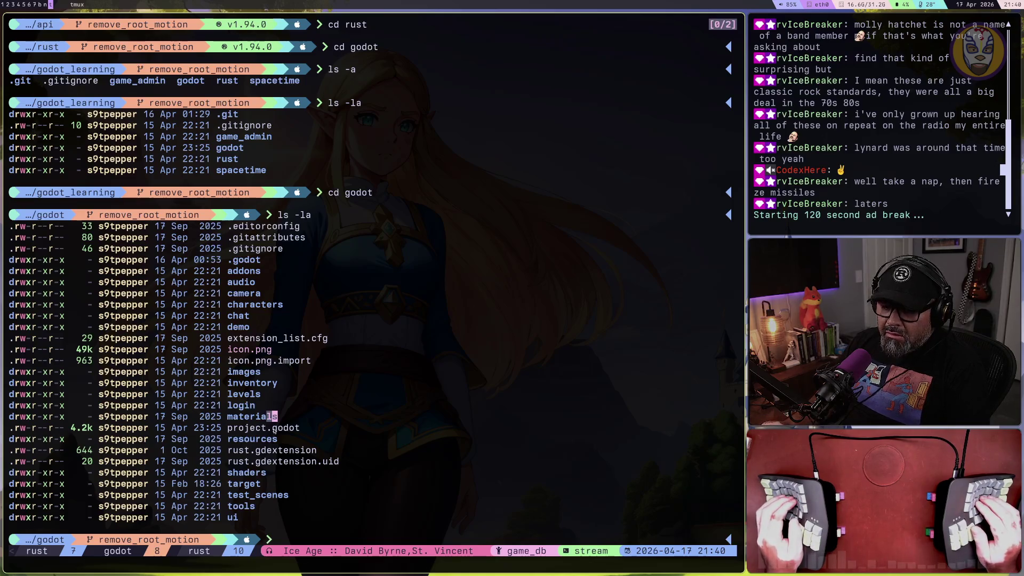
Launch Neovim in the godot folder and view .gitignore and icon.png.import from the file tree
text(qvim)
key(Return)
key(k)
key(k)
key(k)
key(k)
key(j)
key(j)
key(Return)
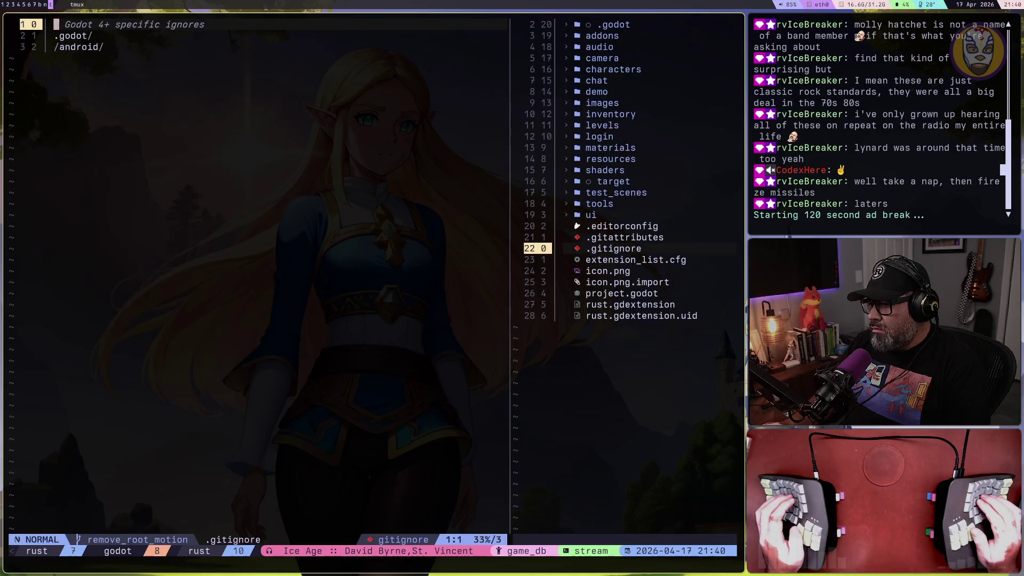
key(ctrl+l)
key(j)
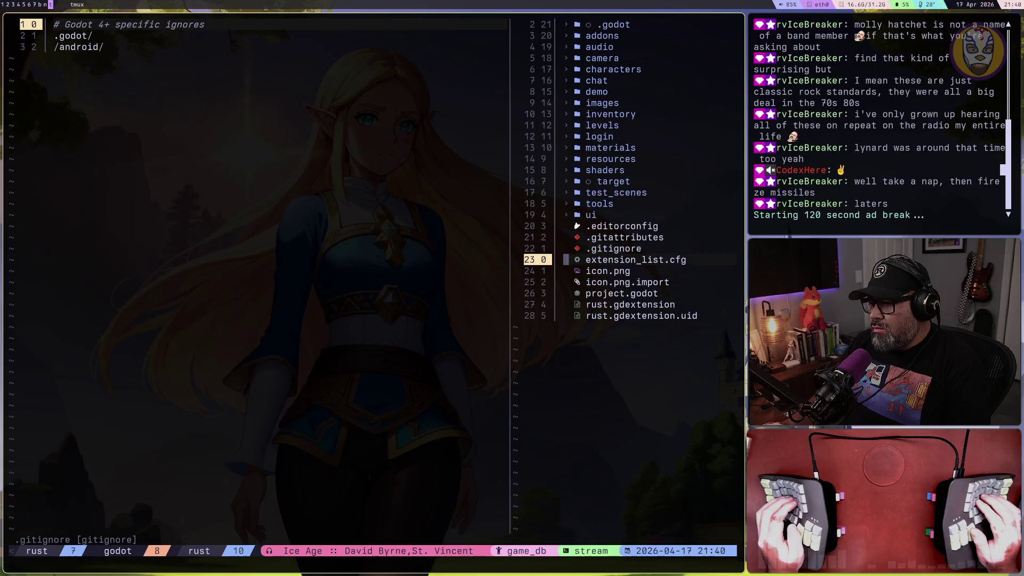
Open project.godot full width and read its config/name, main scene and config/features lines
key(j)
key(j)
key(Return)
key(ctrl+l)
key(j)
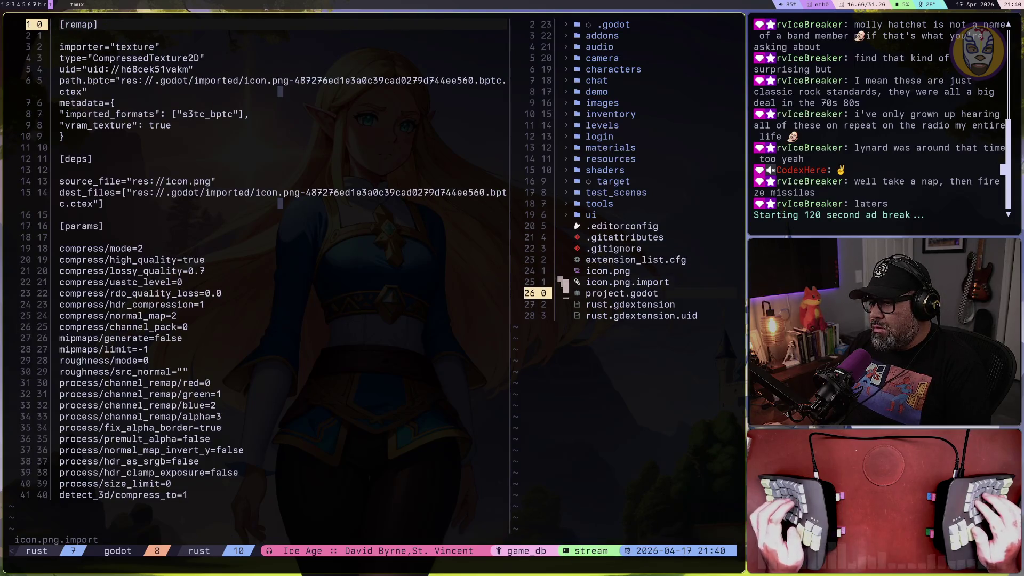
key(Return)
key(space)
key(e)
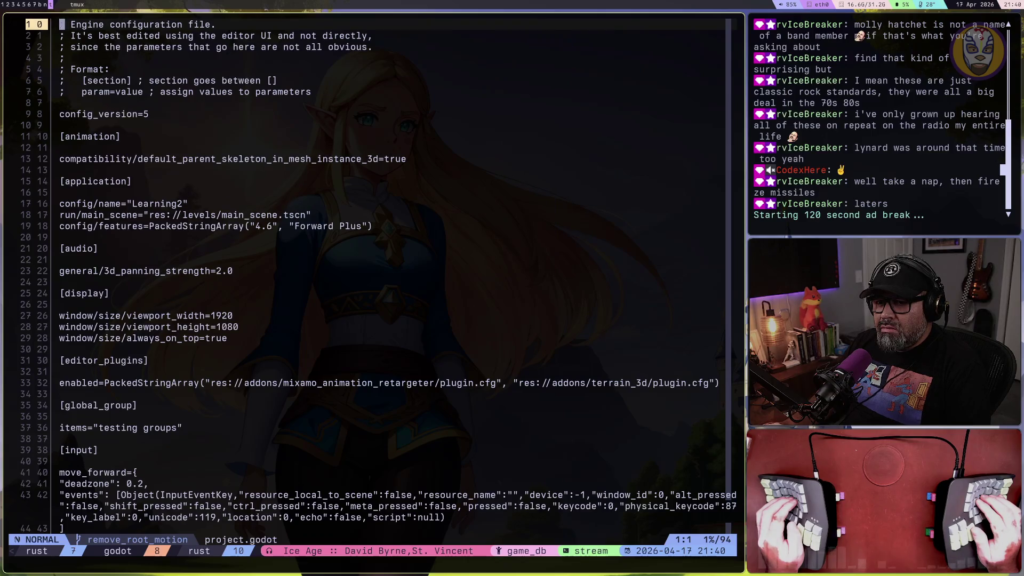
key(j)
key(j)
key(j)
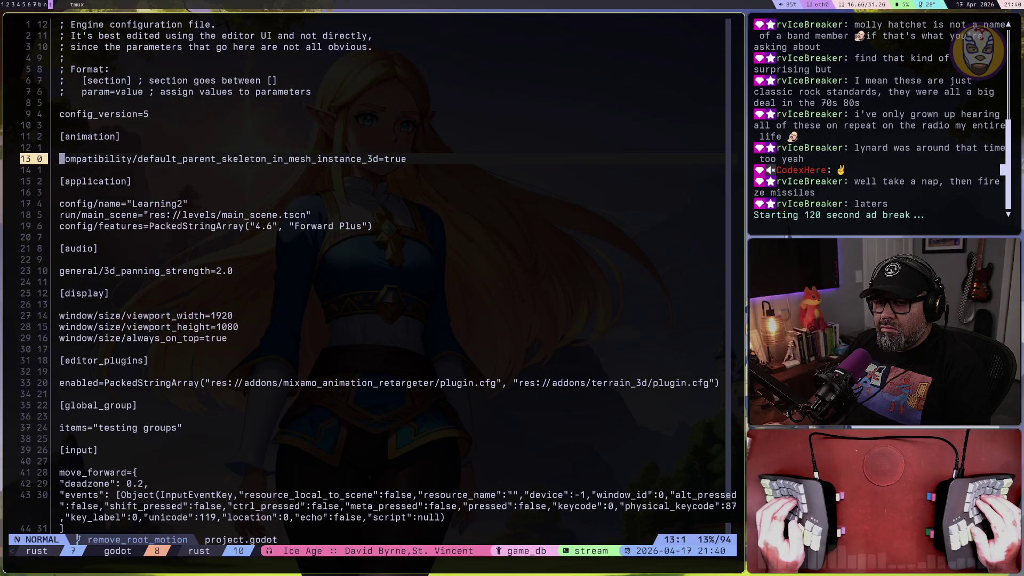
key(j)
key(j)
key(j)
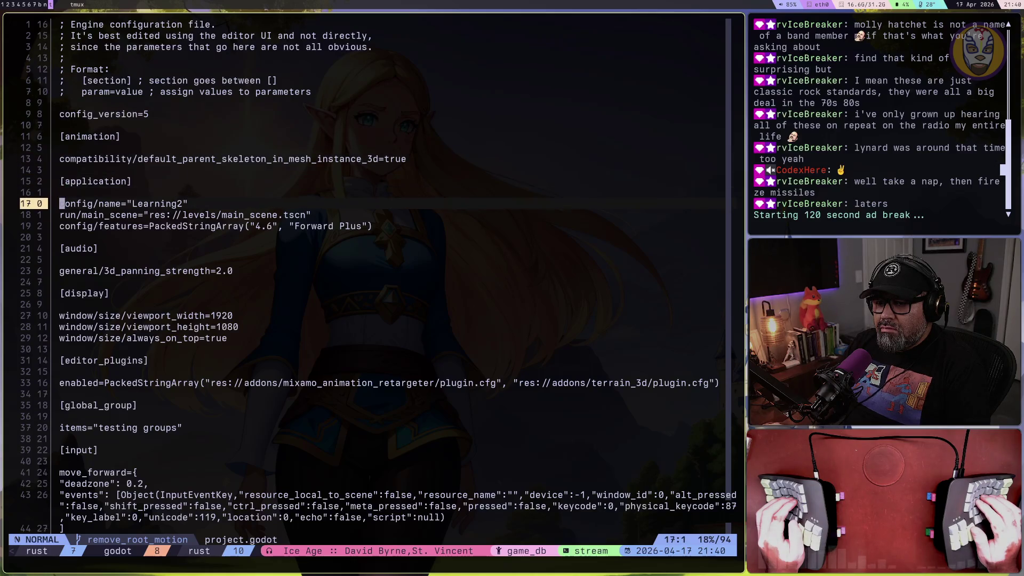
key(shift+v)
key(j)
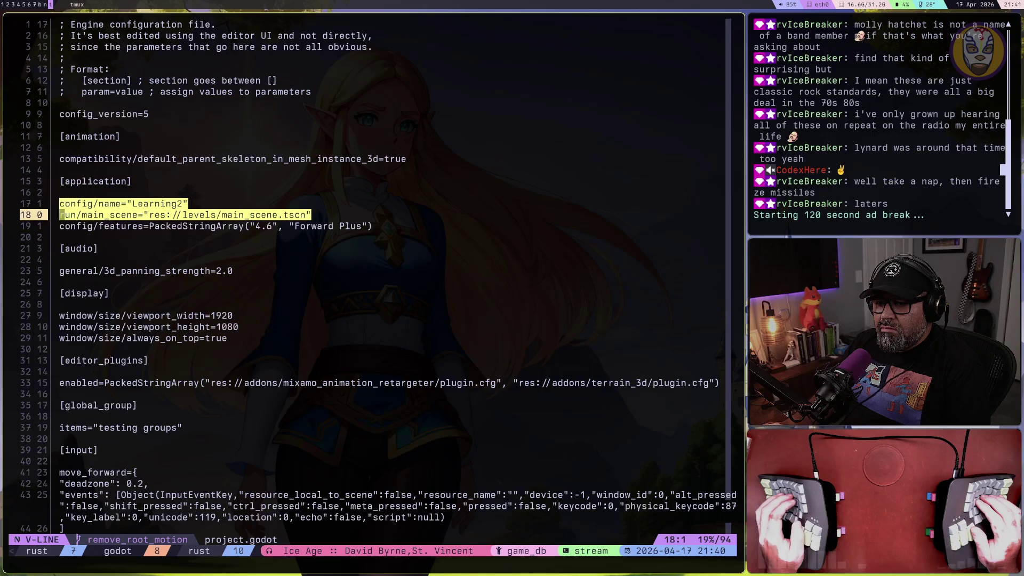
key(Escape)
key(j)
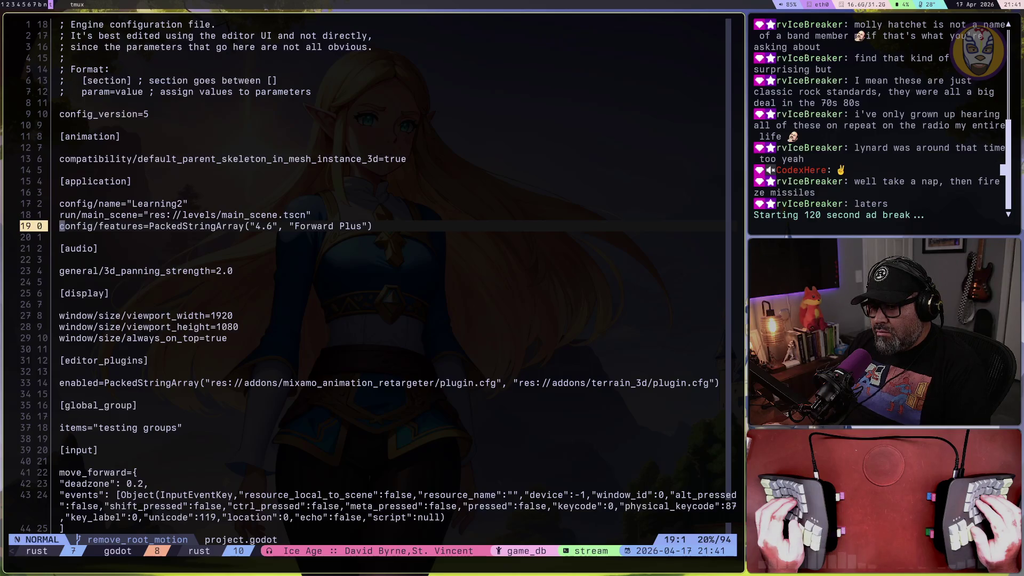
Read the move_forward/move_backward input actions and physics settings, then return to the top
key(j)
key(j)
key(j)
key(j)
key(j)
key(j)
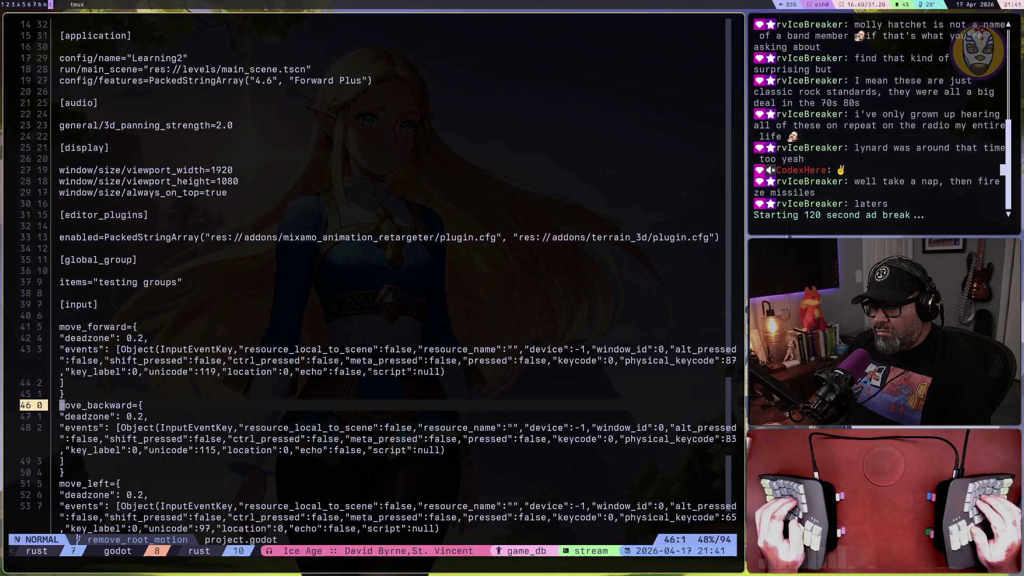
key(j)
key(j)
key(j)
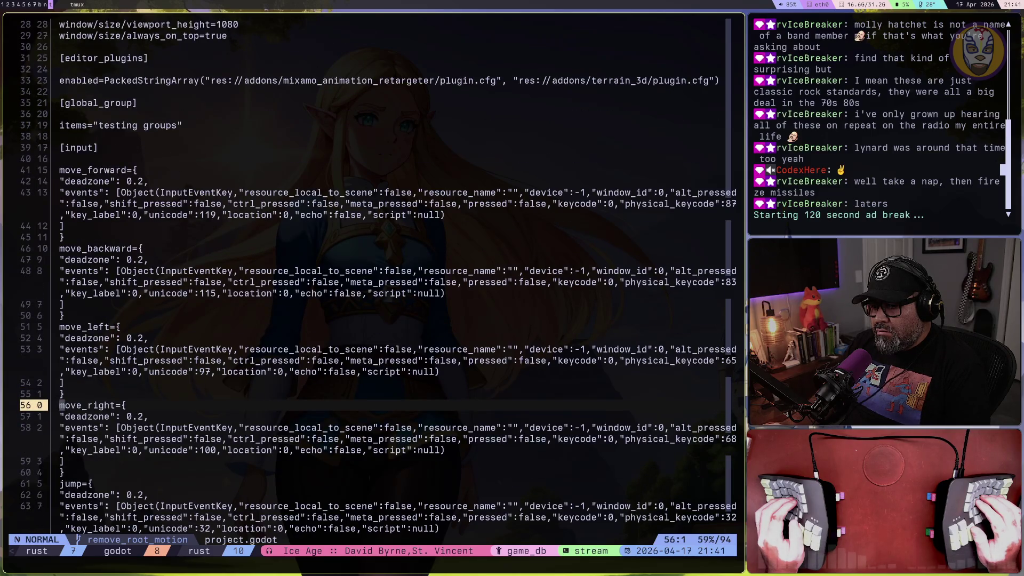
key(j)
key(j)
key(j)
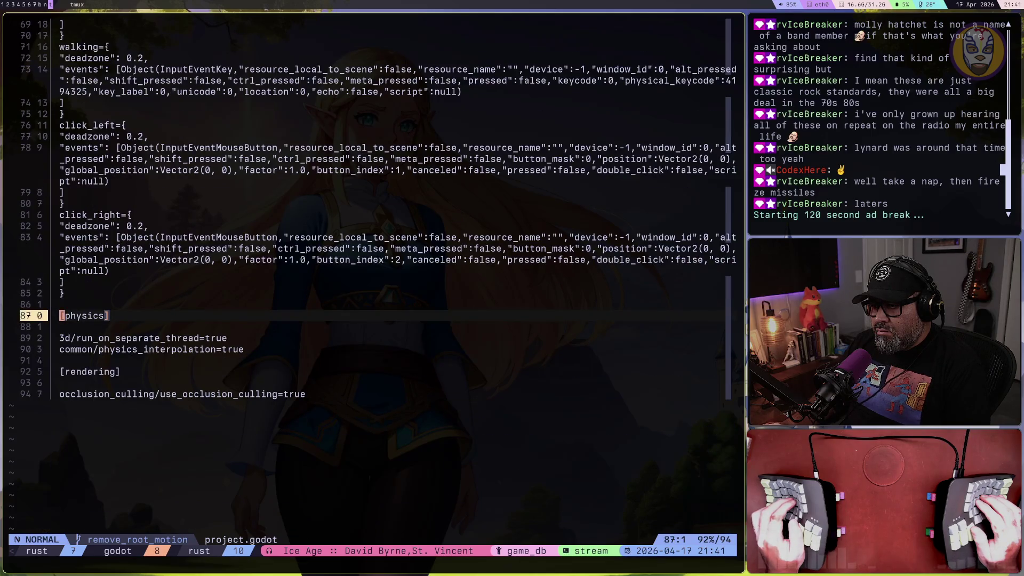
key(j)
key(j)
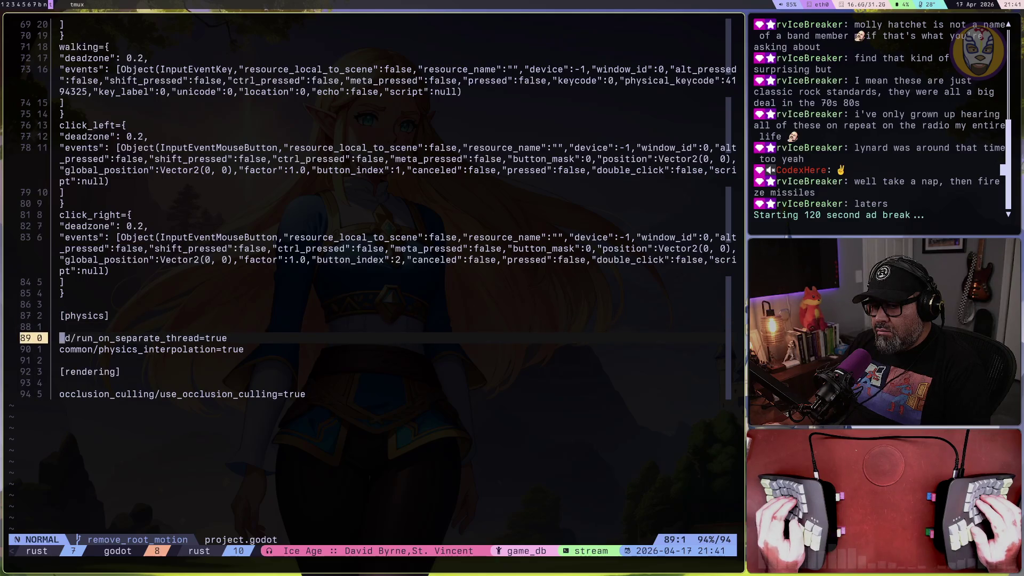
key(k)
key(k)
key(k)
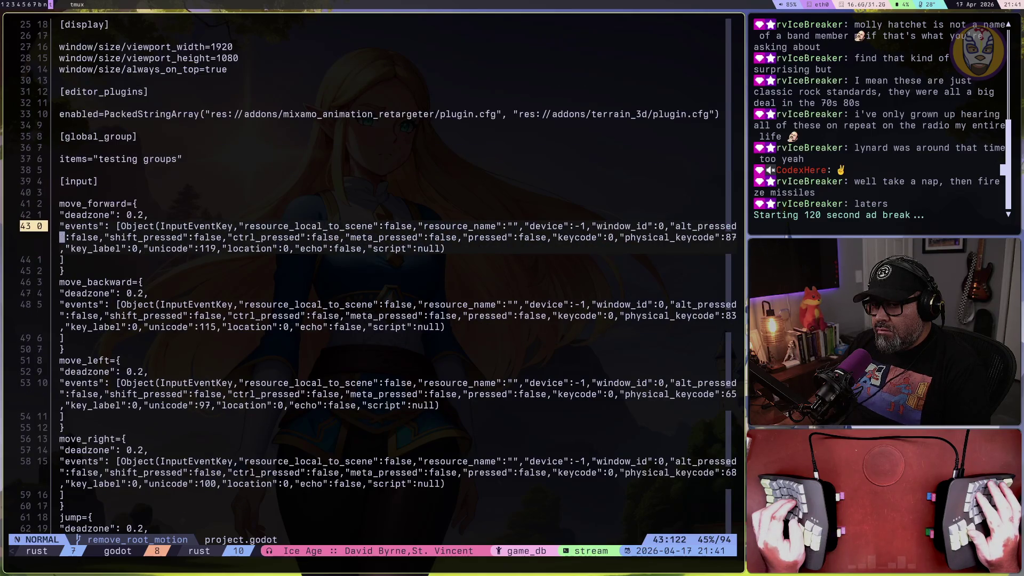
key(ctrl+u)
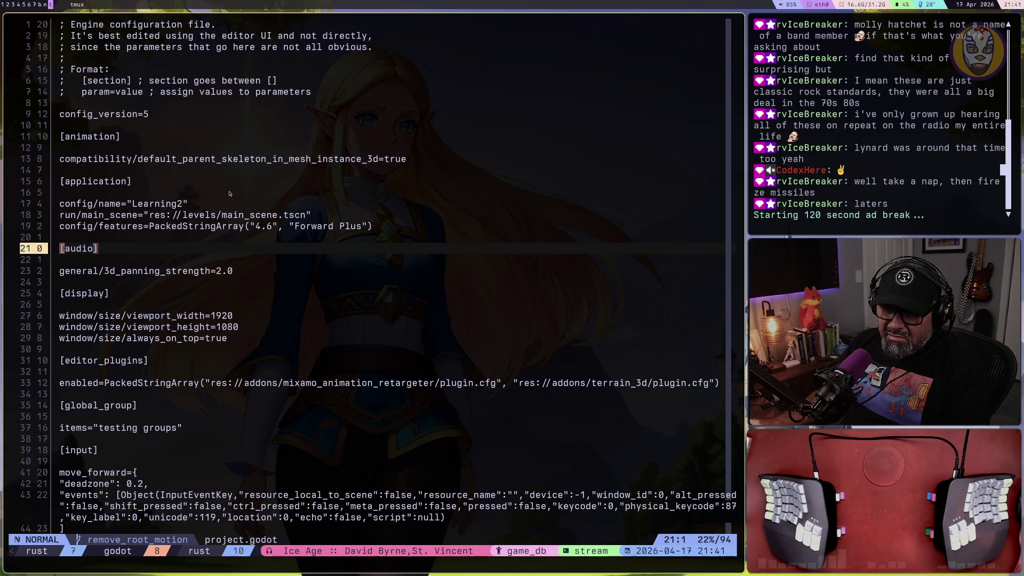
click(230, 203)
key(super+1)
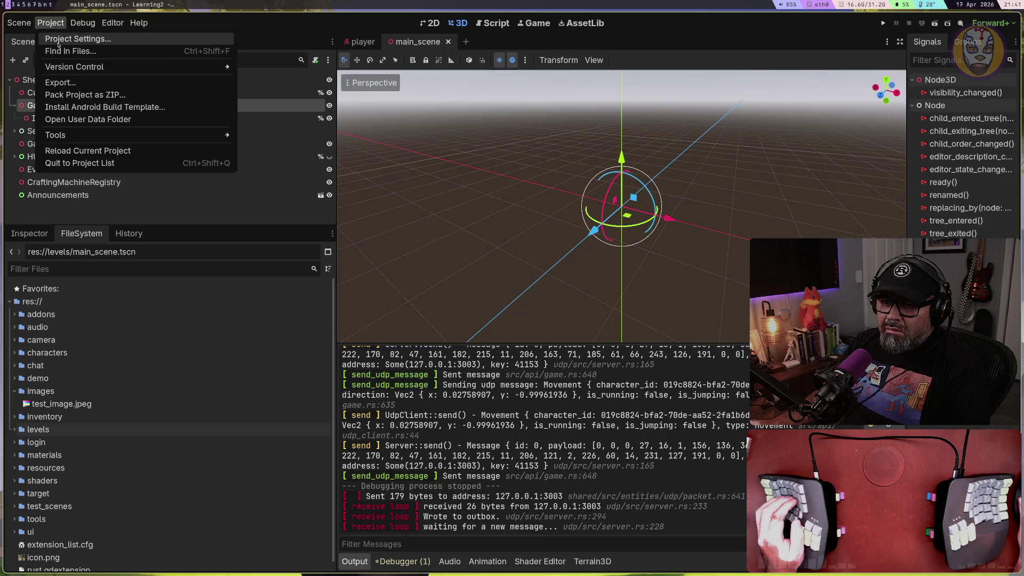
Quit the Learning2 project to the Project Manager list
click(72, 164)
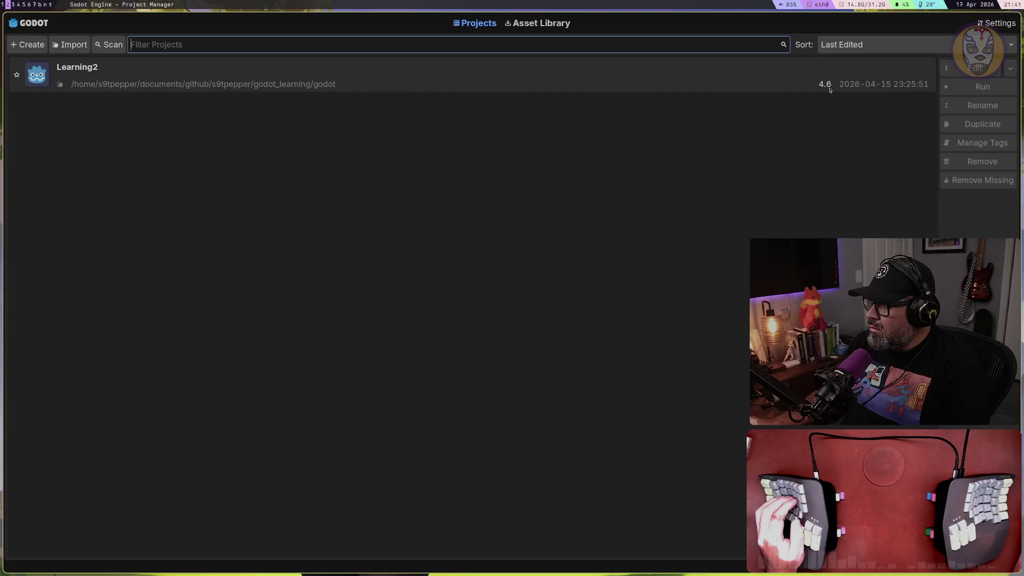
Start a new Godot project, browse for its folder, then check project.godot's config/features line in Neovim
click(29, 47)
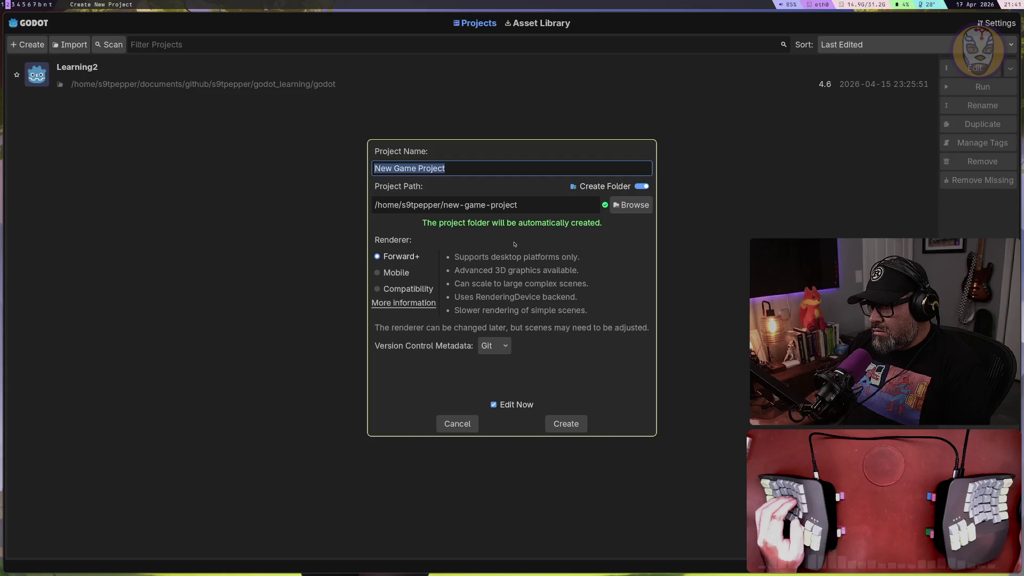
click(641, 206)
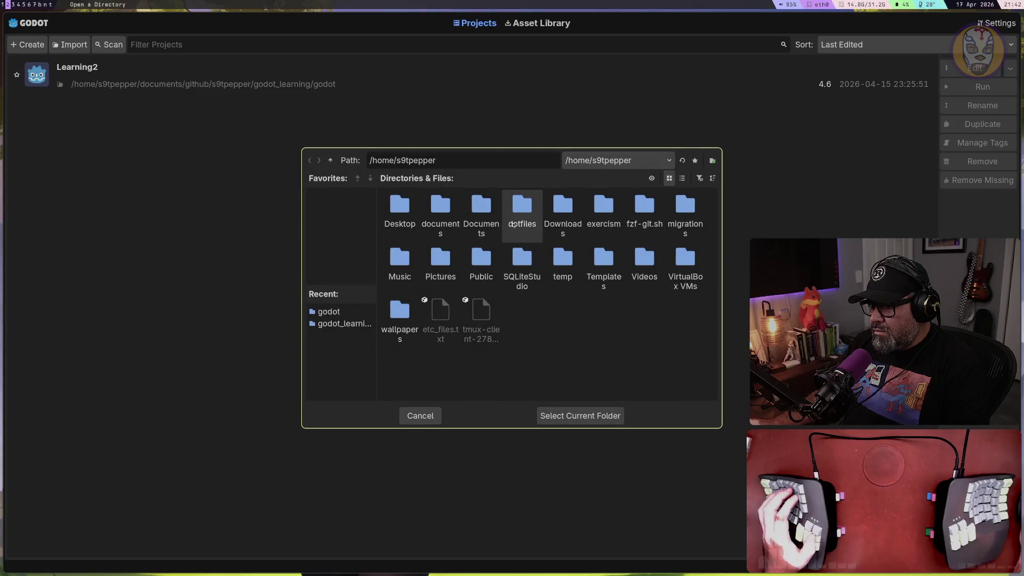
key(super+t)
click(513, 225)
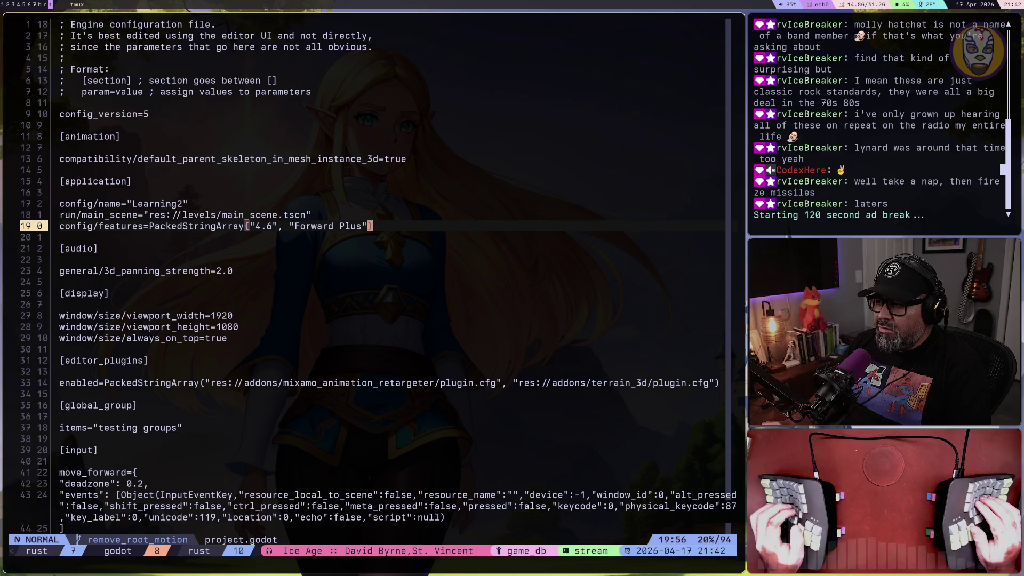
In a new tmux pane below Neovim, enter godot_learning, list it, and print its path with pwd
key(ctrl+b)
key(quotedbl)
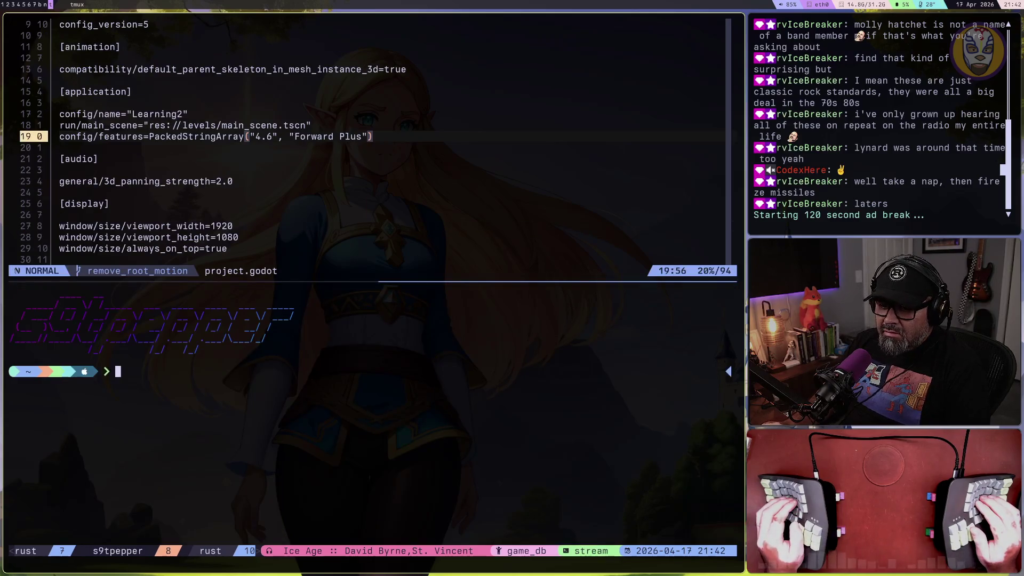
text(cd godot)
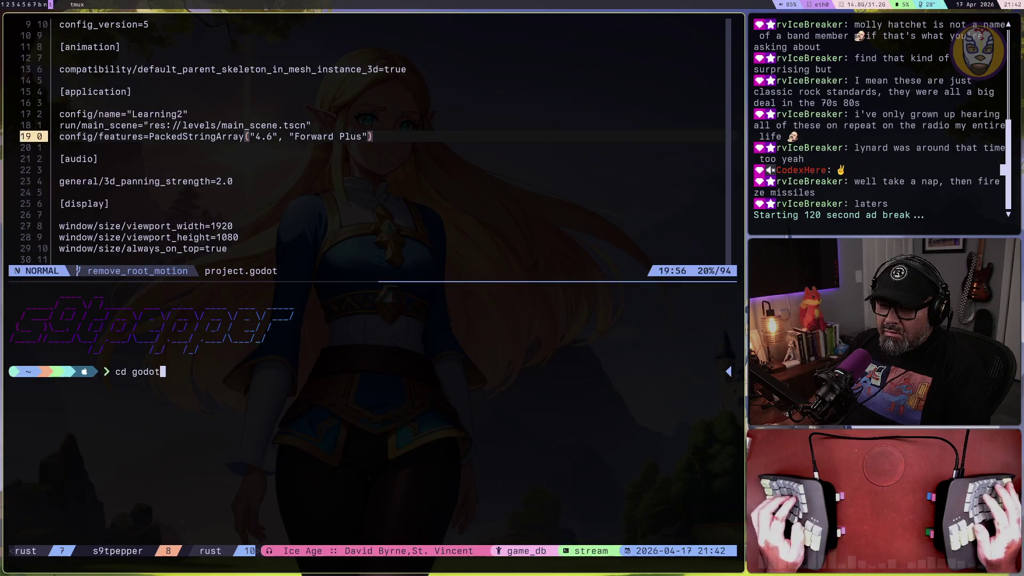
text(_learning)
key(Return)
text(ls -la)
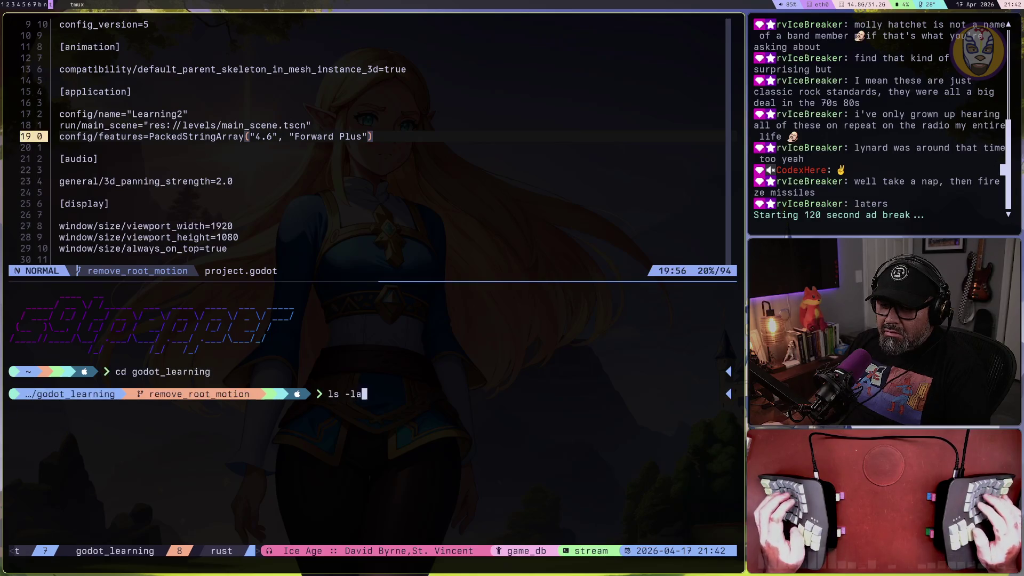
key(Return)
text(clear)
key(Return)
text(pwd)
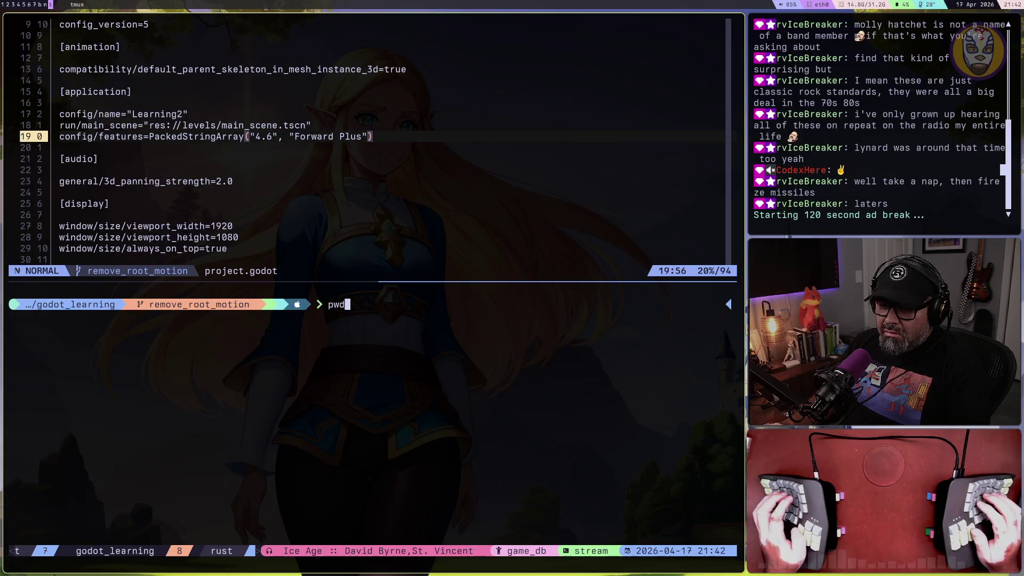
key(Return)
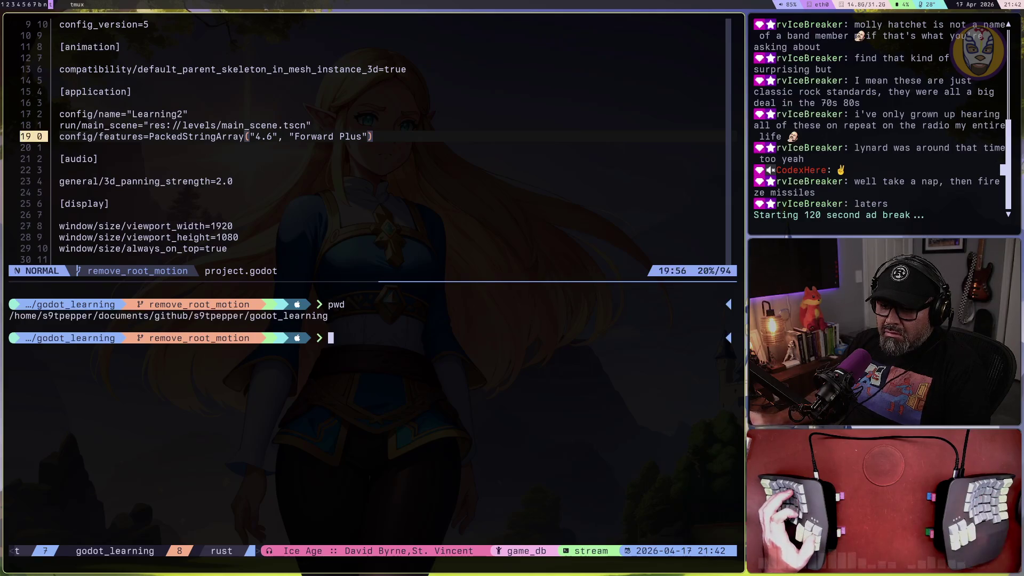
Switch workspaces over to the browser's Godot forum thread
key(super+b)
key(super+t)
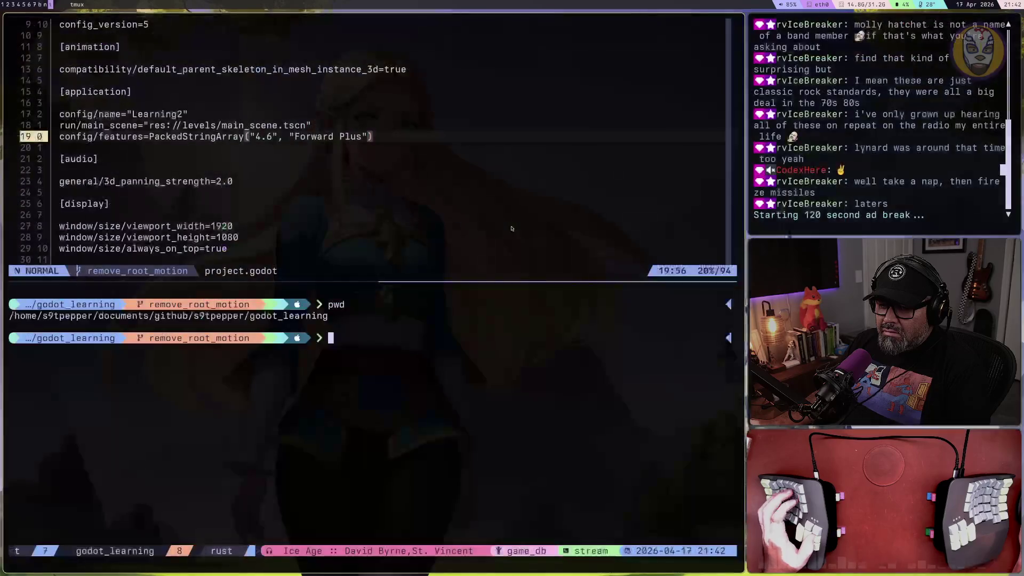
key(super+b)
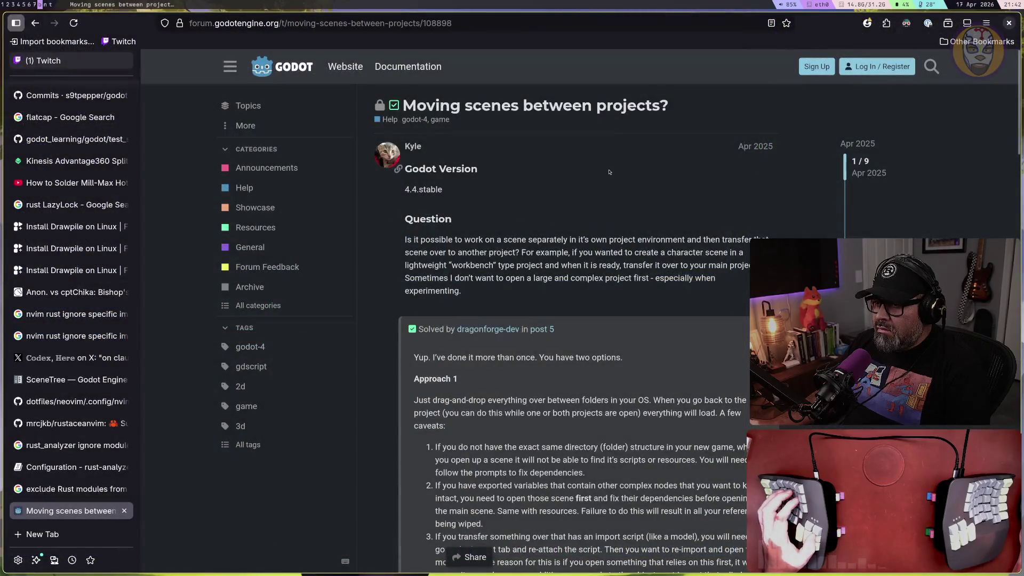
In the folder picker, navigate through documents and github into the godot_learning folder
key(super+t)
key(super+2)
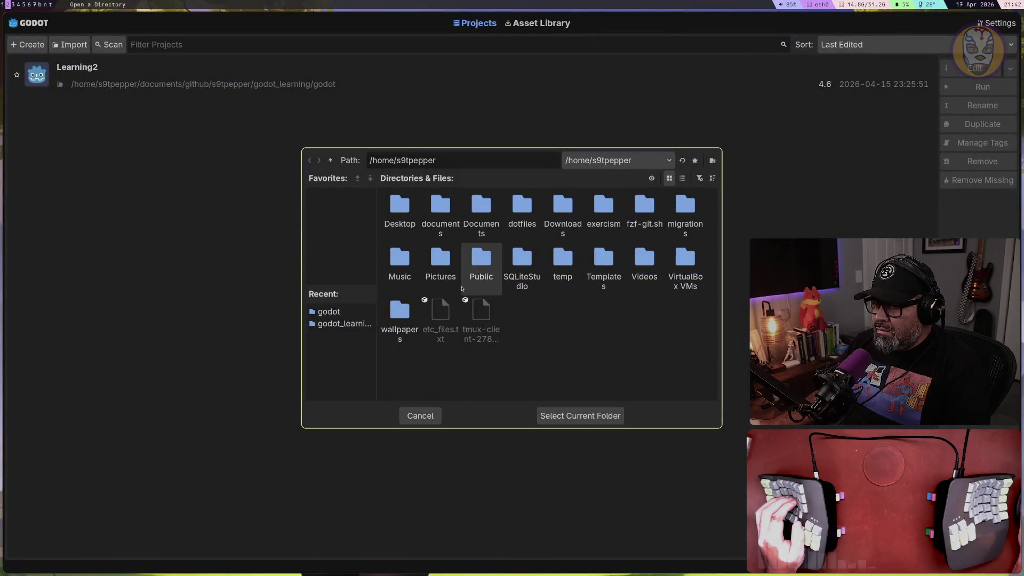
key(super+t)
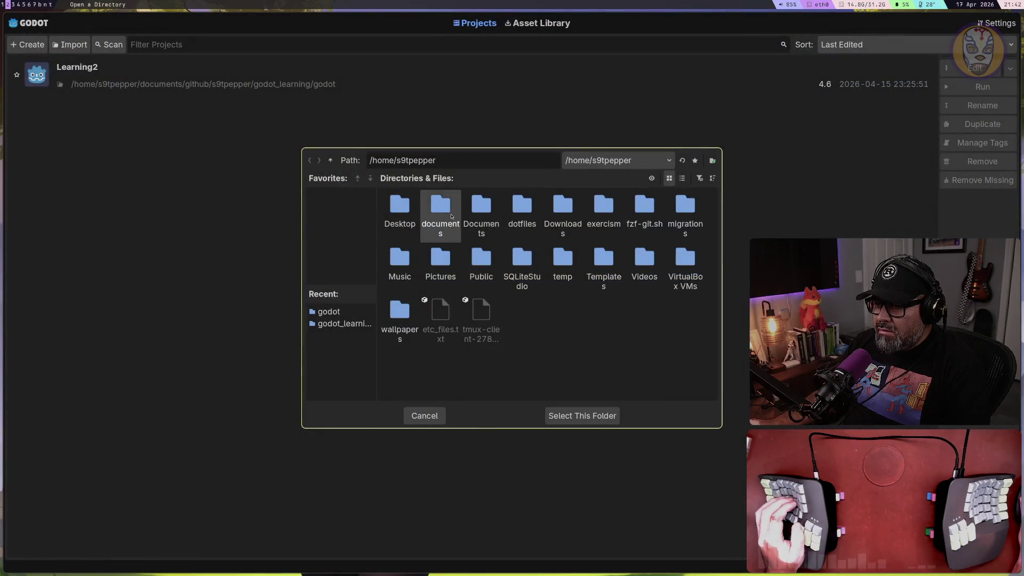
double_click(448, 214)
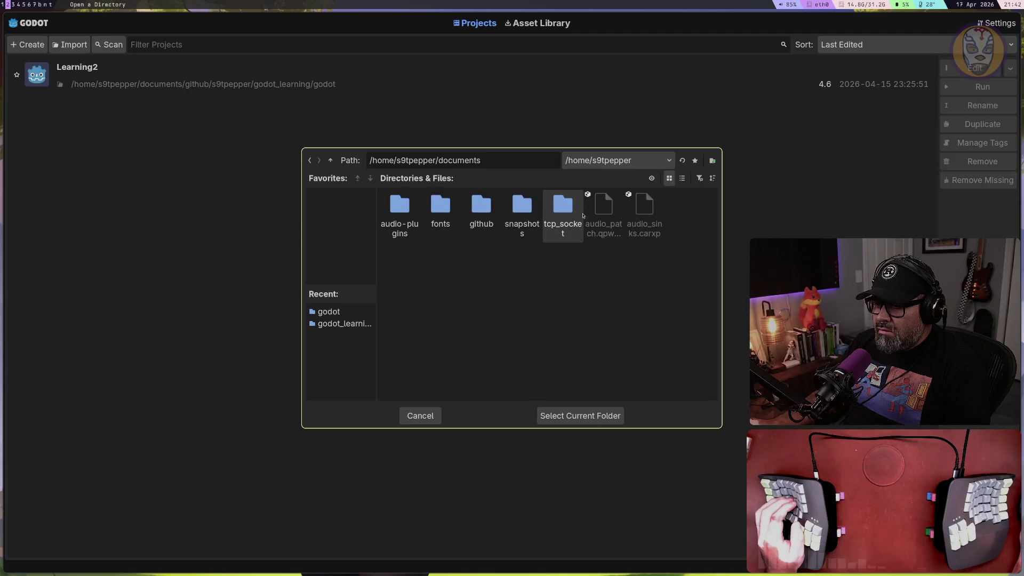
double_click(481, 215)
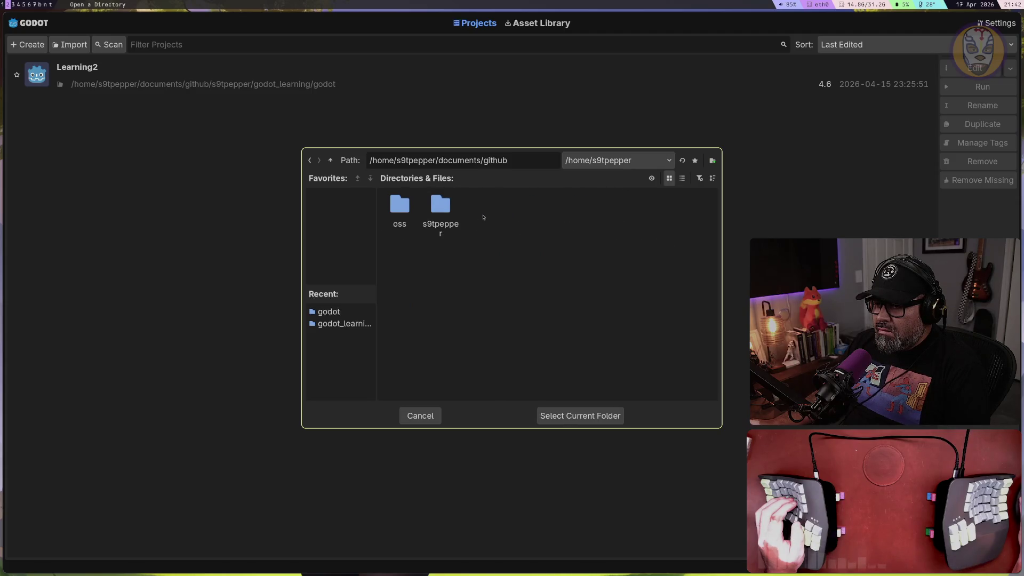
double_click(441, 213)
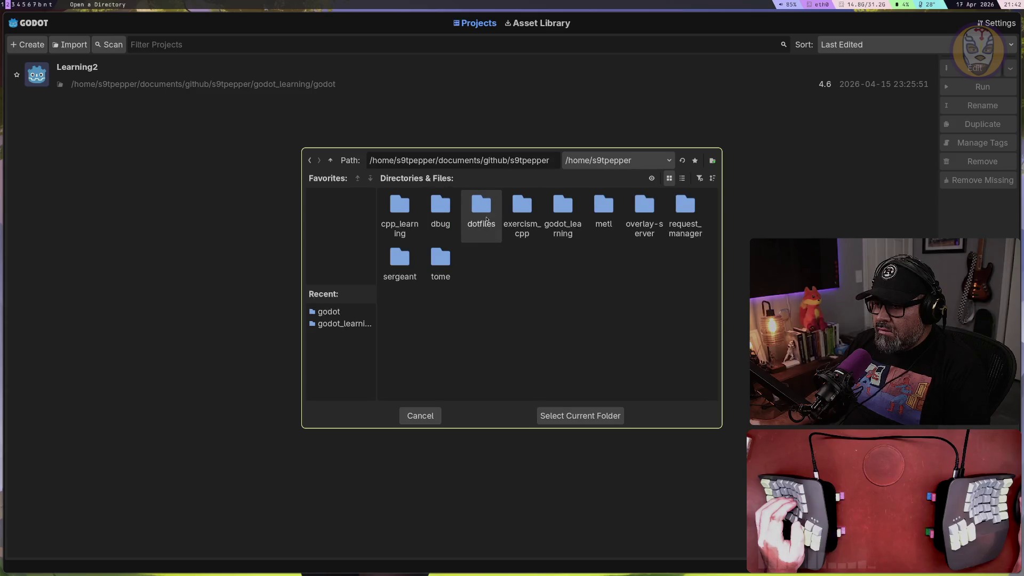
click(558, 216)
double_click(558, 216)
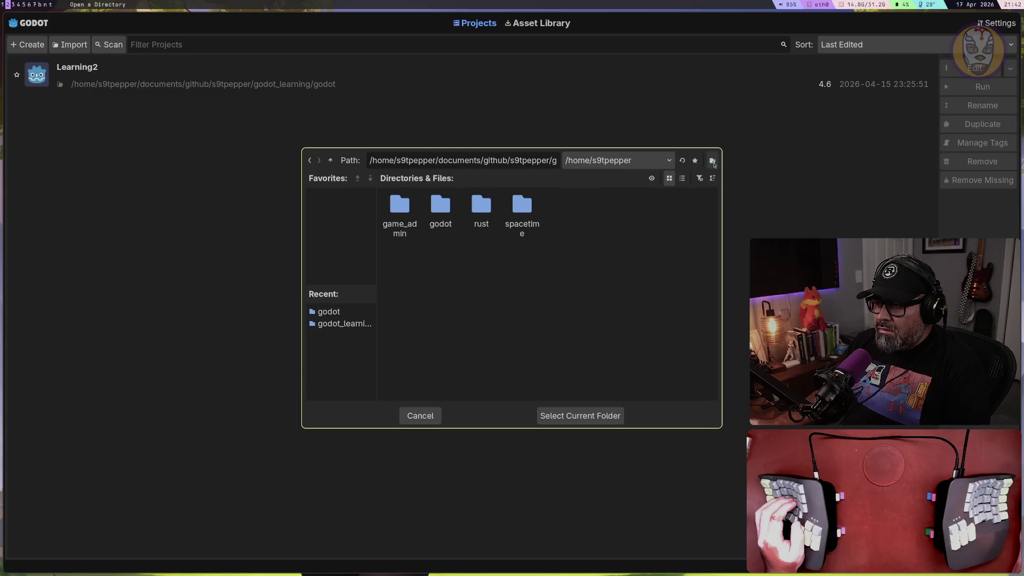
Select godot_learning as the project location, turn off Create Folder, and abandon the new project
click(577, 422)
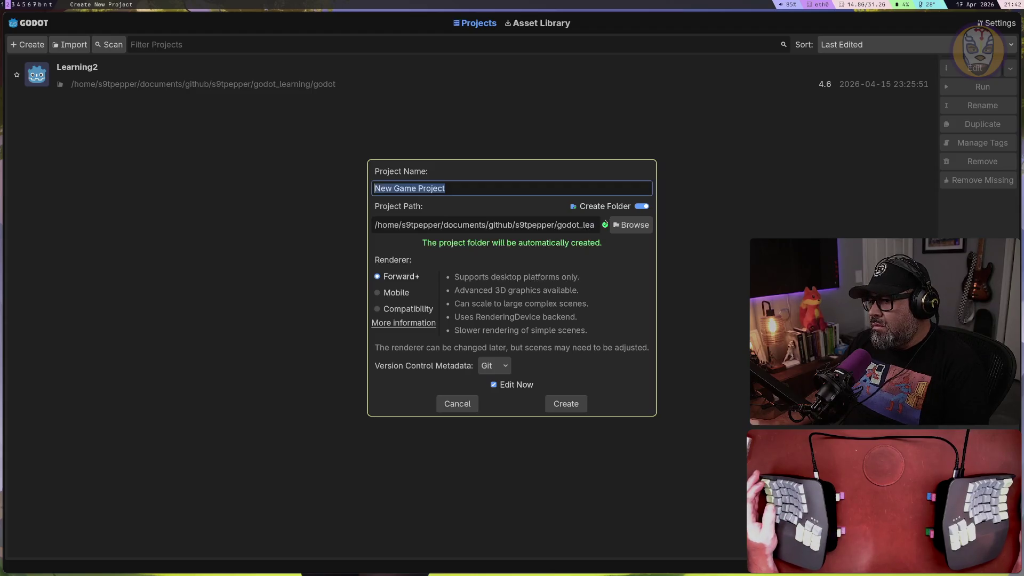
click(643, 207)
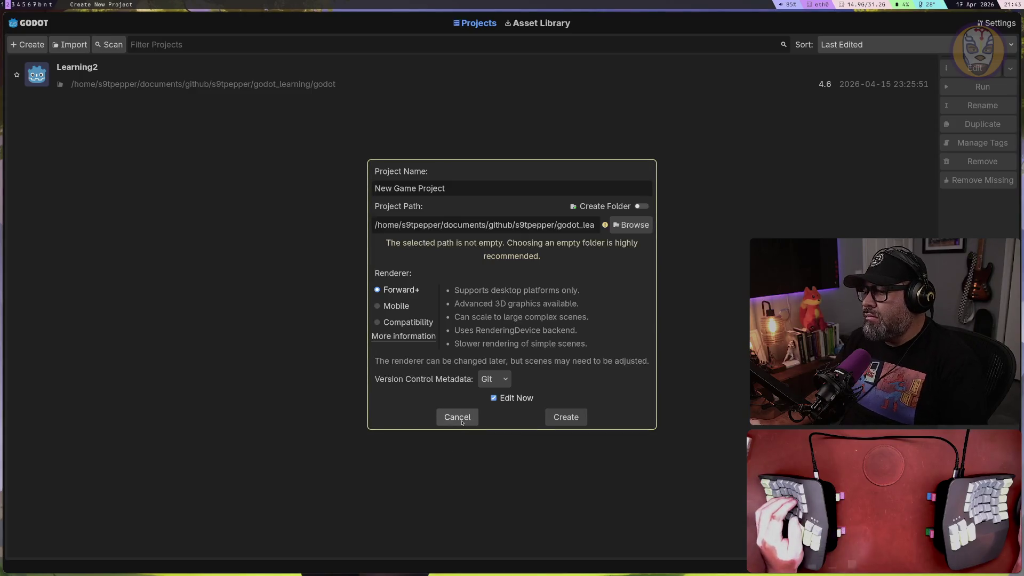
key(super+t)
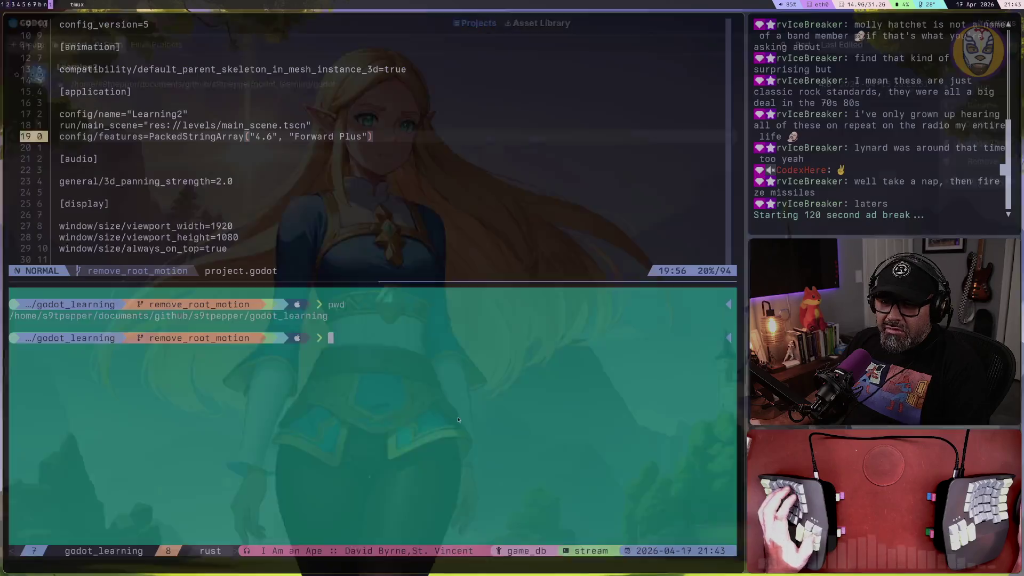
key(super+Tab)
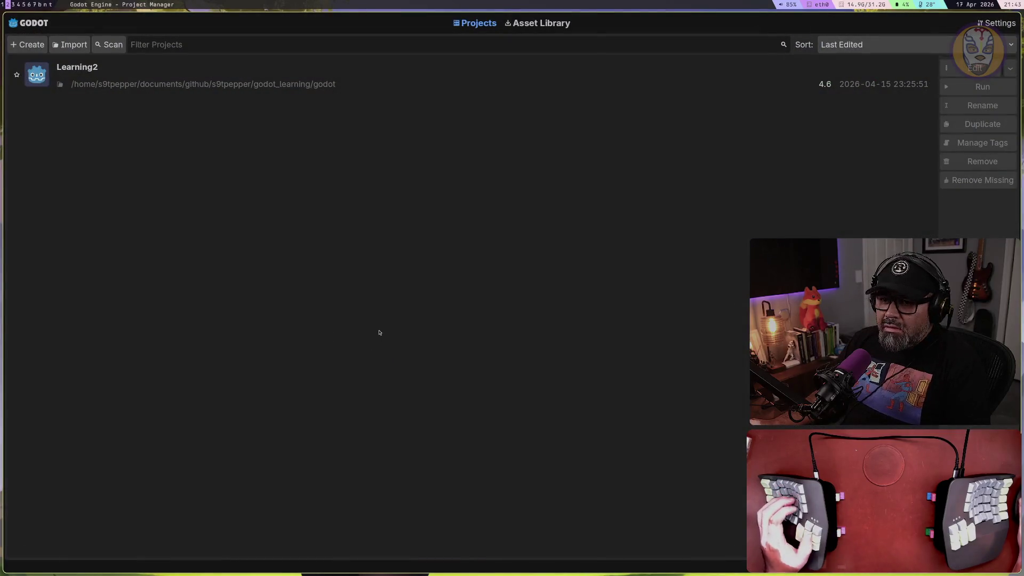
Search Google for 'Godot docs' in a new tab and open the Godot Docs 4.6 site
key(super+b)
key(ctrl+t)
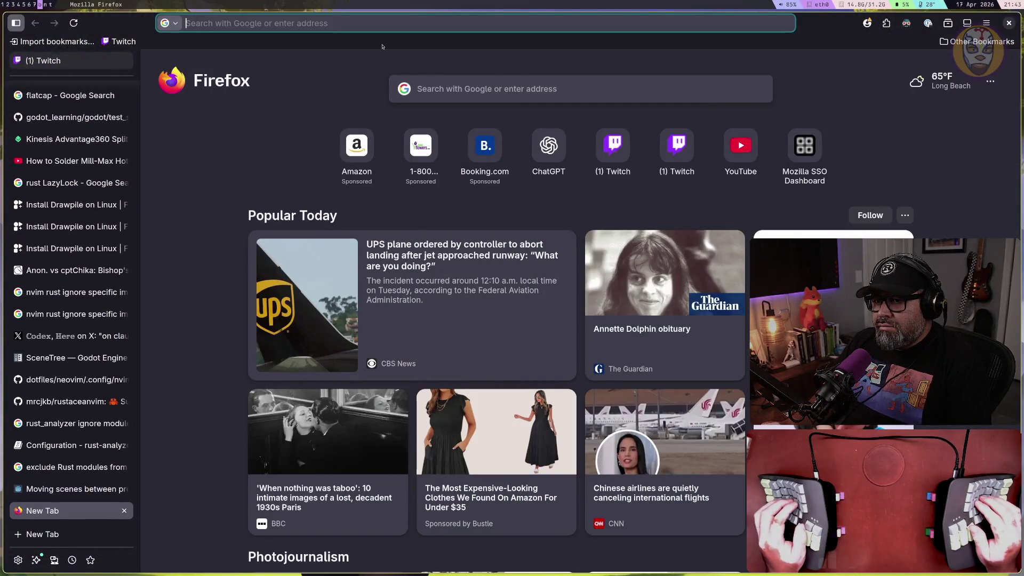
text(Godot docs)
key(Return)
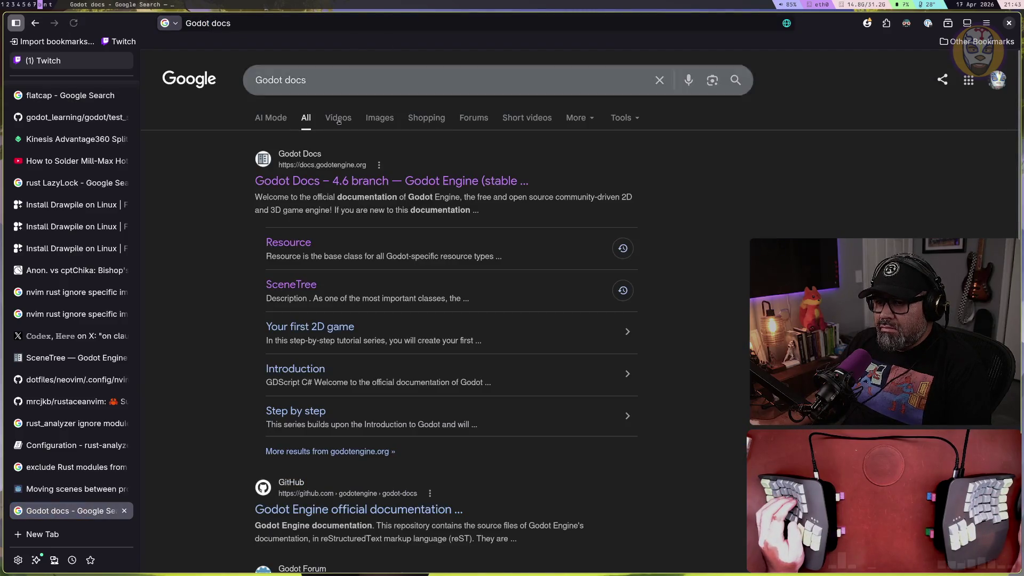
click(380, 186)
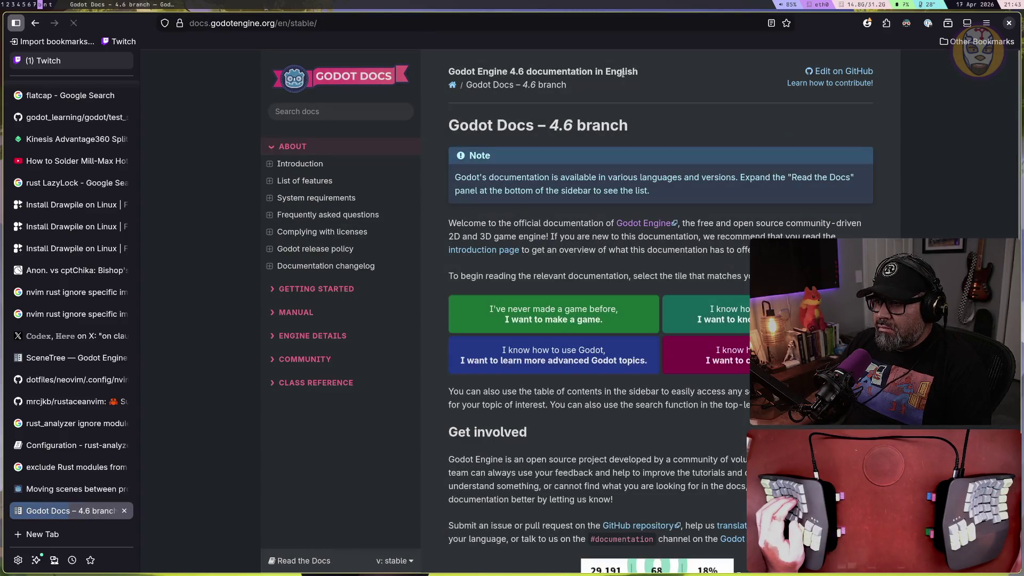
click(376, 112)
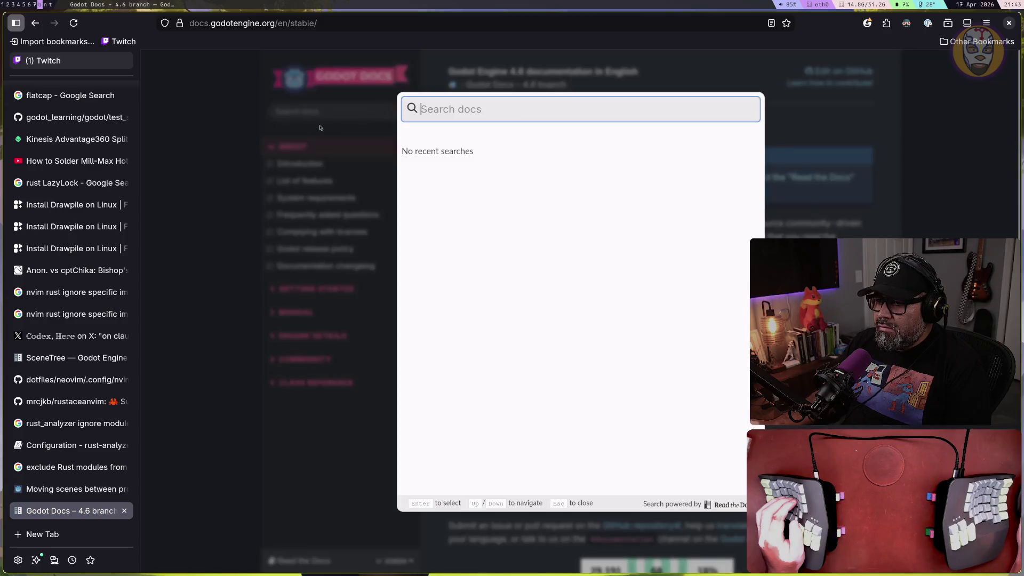
Search the docs for 'multiple projects same godot files', then 'mulappme pro', and close the search
text(pro)
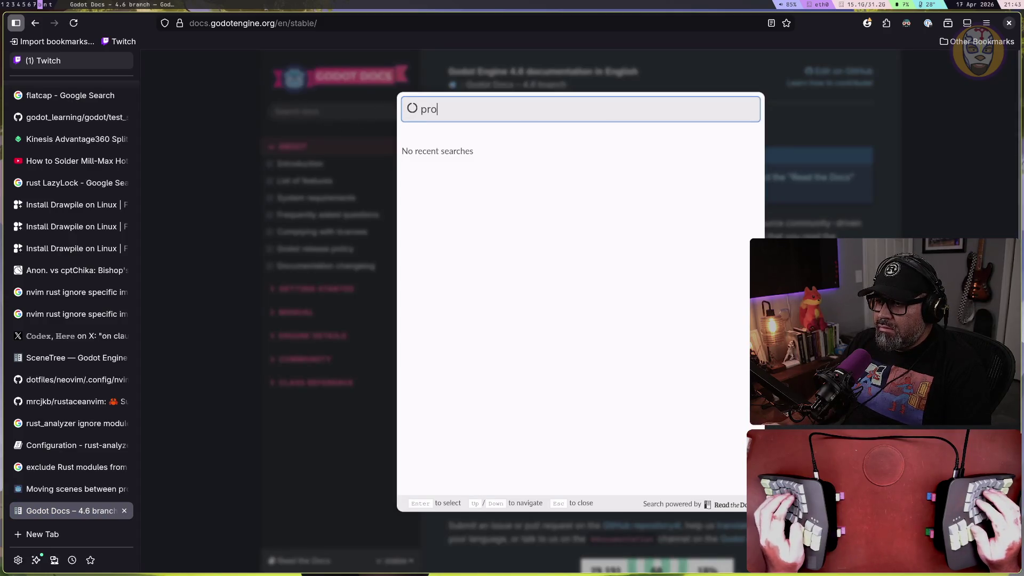
key(BackSpace)
key(BackSpace)
key(BackSpace)
text(p)
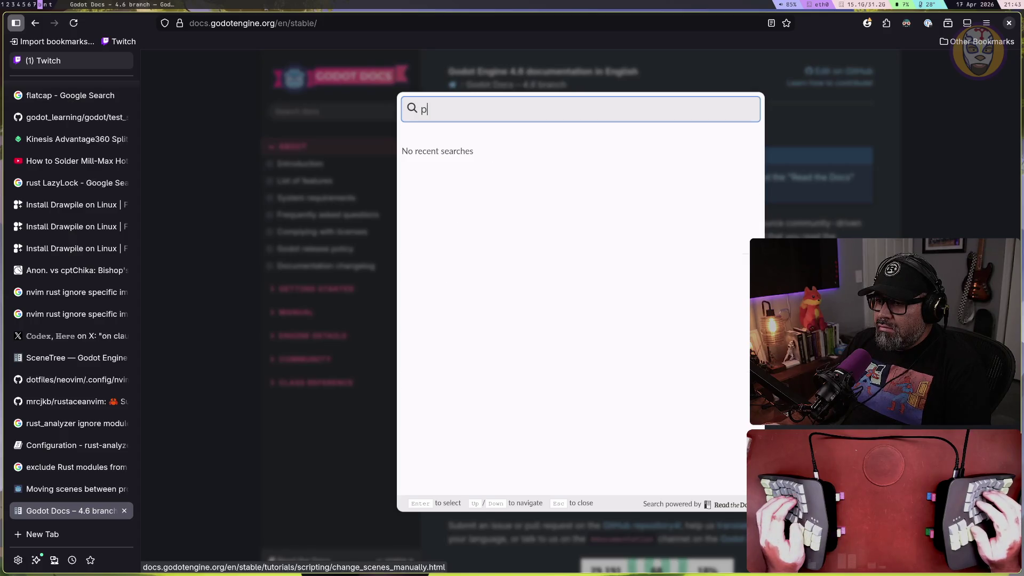
key(BackSpace)
text(multipl)
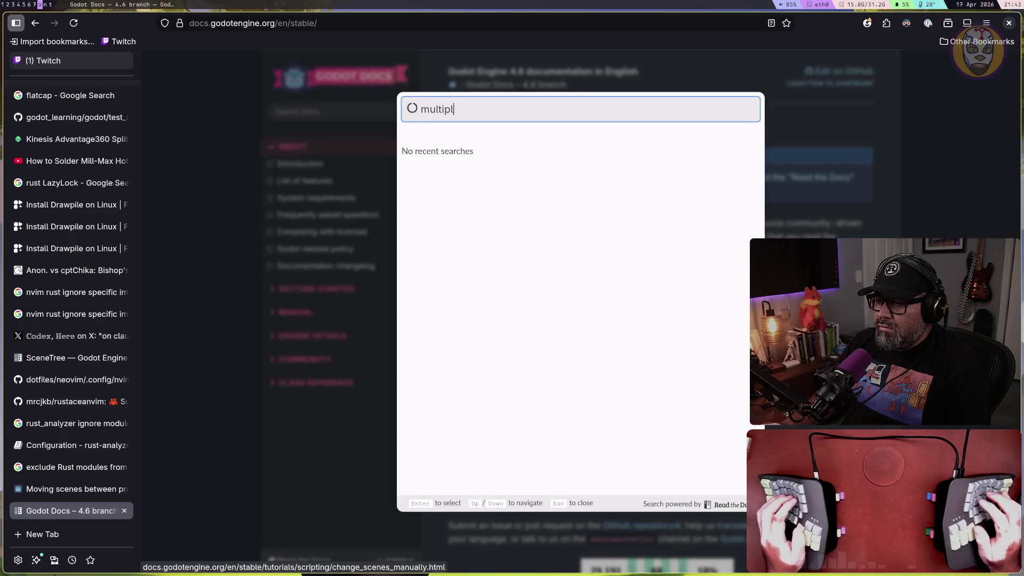
text(e project)
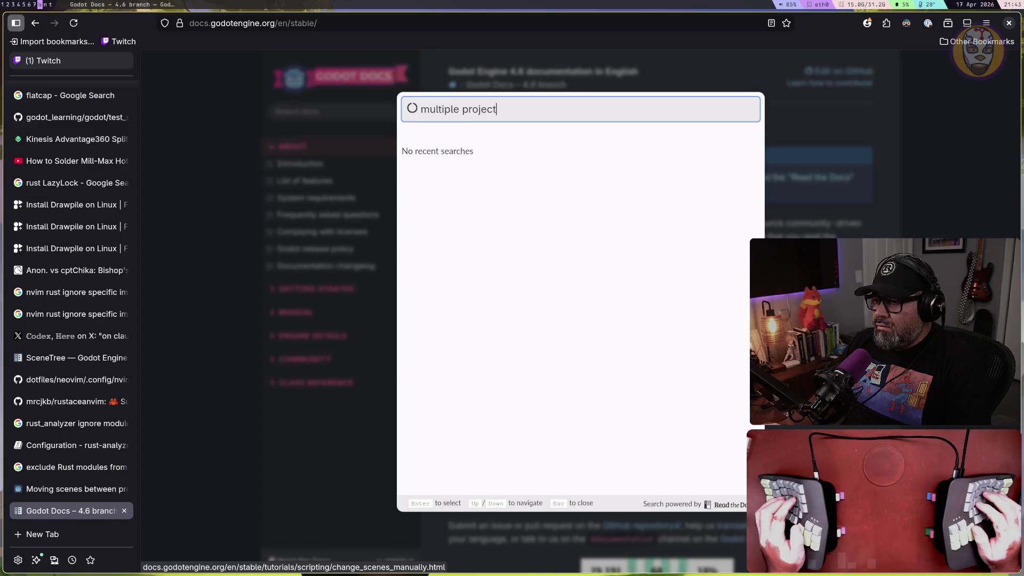
text(s)
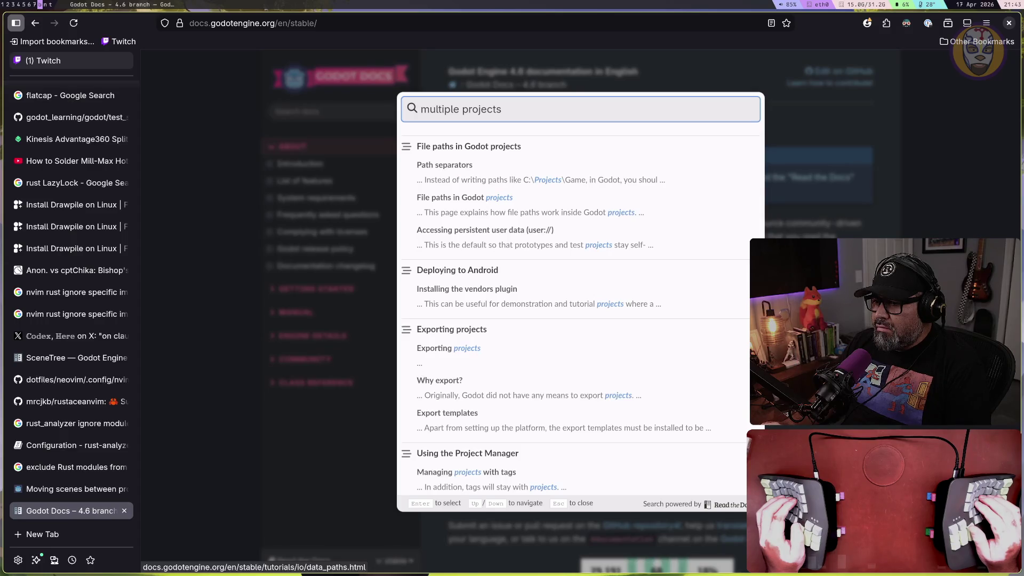
text( same)
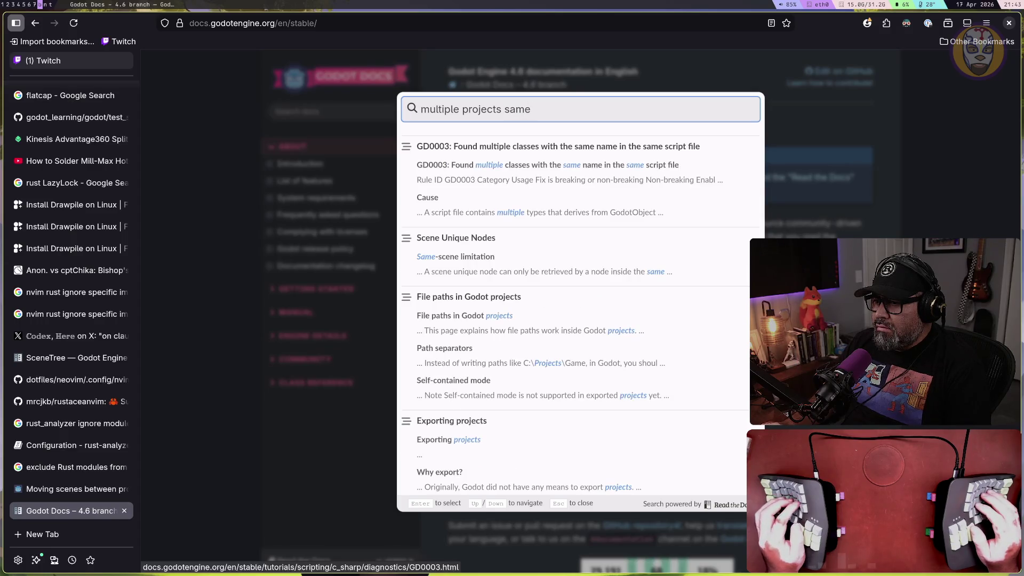
text( godot files)
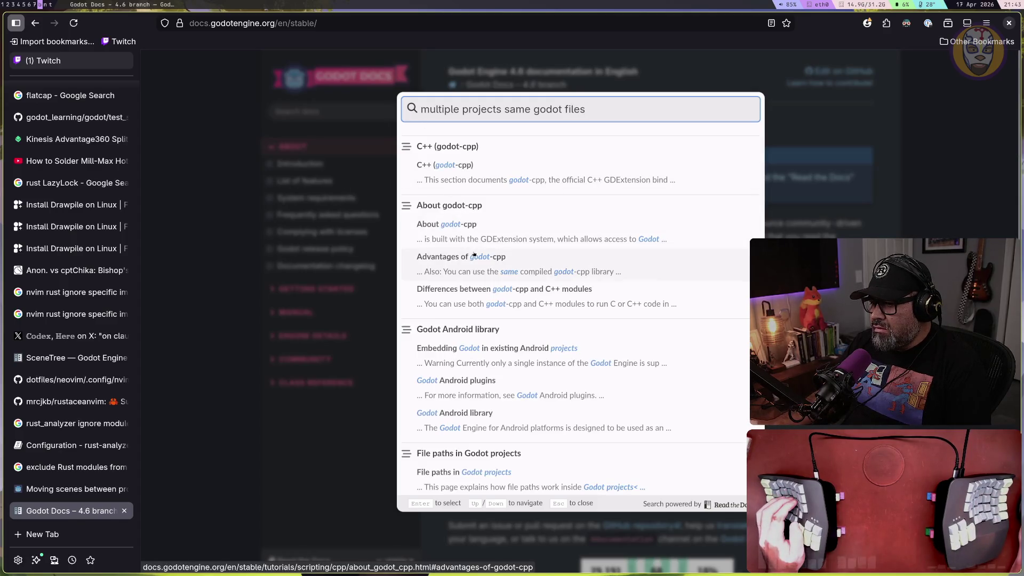
scroll(474, 255, down, 5)
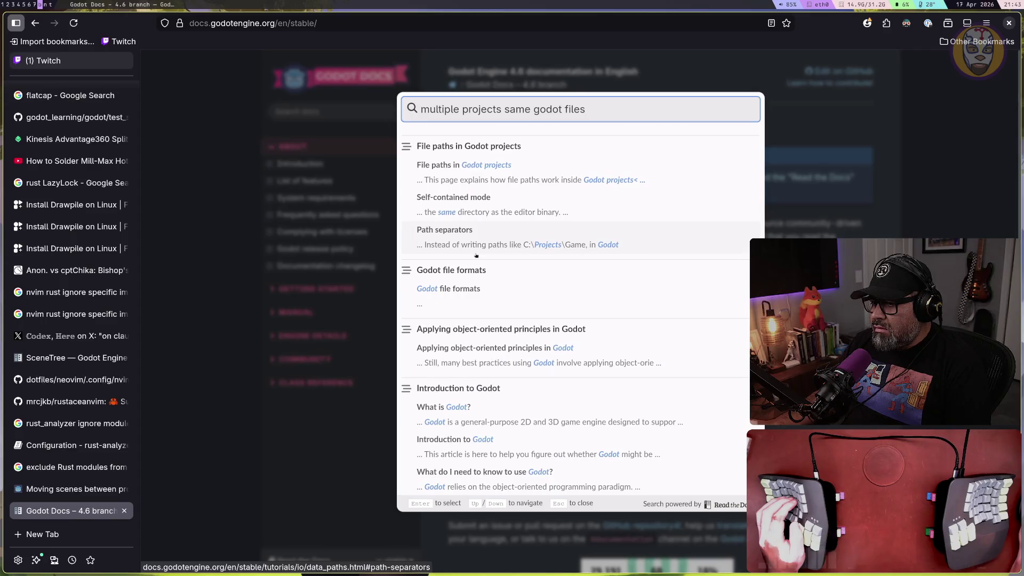
scroll(476, 254, down, 3)
key(ctrl+a)
key(End)
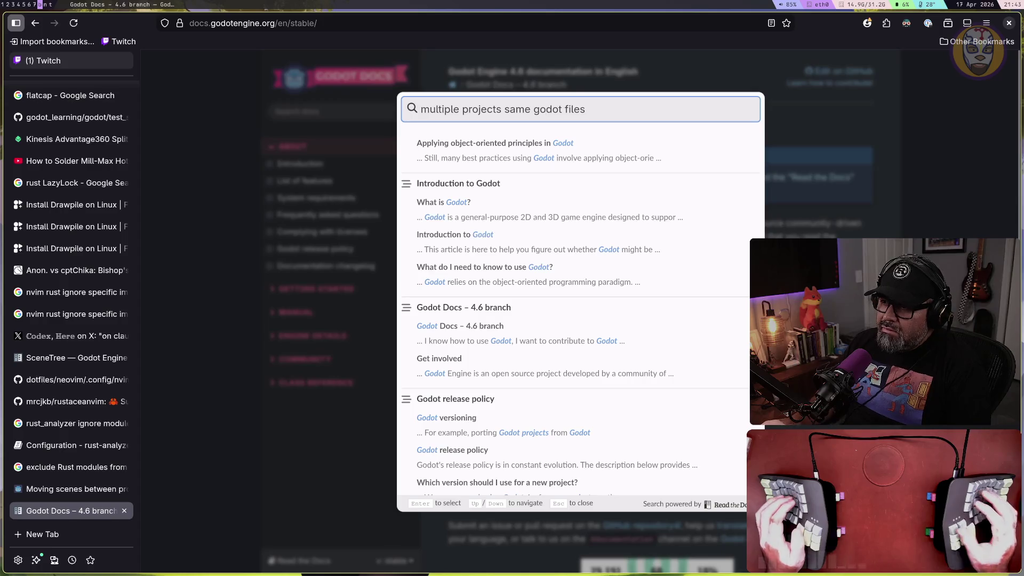
triple_click(536, 114)
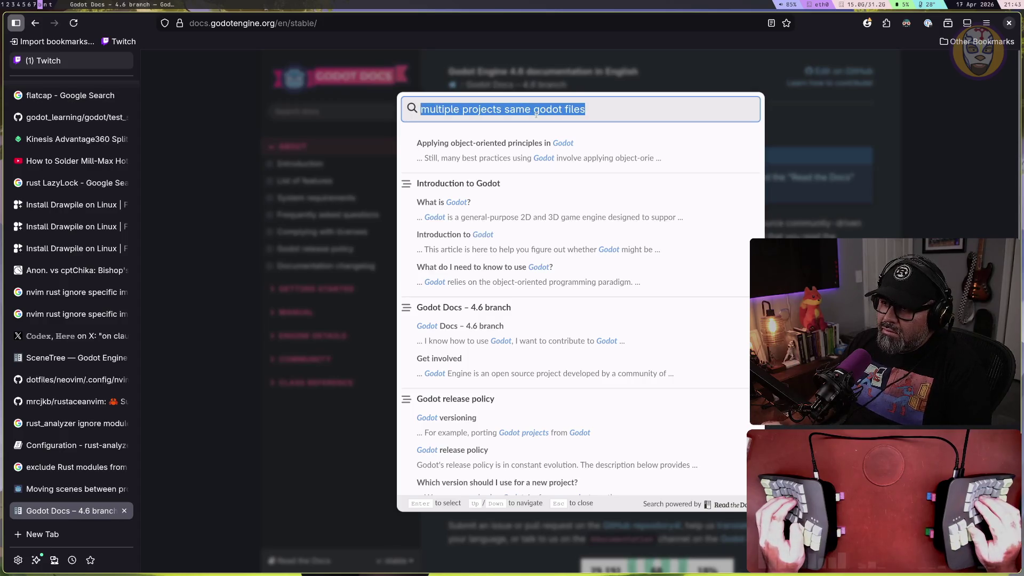
text(multi)
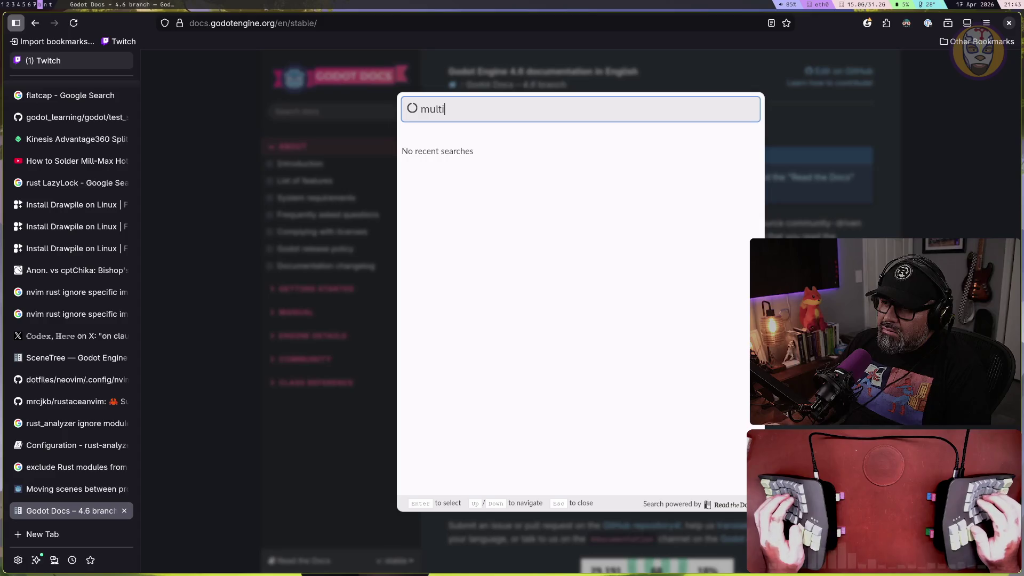
text(ple apps f)
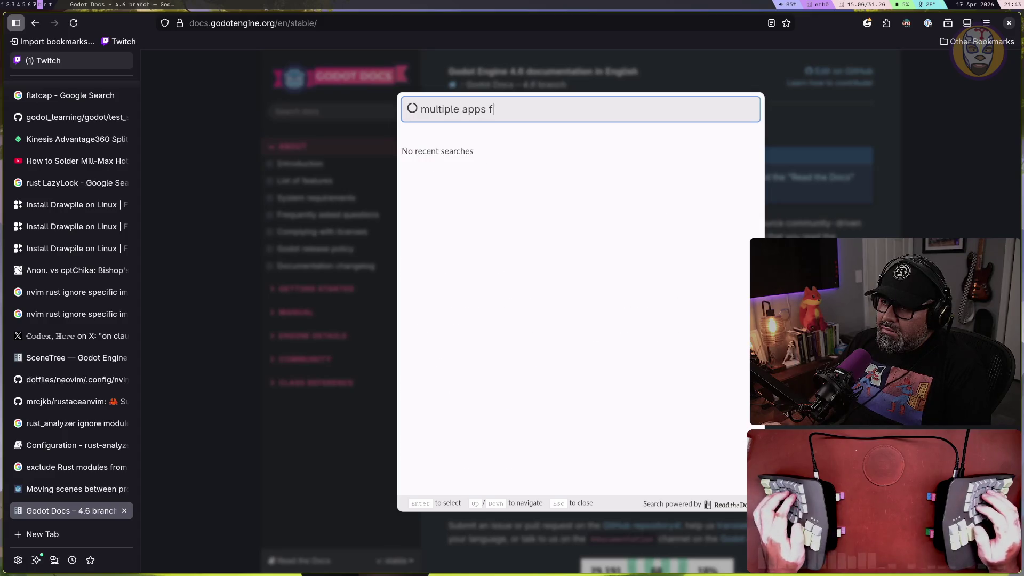
text(rom same project)
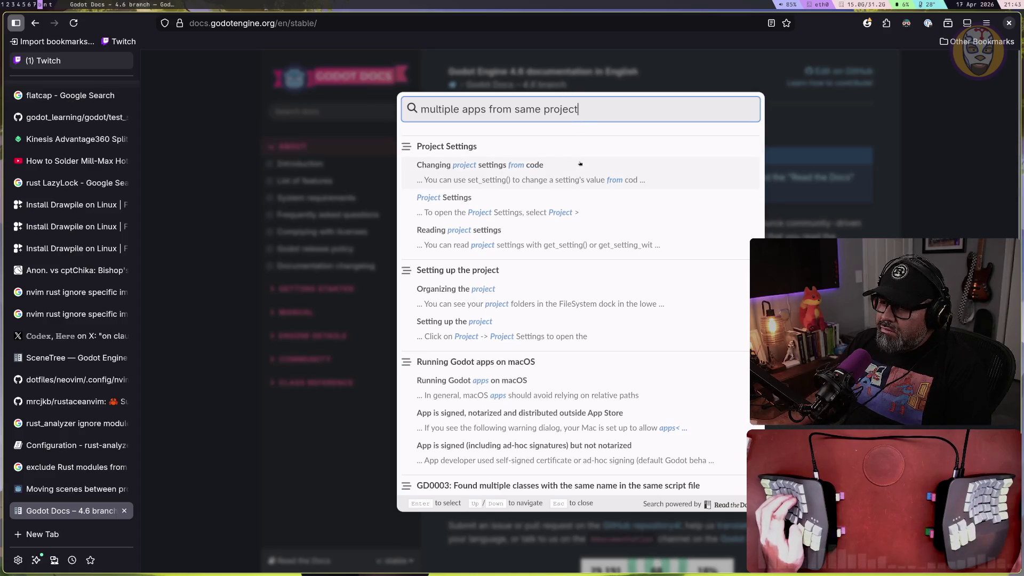
key(Escape)
Google 'godot compile multiple apps from same project' from the address bar
key(ctrl+l)
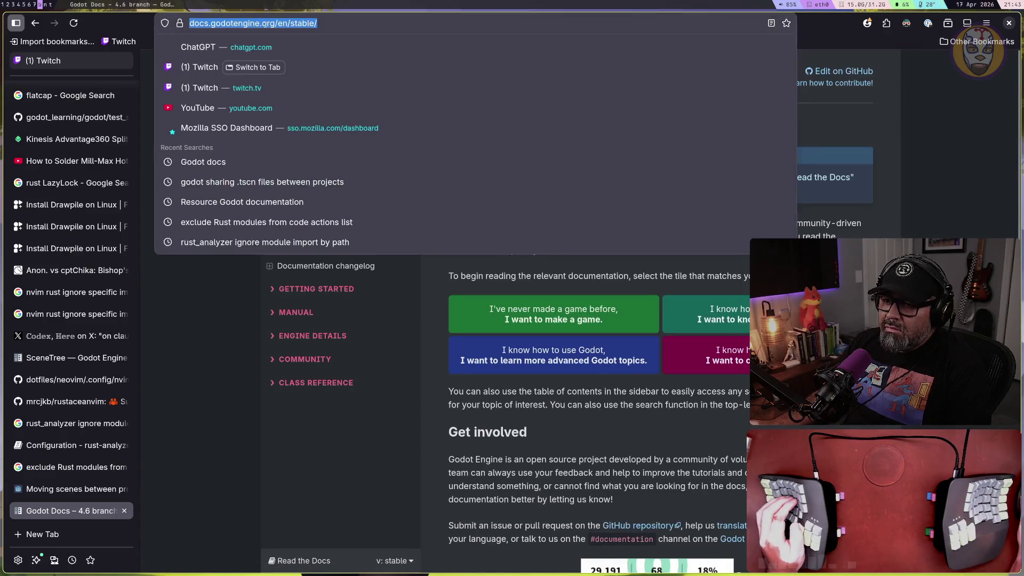
text(godot )
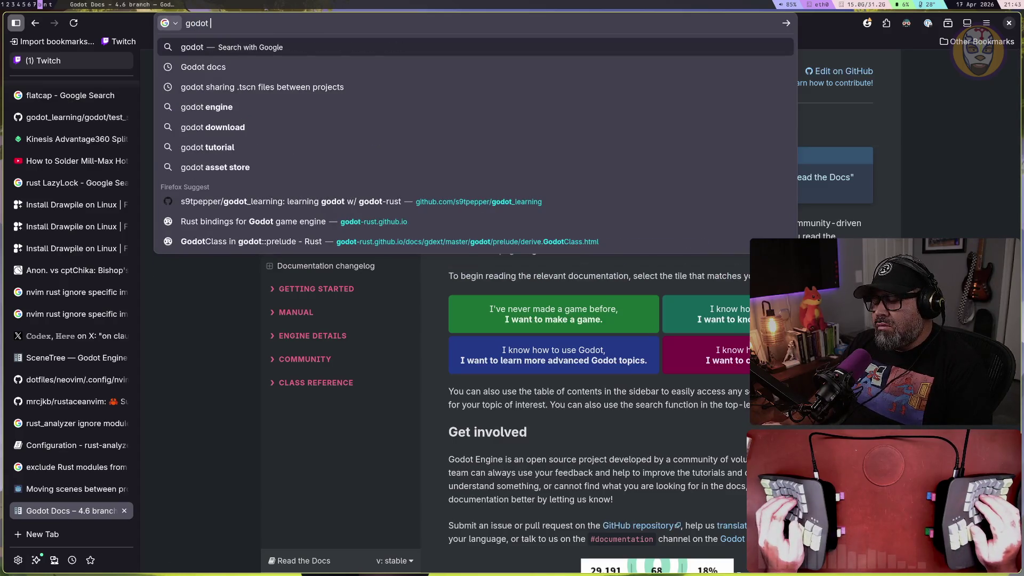
text(compil)
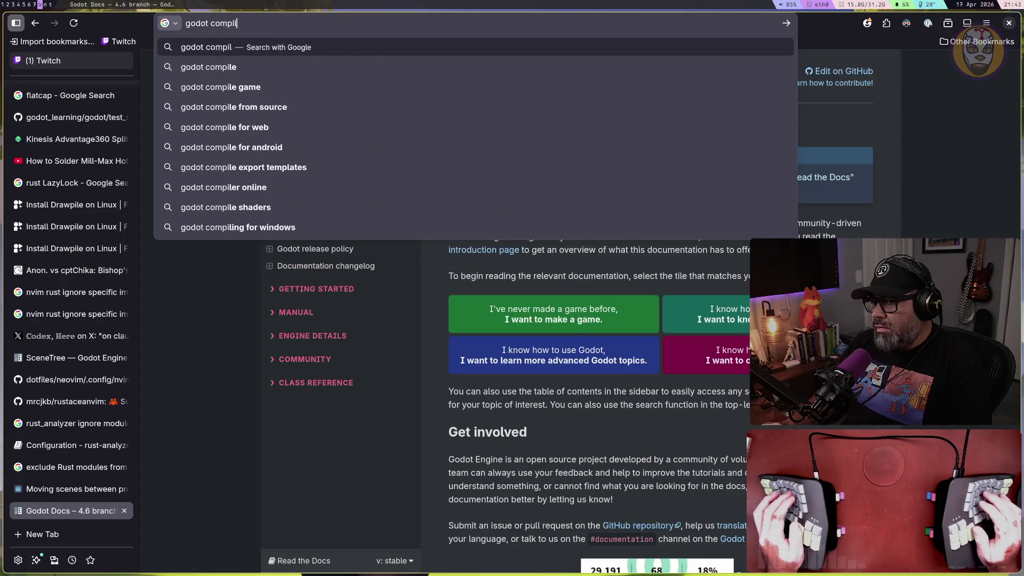
text(e multiple)
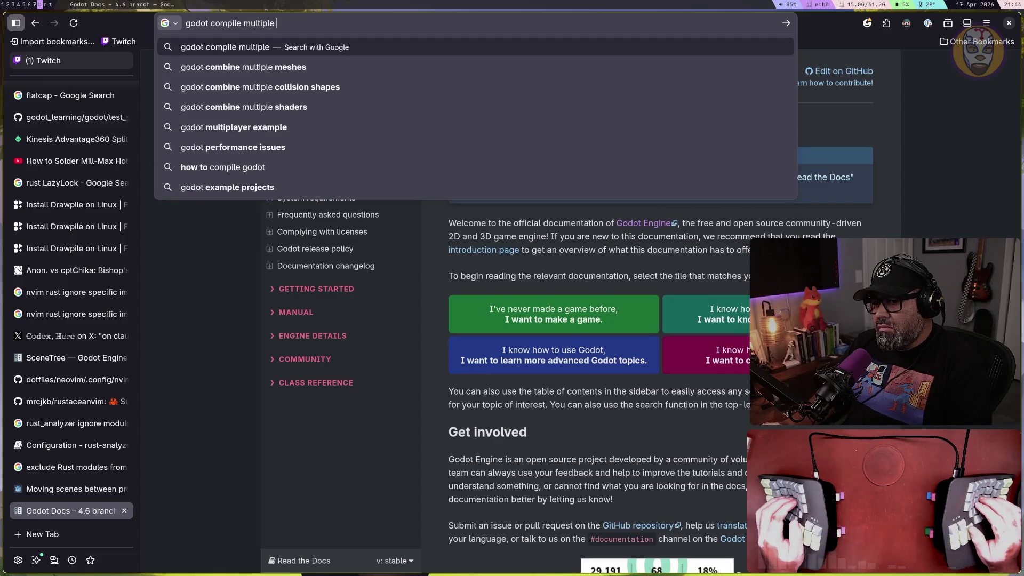
text( games)
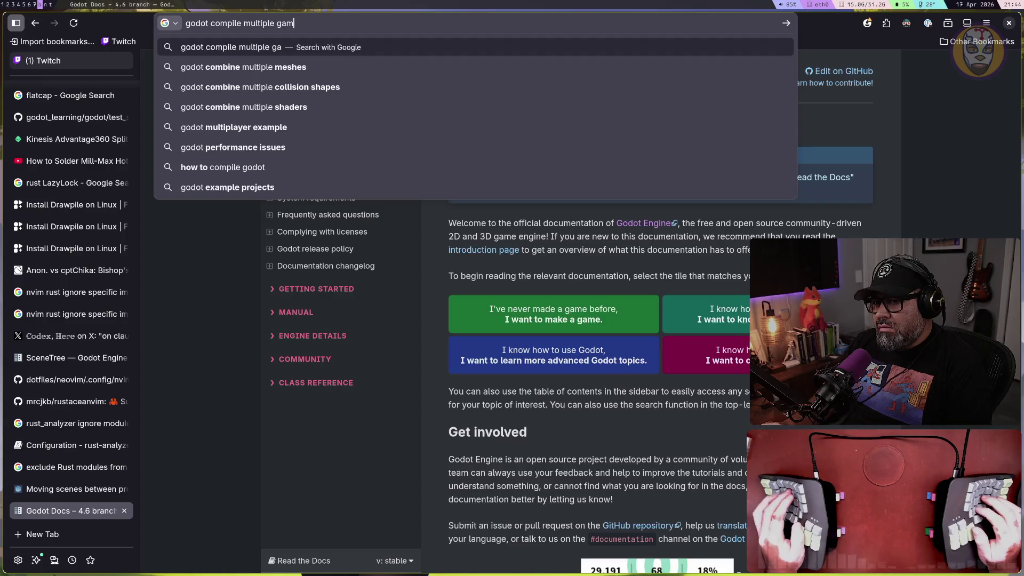
key(BackSpace)
key(BackSpace)
key(BackSpace)
text(apps from same project)
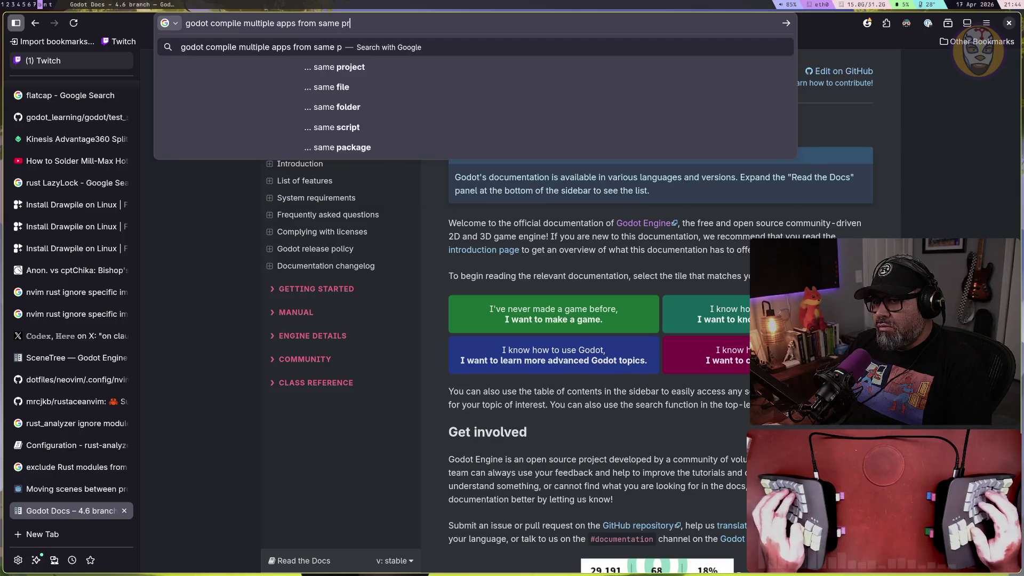
key(Return)
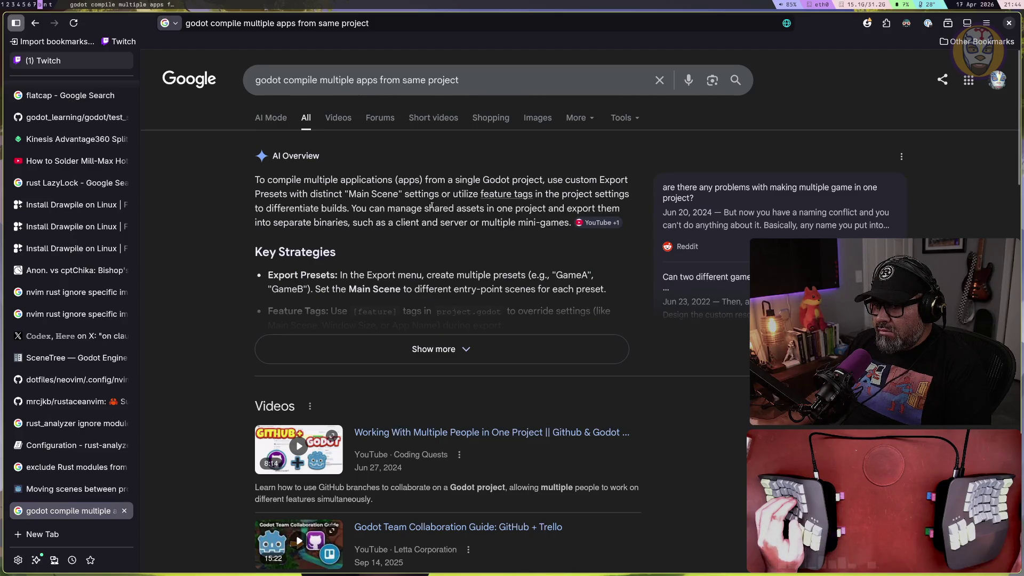
Read the AI Overview's Main Scene advice and expand it to show multiple presets and entry-point scenes
drag(258, 196, 358, 195)
click(374, 194)
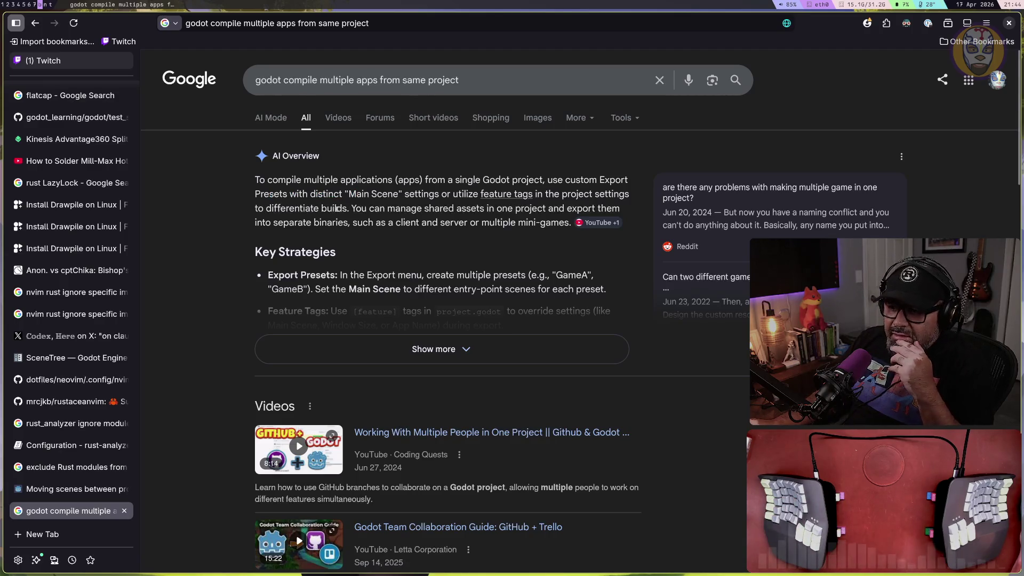
drag(399, 194, 458, 195)
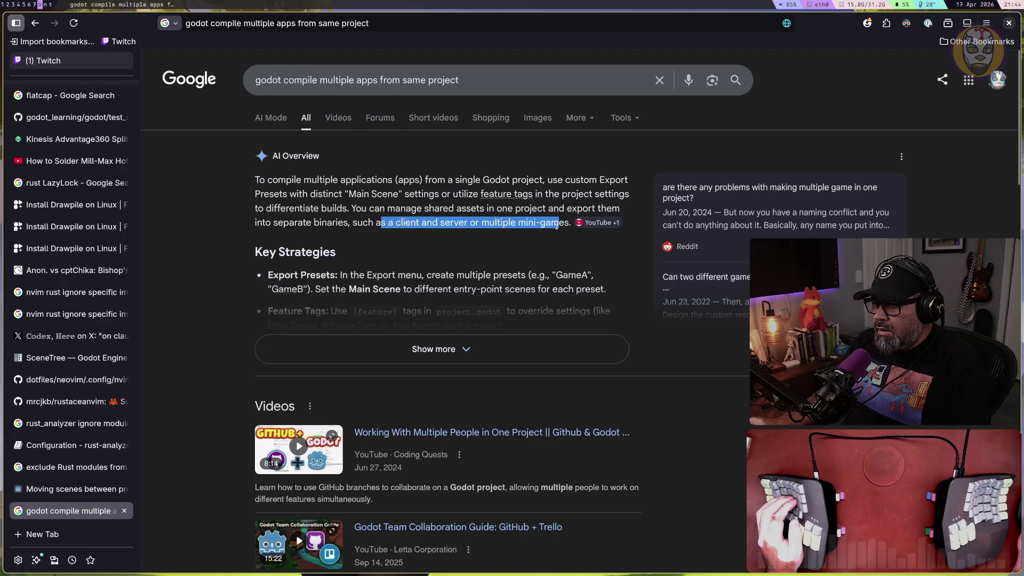
click(441, 361)
drag(304, 288, 394, 276)
click(421, 276)
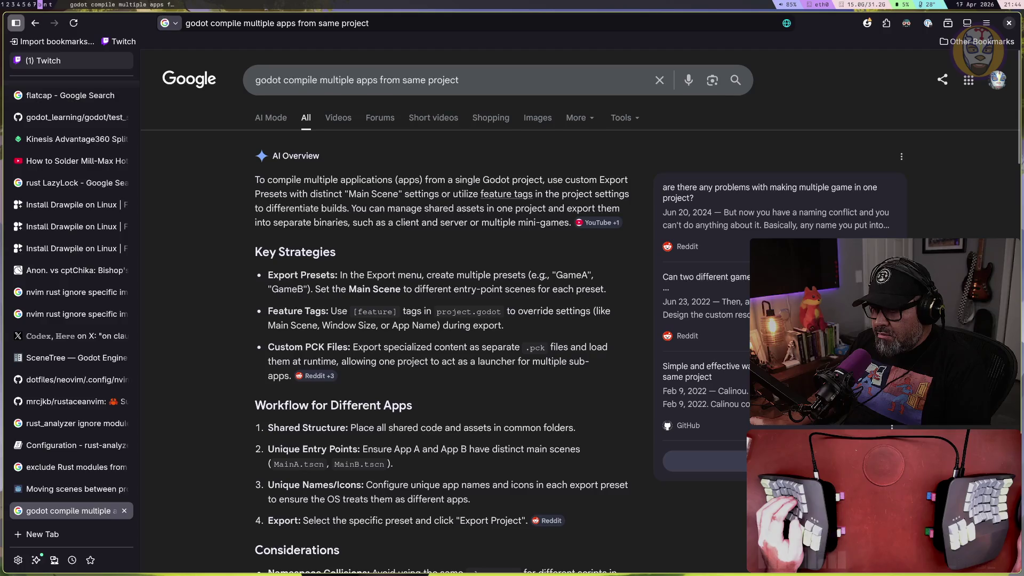
drag(326, 289, 476, 289)
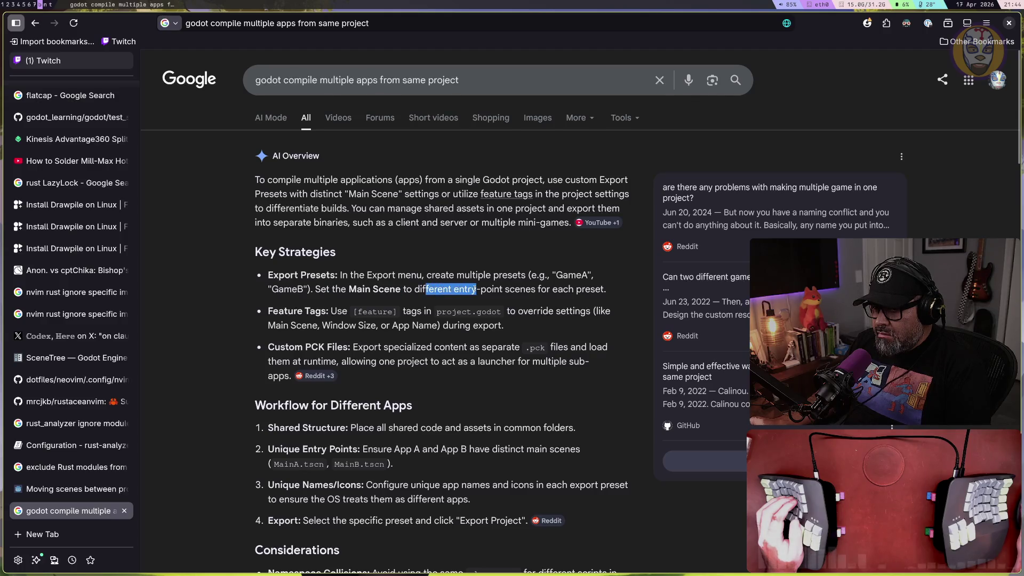
Scroll through the overview, noting the Feature Tags usage, then return to the Godot Project Manager
scroll(334, 289, down, 2)
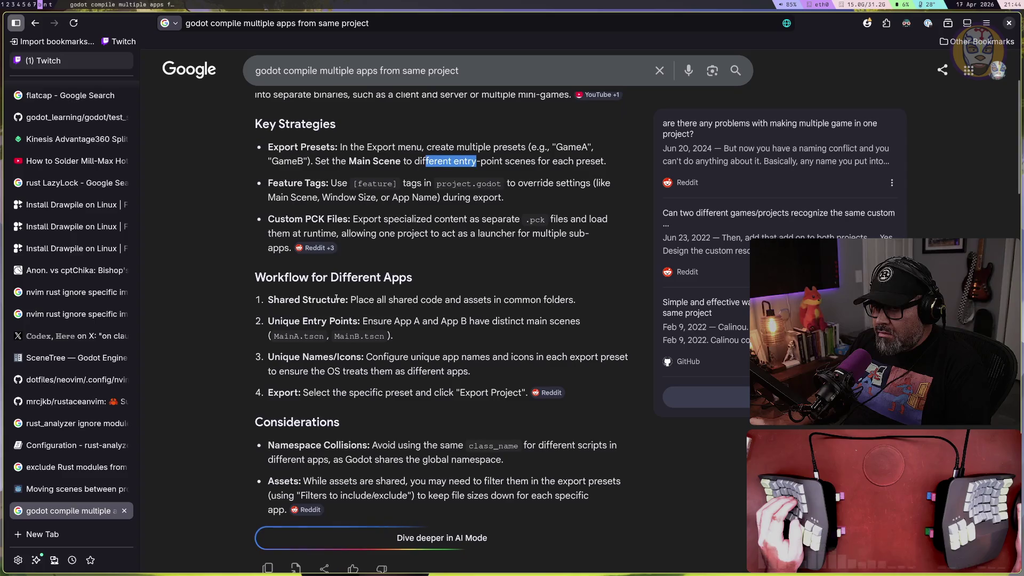
scroll(335, 295, down, 7)
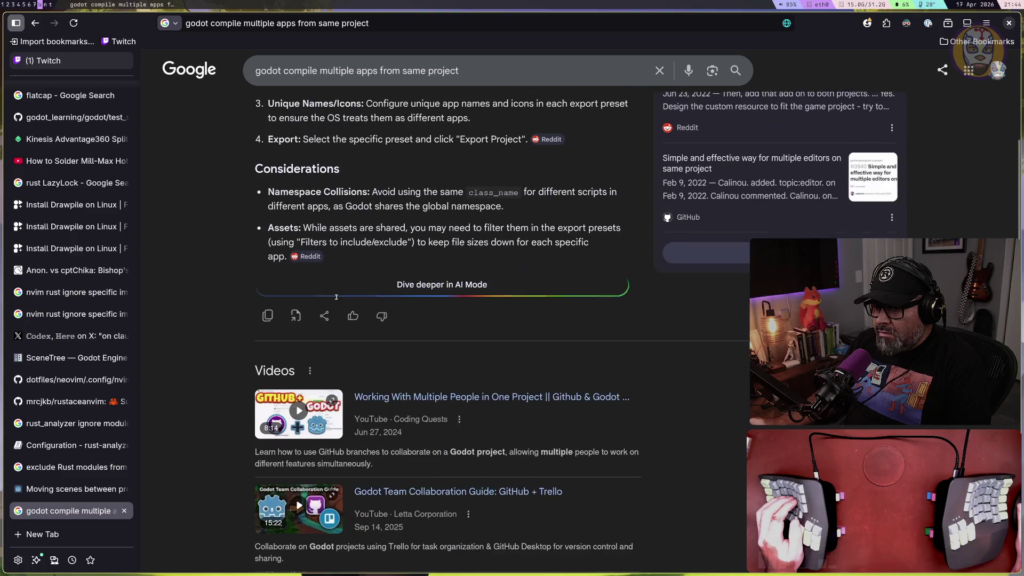
scroll(337, 298, down, 6)
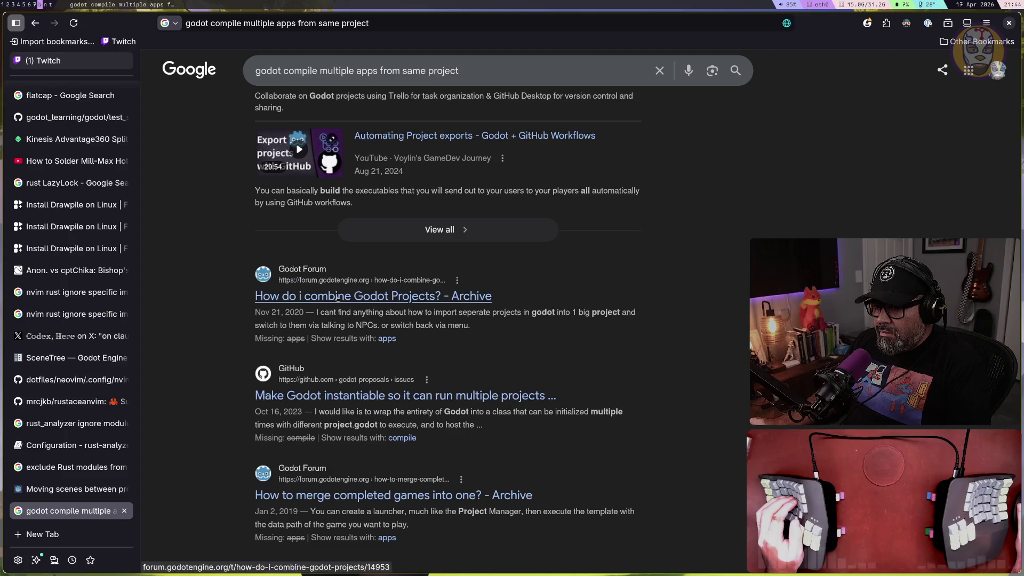
scroll(338, 299, down, 2)
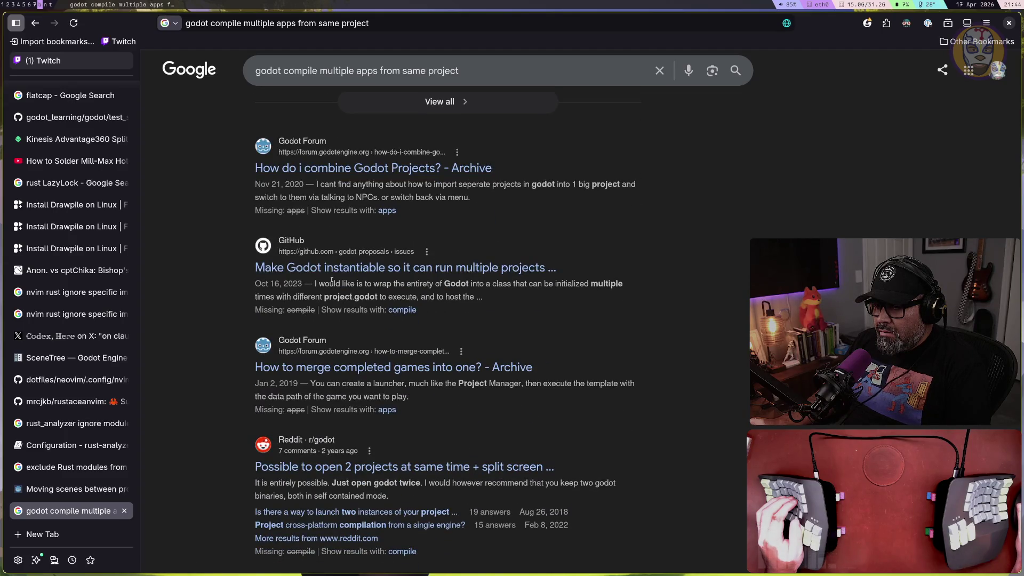
scroll(351, 313, down, 5)
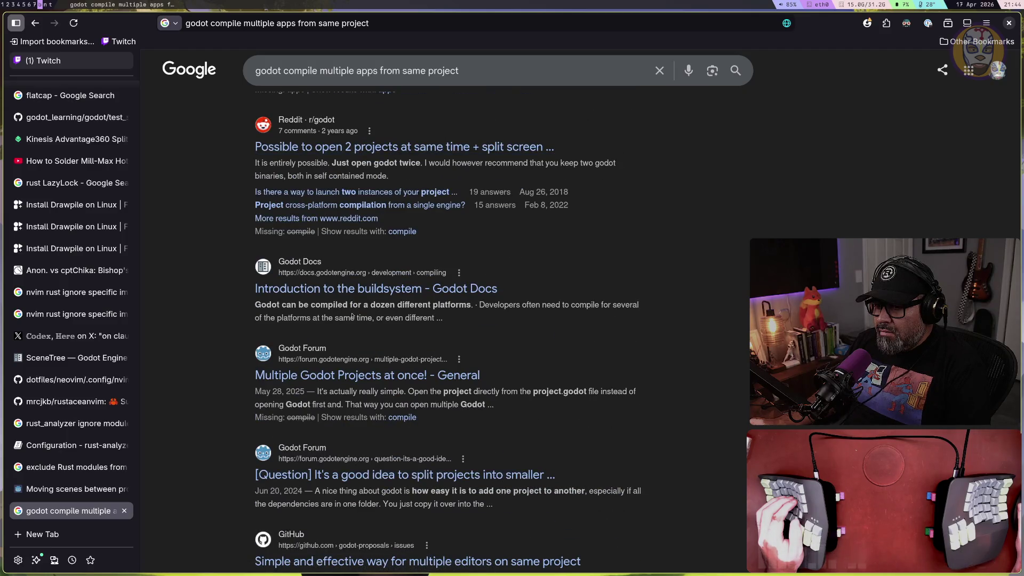
scroll(351, 316, up, 10)
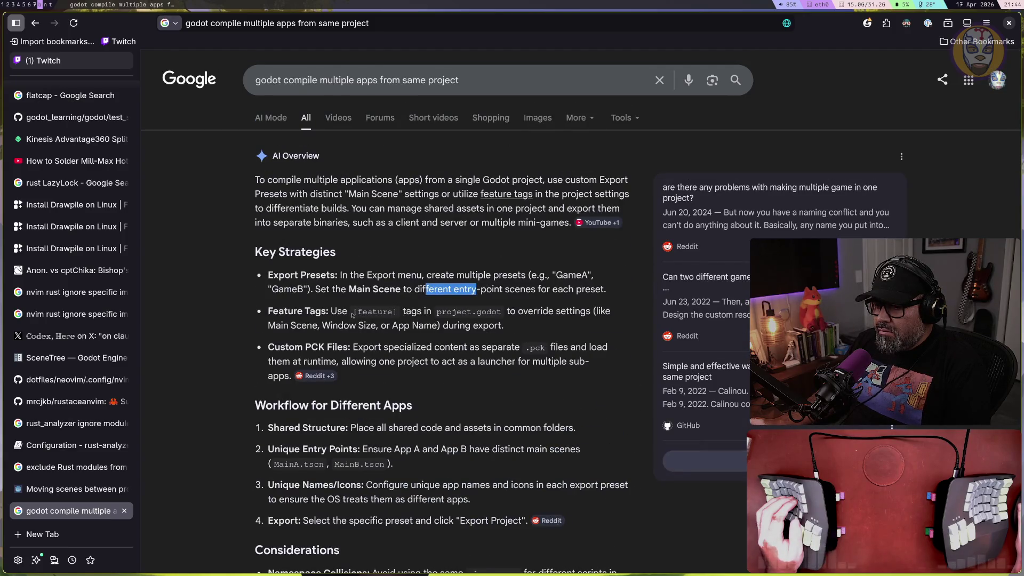
click(388, 309)
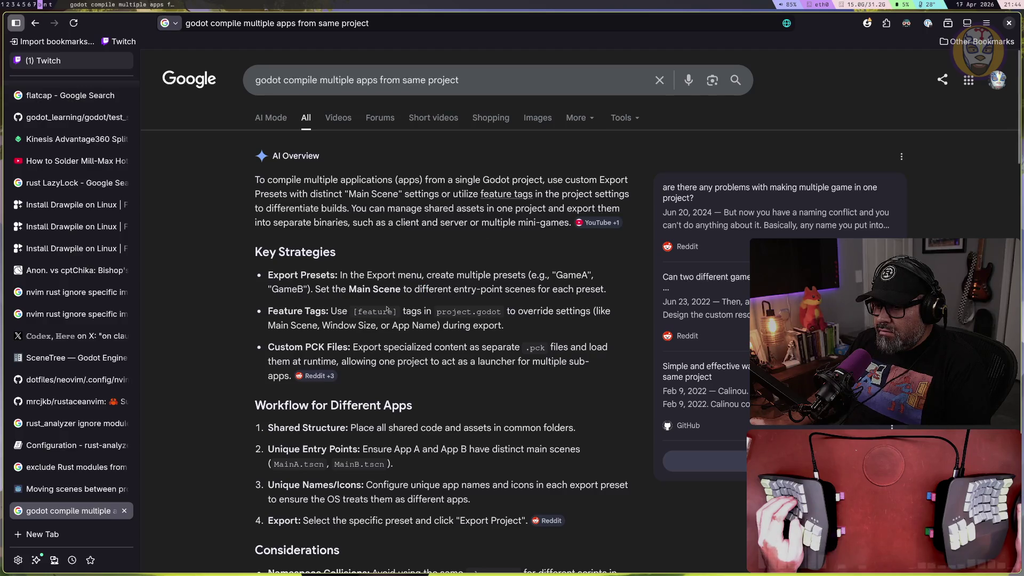
drag(330, 309, 400, 311)
click(462, 309)
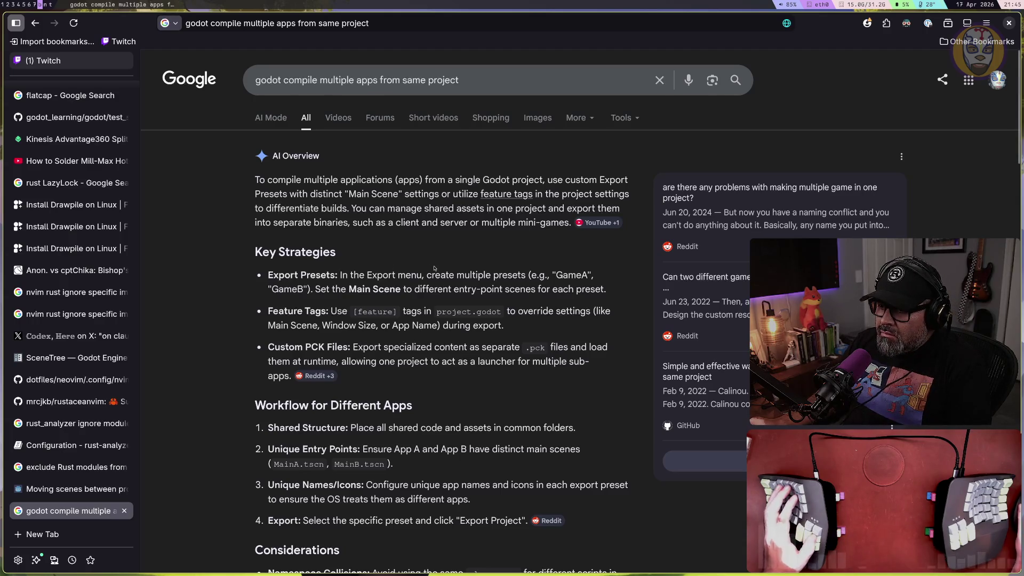
key(super+2)
key(super+1)
Open Learning2 from the Project Manager and bring up its Project > Export dialog
key(super+2)
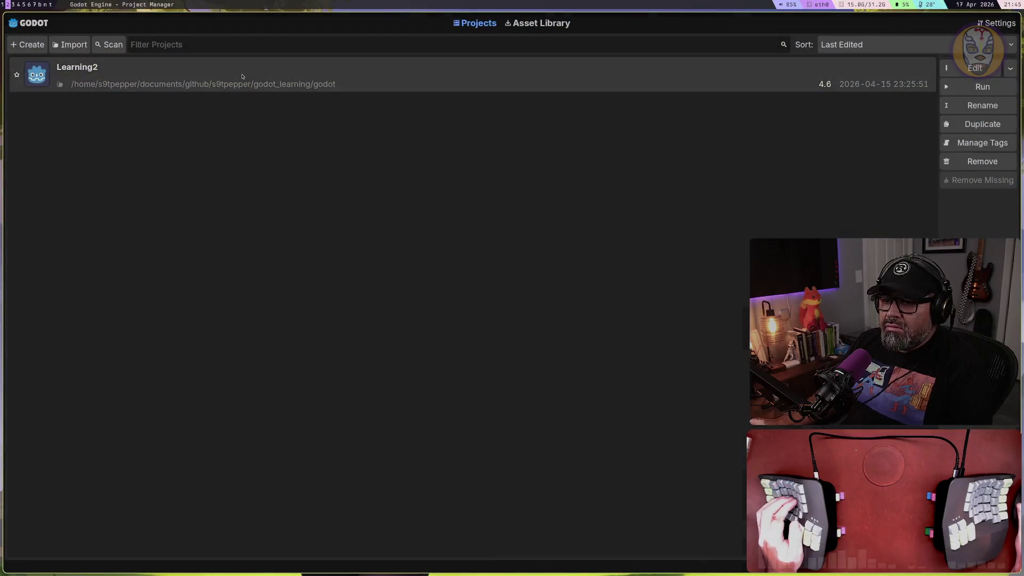
double_click(242, 77)
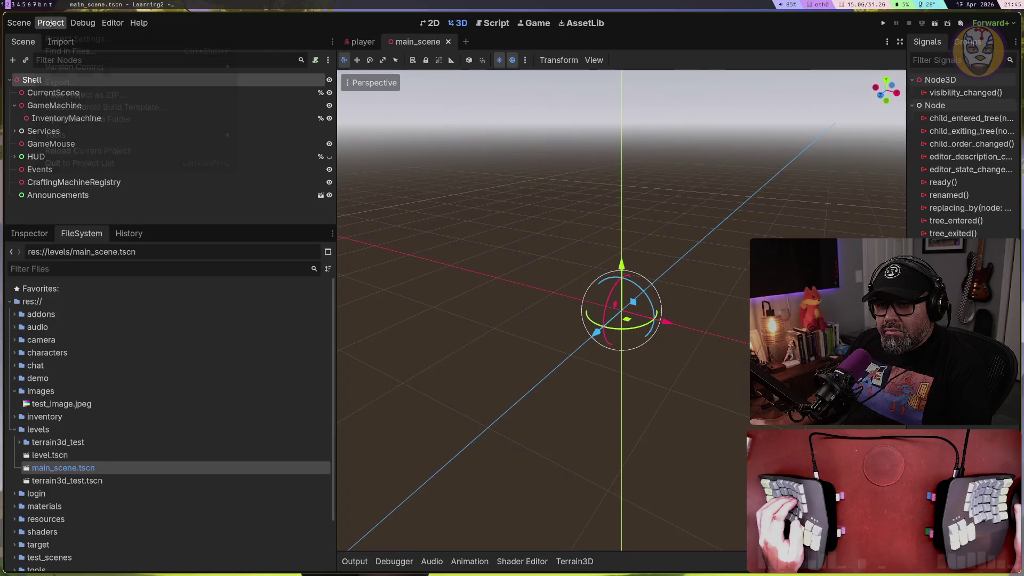
click(50, 23)
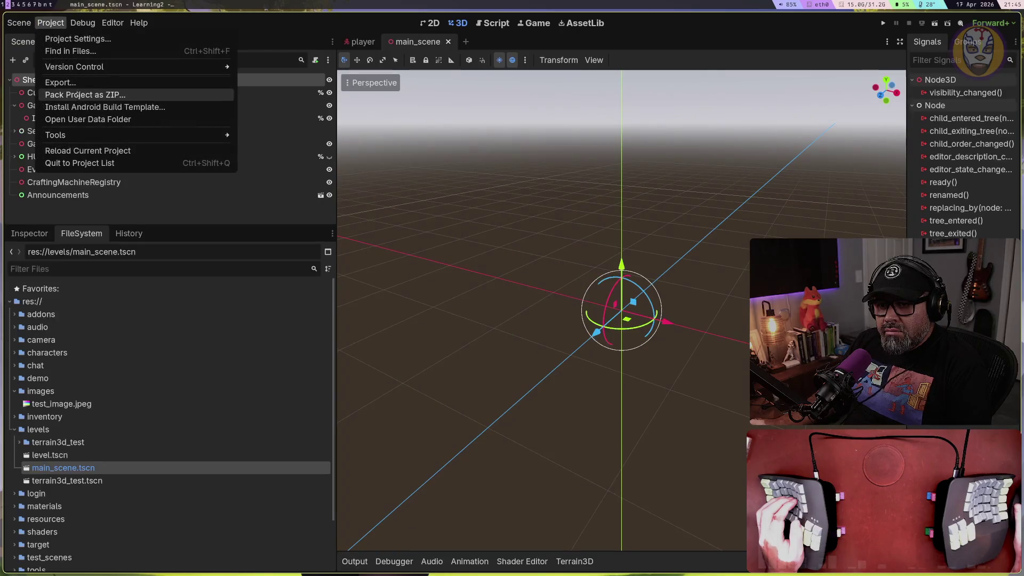
click(75, 82)
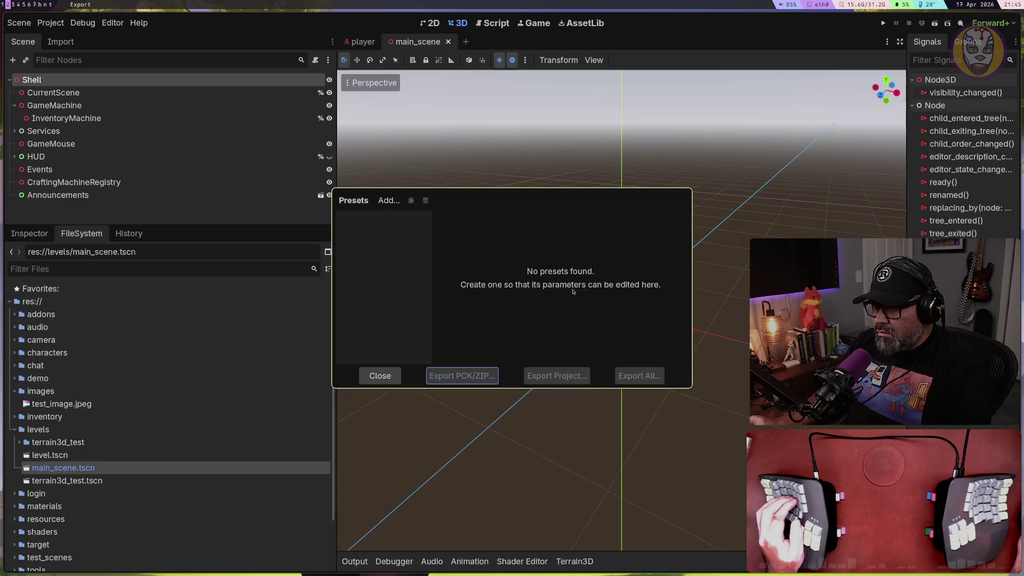
Add a Linux export preset and enlarge the Export dialog
click(384, 202)
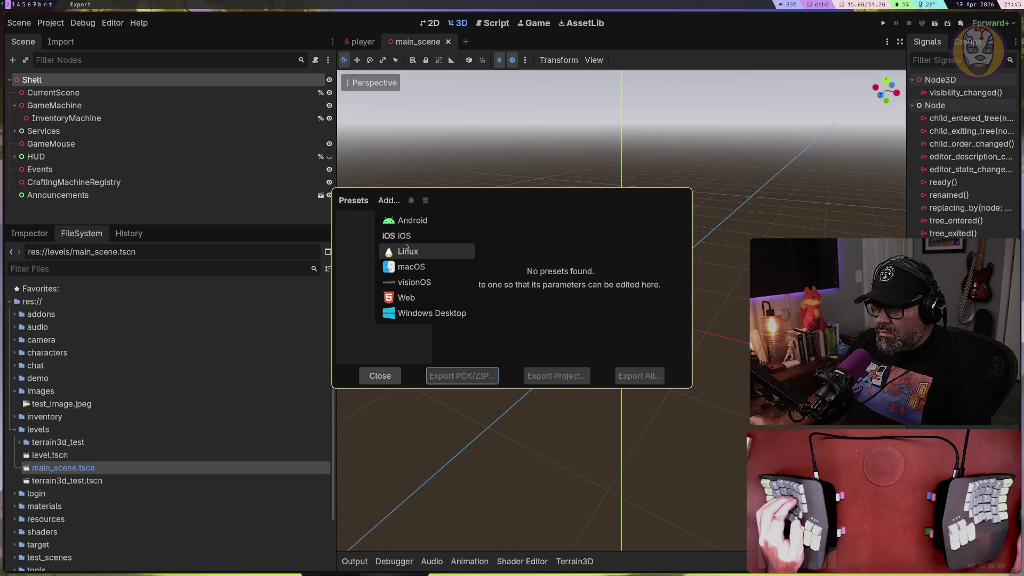
click(350, 203)
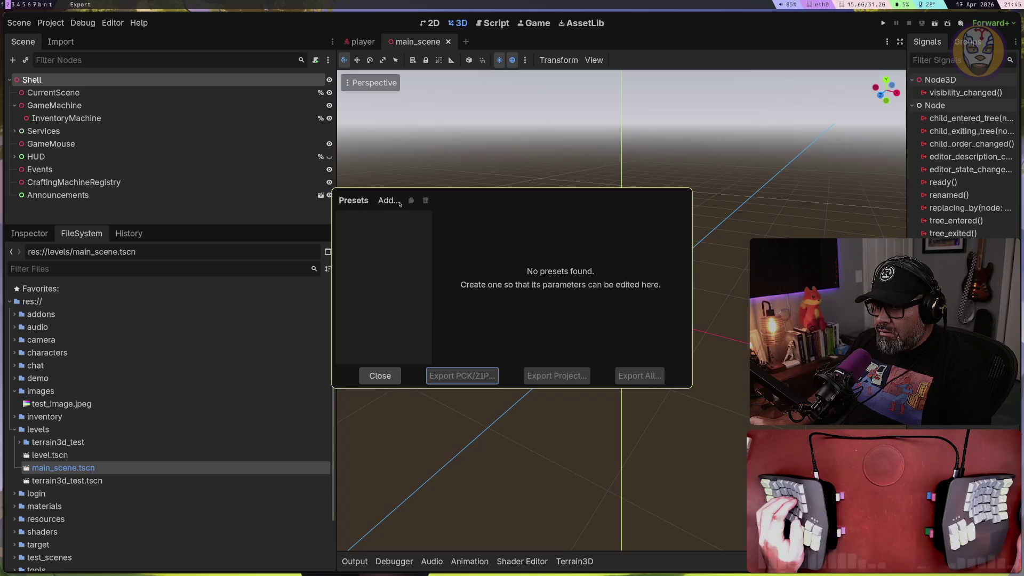
click(369, 321)
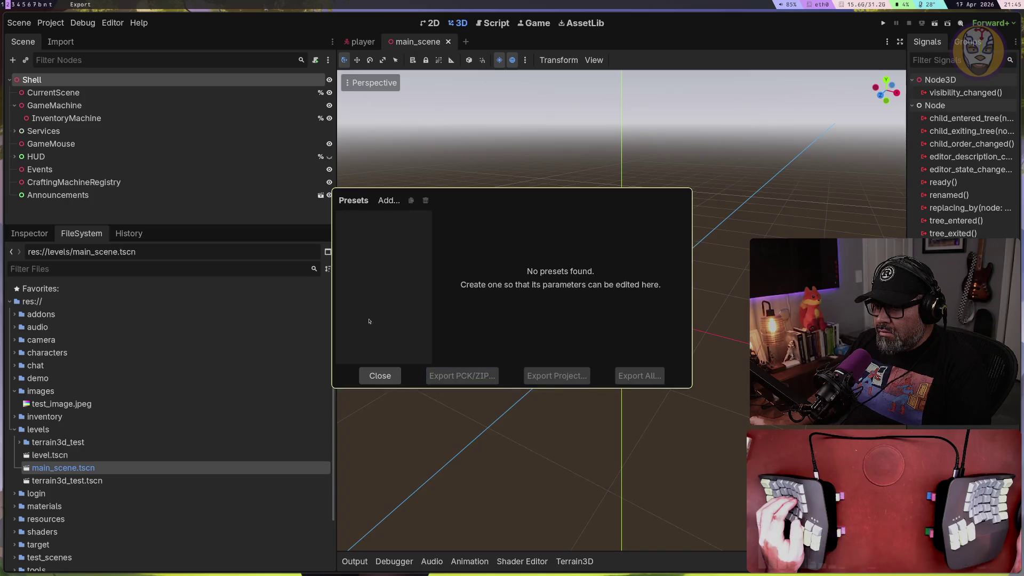
click(389, 200)
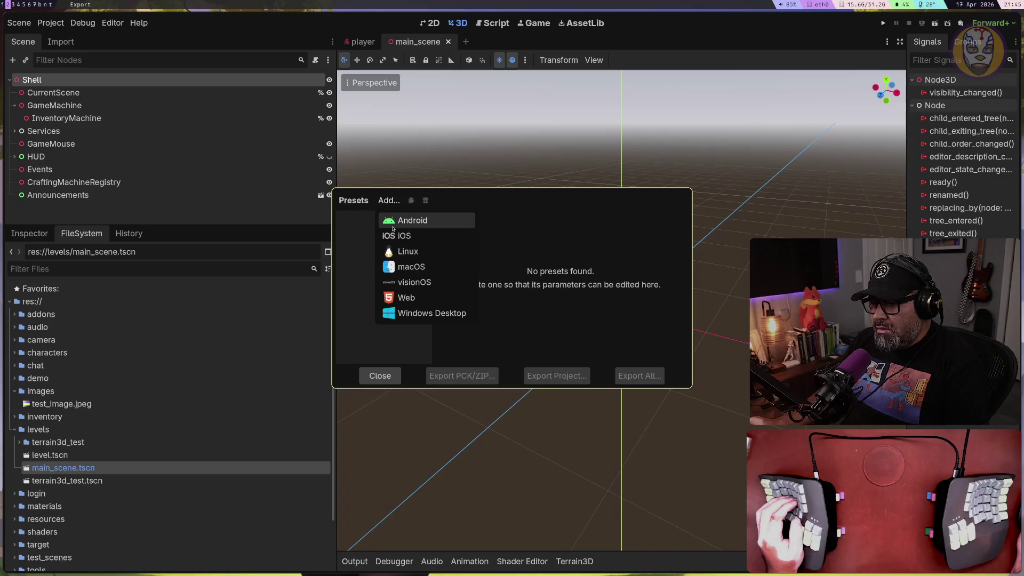
click(387, 251)
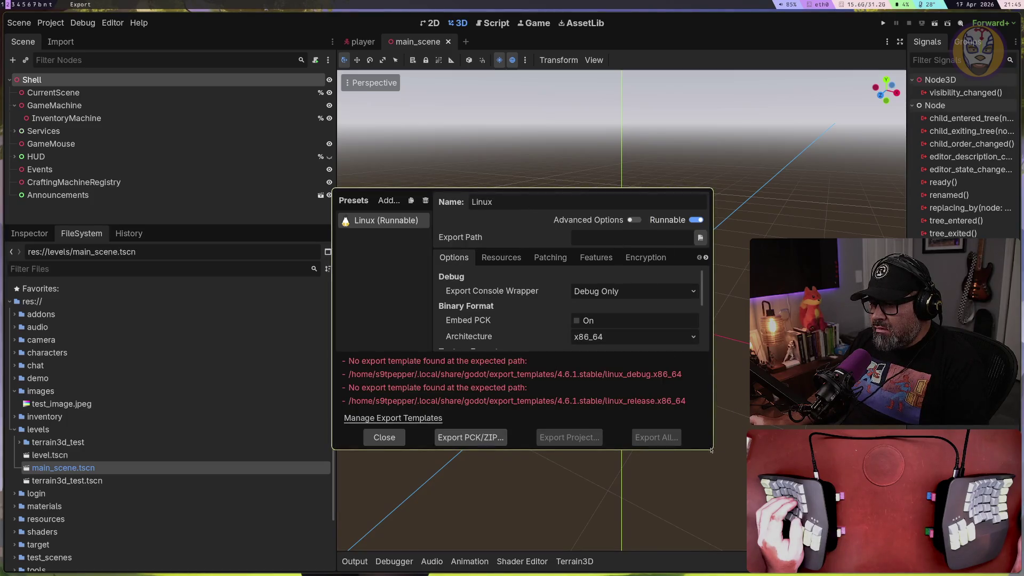
drag(713, 447, 838, 499)
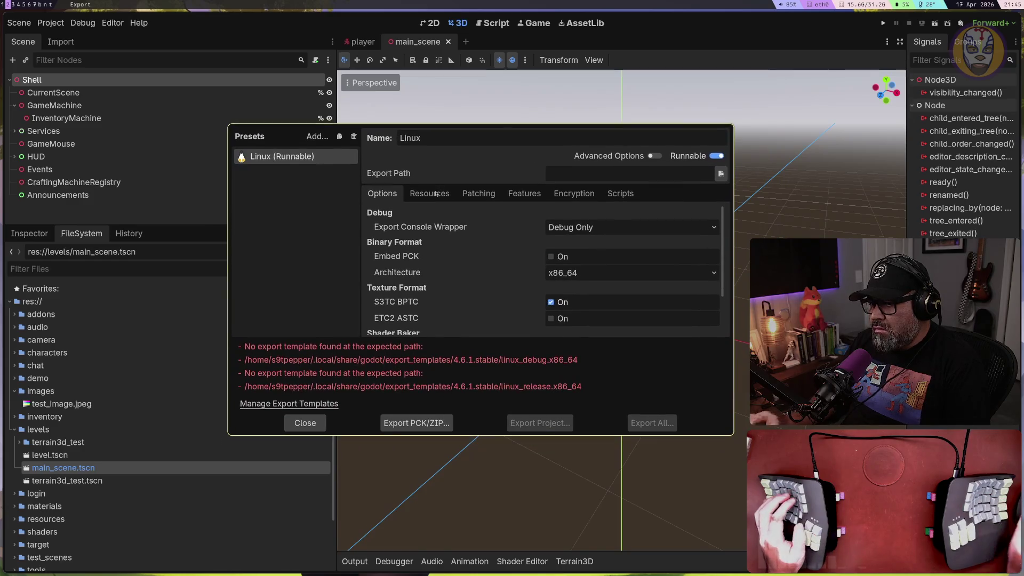
Review the Linux preset's Options, Resources, Patching, Encryption and Scripts tabs
scroll(563, 241, down, 2)
scroll(560, 251, up, 2)
scroll(557, 264, down, 2)
scroll(556, 264, up, 2)
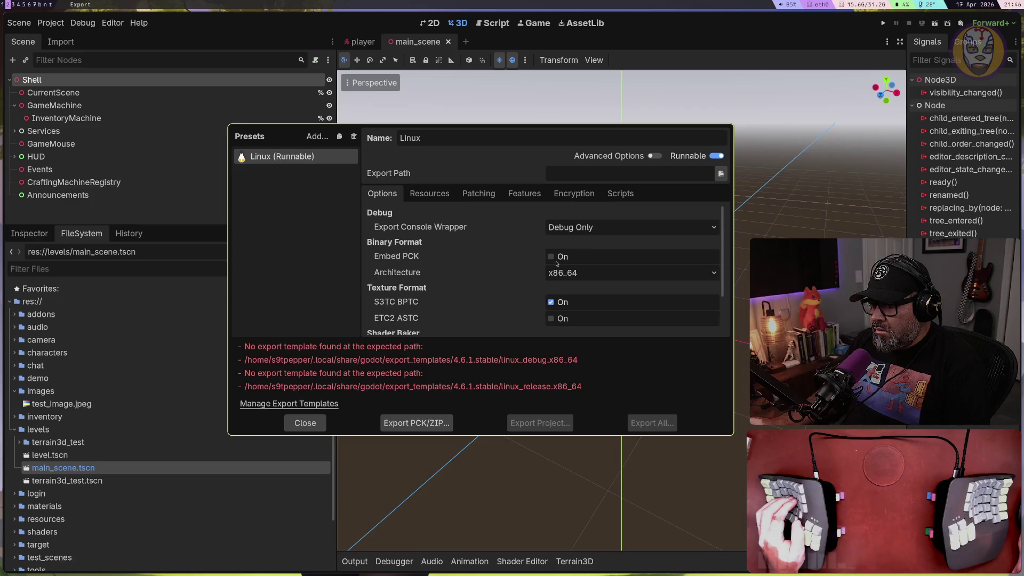
click(430, 193)
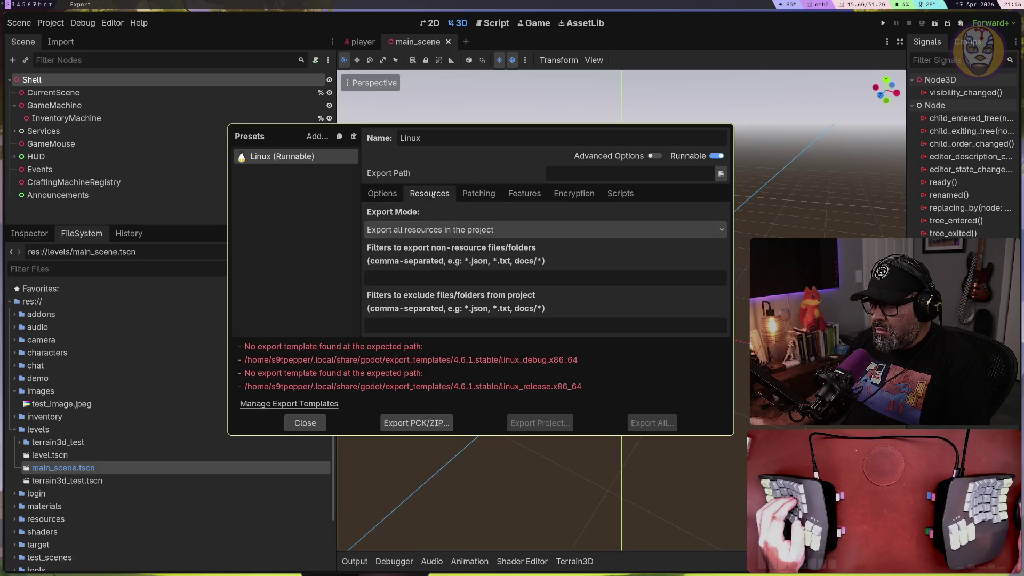
click(478, 193)
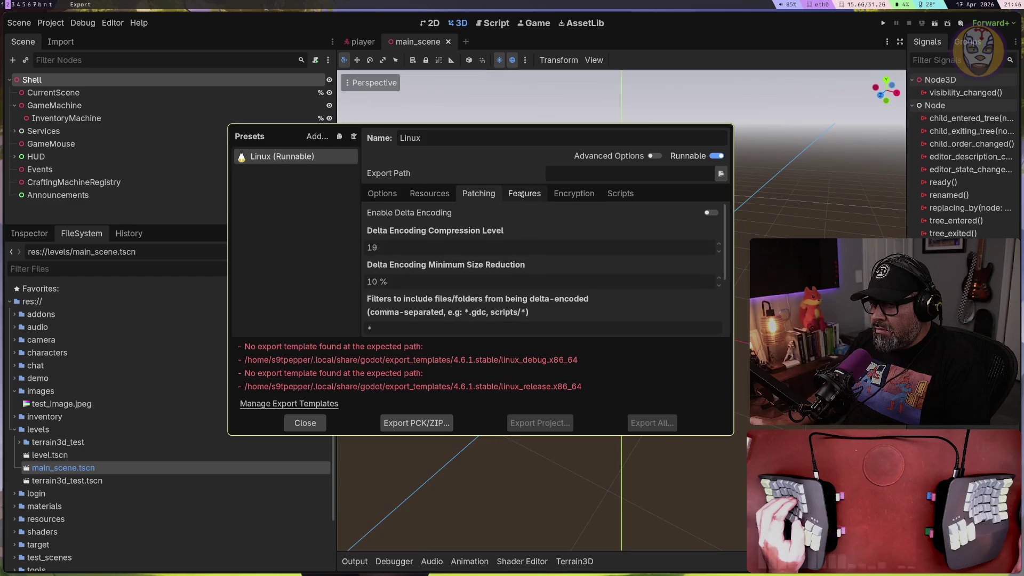
click(566, 194)
click(608, 194)
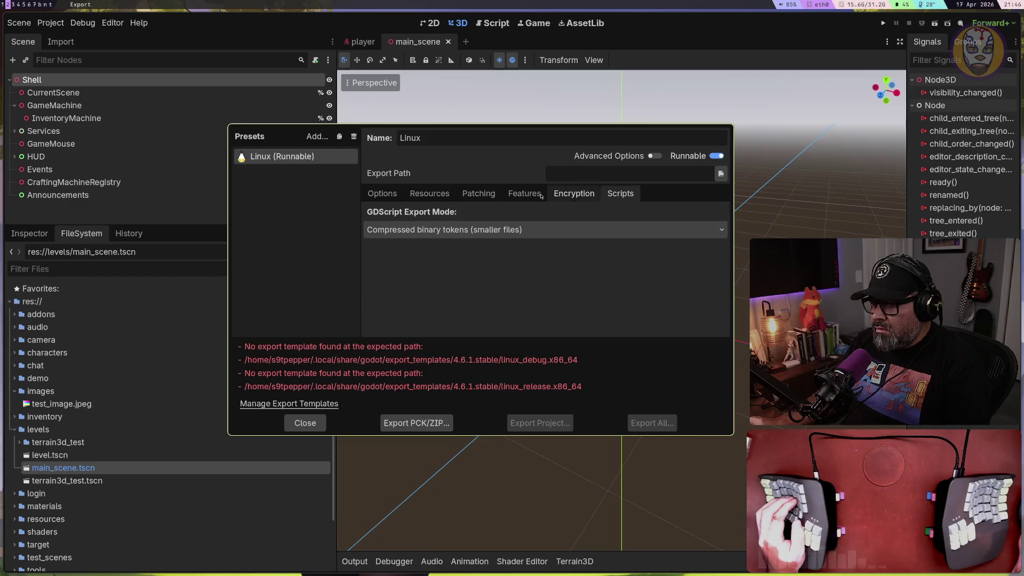
click(383, 193)
Enable Advanced Options and recheck the Resources, Patching, Features, Encryption and Scripts tabs
click(655, 157)
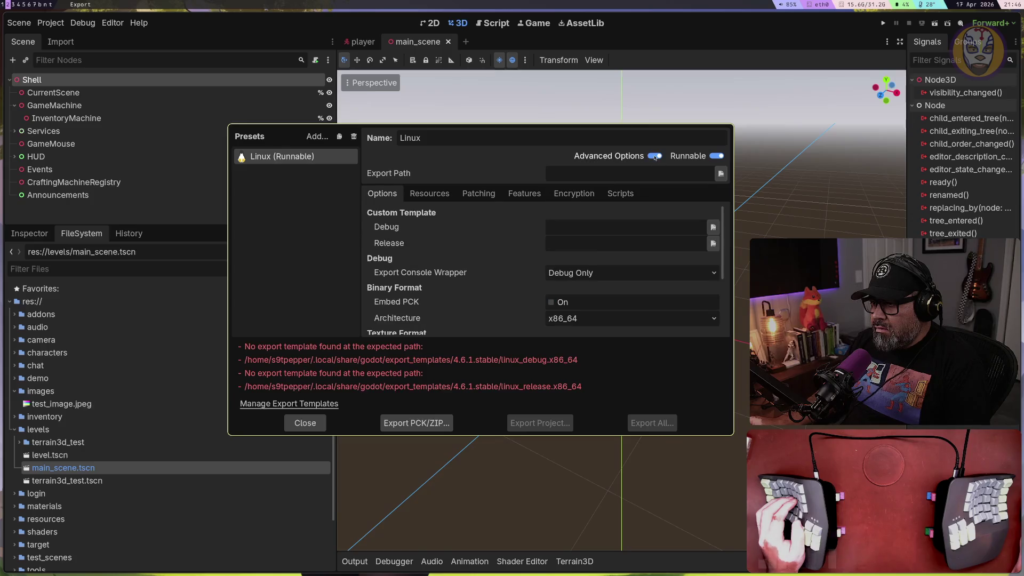
scroll(601, 264, down, 5)
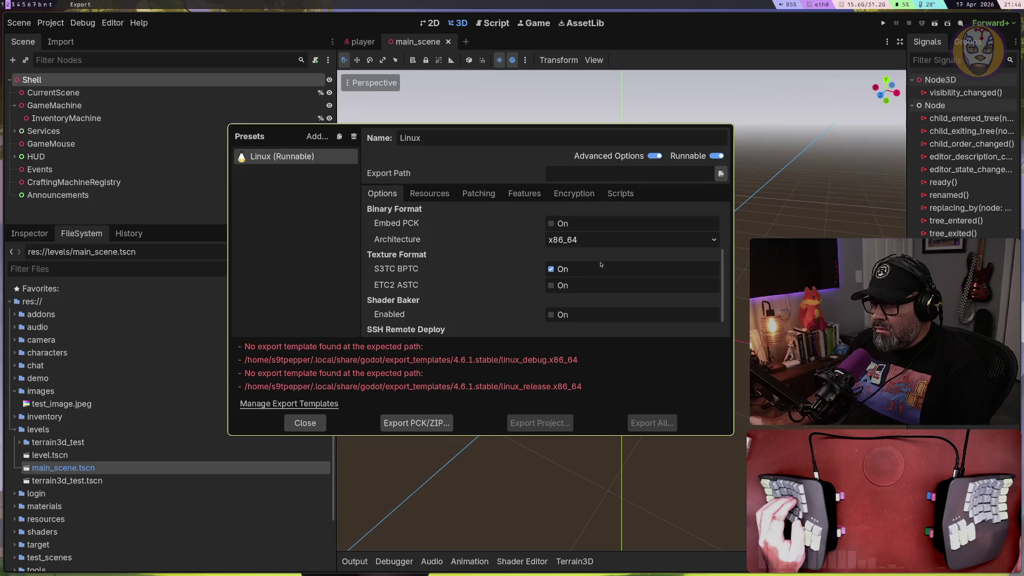
scroll(601, 264, up, 3)
scroll(600, 265, up, 2)
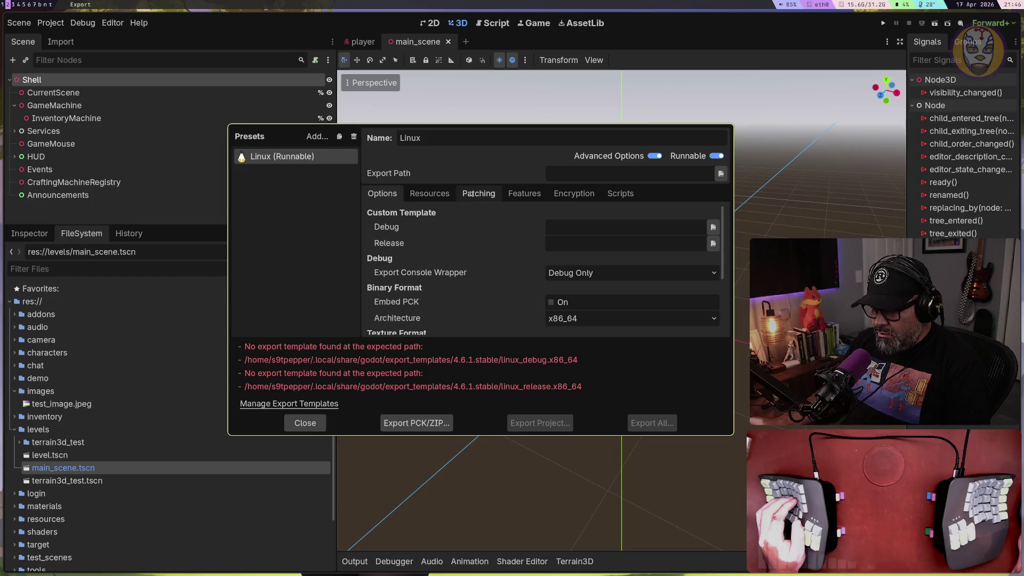
click(429, 193)
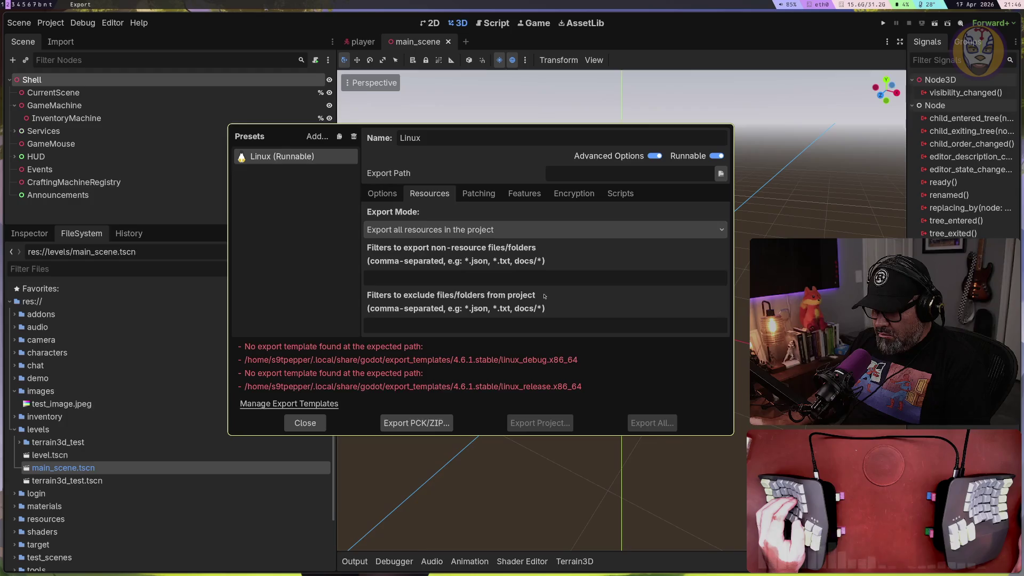
click(478, 193)
click(535, 196)
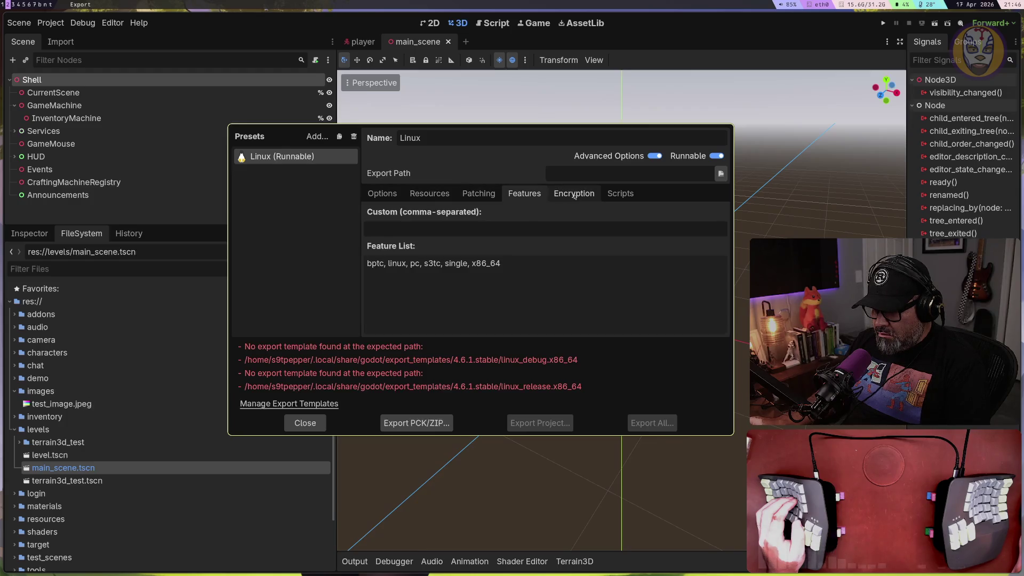
click(574, 195)
click(618, 194)
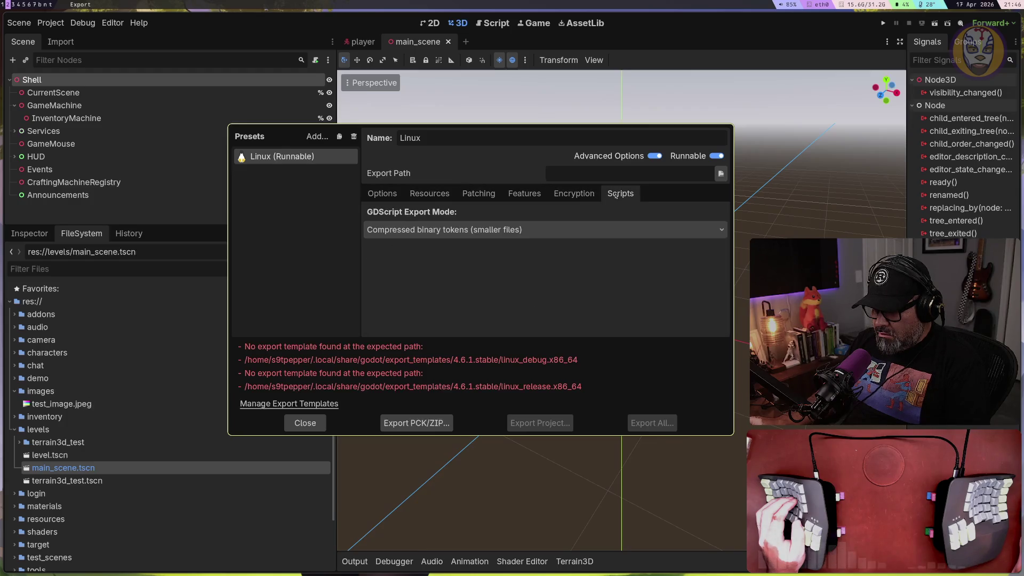
click(382, 193)
Scroll through the advanced general Options, then close the Export dialog
scroll(481, 288, down, 5)
scroll(481, 287, up, 4)
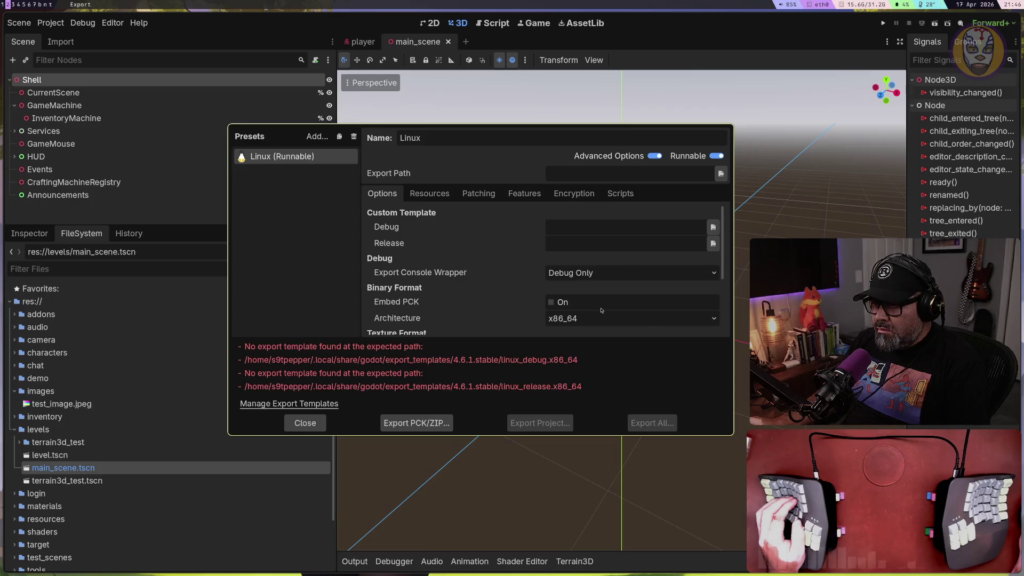
scroll(427, 303, down, 1)
scroll(428, 303, down, 2)
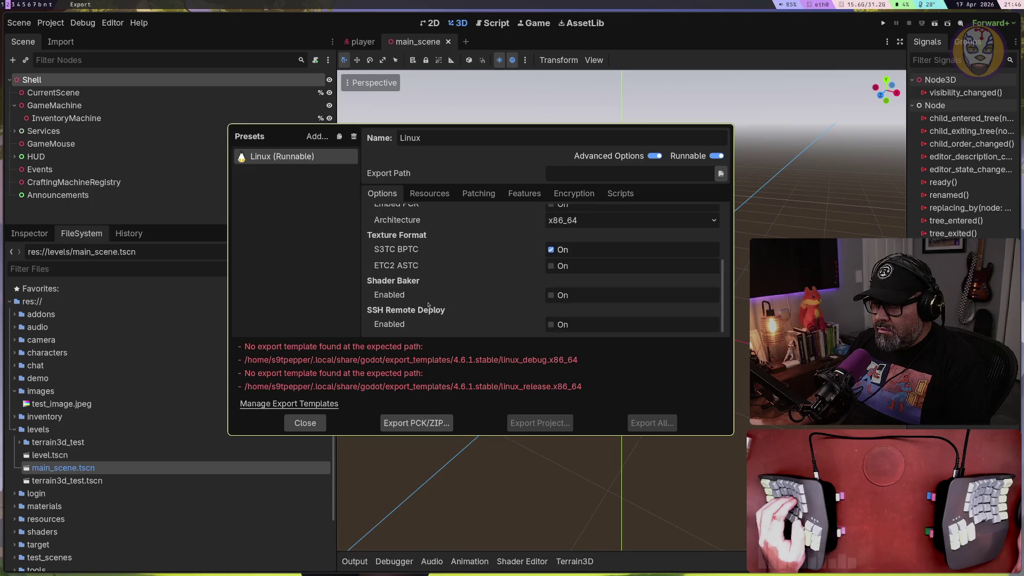
scroll(428, 303, up, 4)
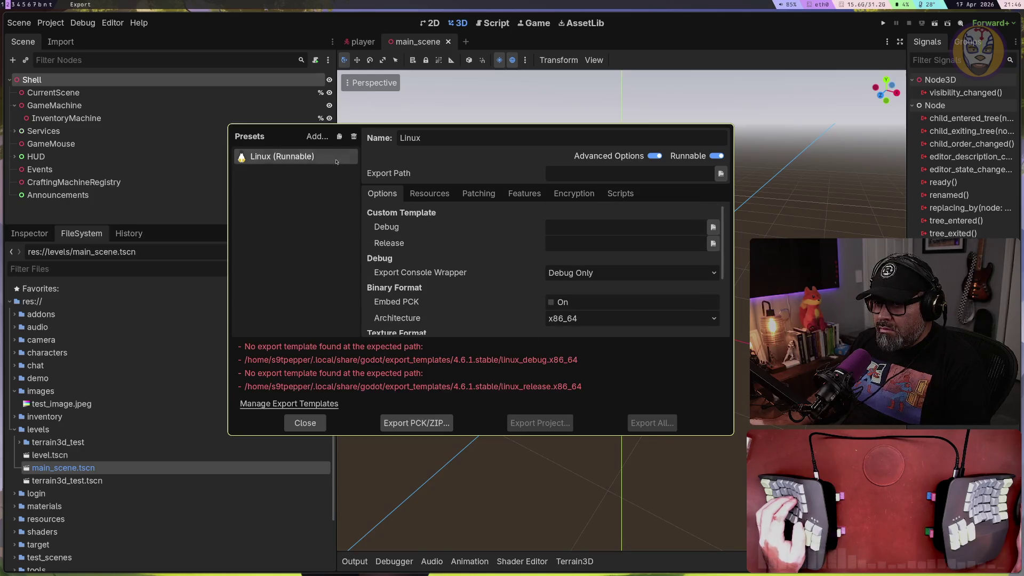
key(Escape)
Reread the overview's lines on overriding Main Scene and feature tag syntax, then bring up the terminal
key(super+Tab)
key(super+Tab)
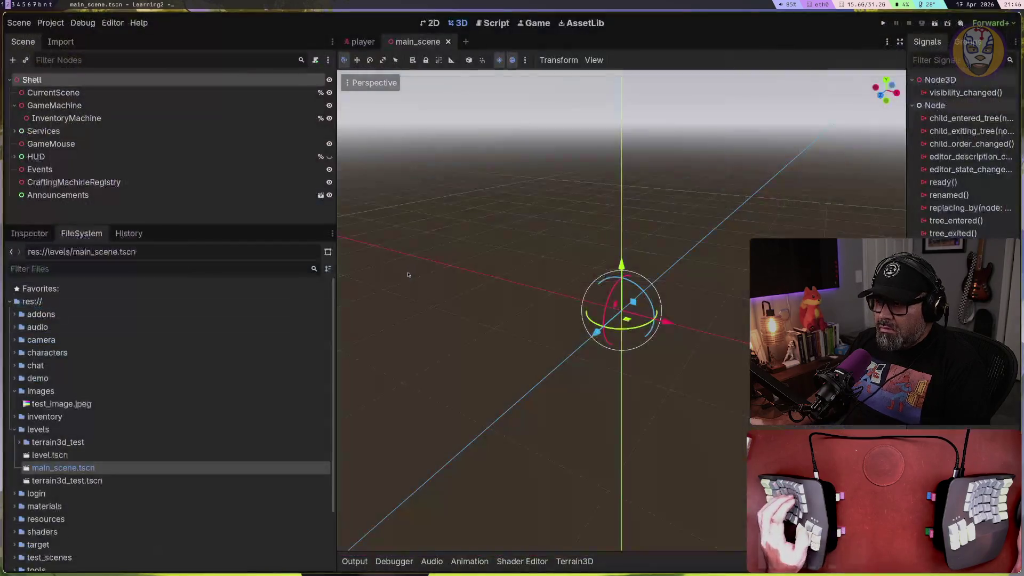
key(super+b)
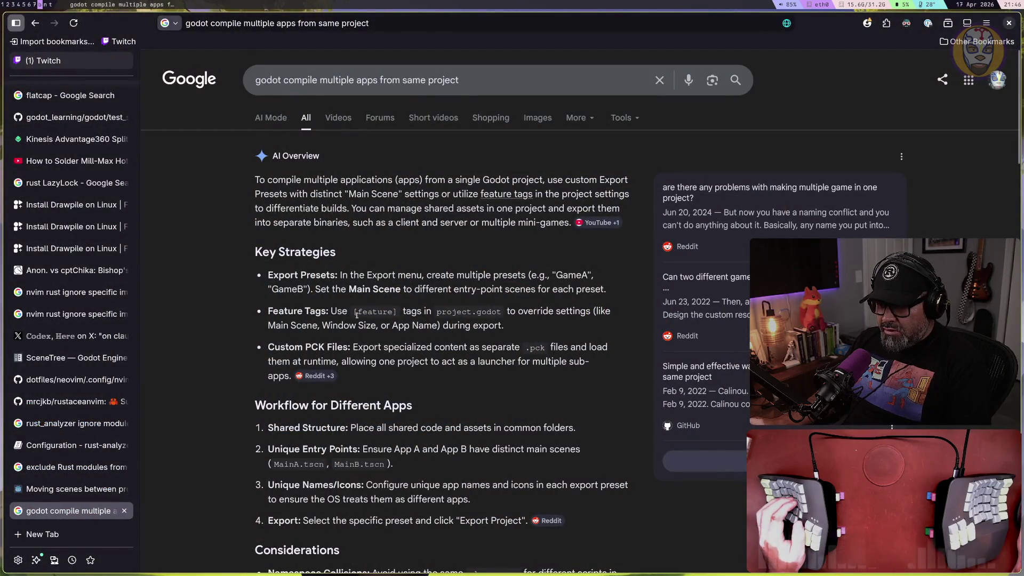
drag(275, 326, 485, 326)
drag(358, 312, 363, 312)
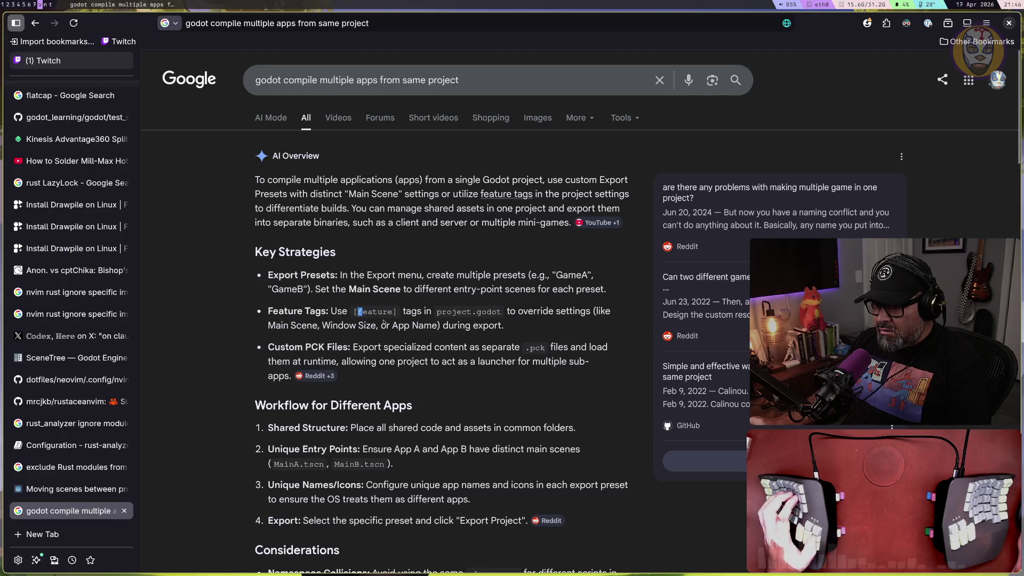
key(super+t)
key(super+g)
key(super+t)
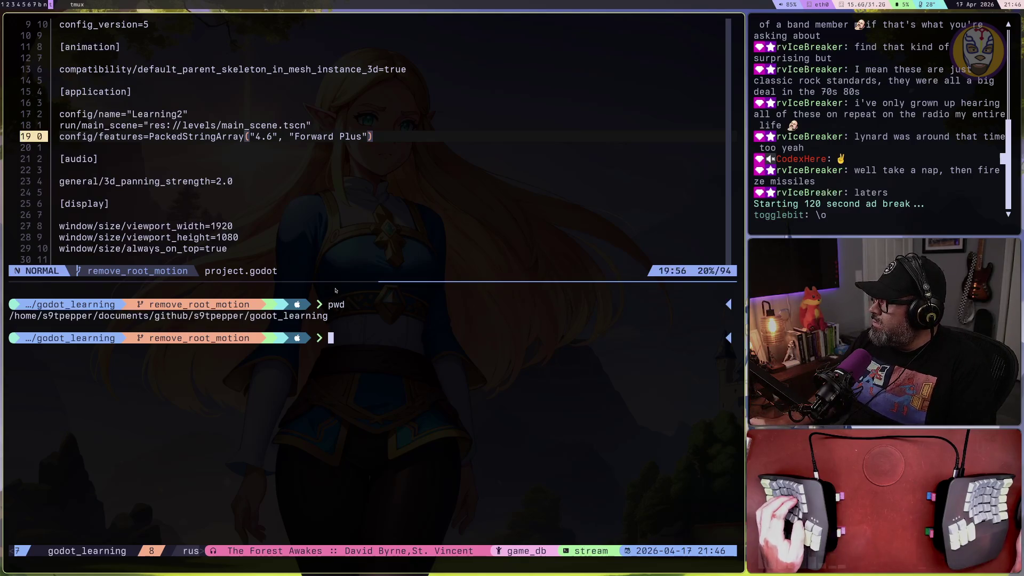
Select project.godot's [display] lines, zoom the pane full-height and move to run/main_scene
key(super+g)
key(super+t)
key(ctrl+k)
key(v)
key(ctrl+b)
key(z)
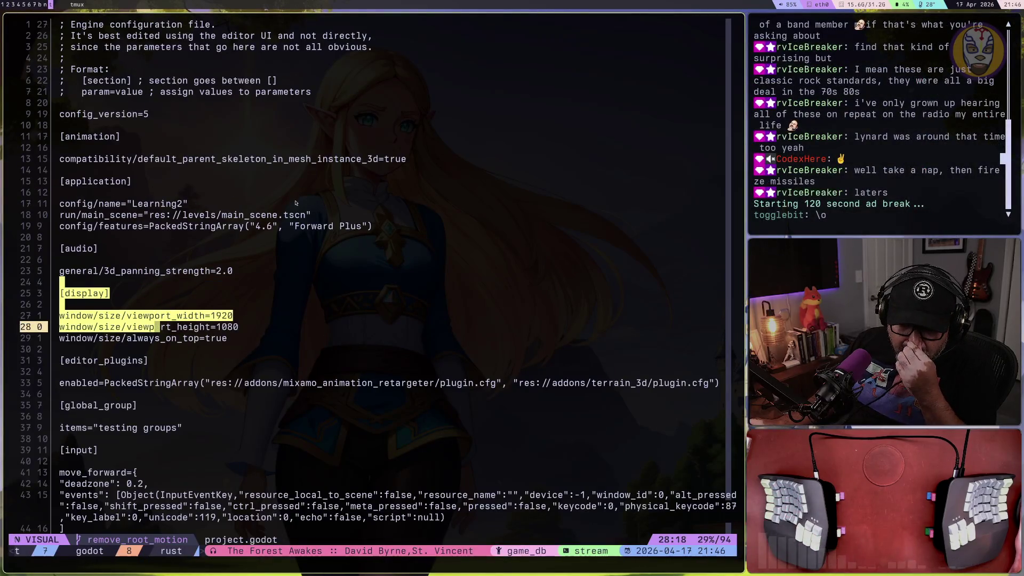
scroll(280, 247, down, 5)
click(280, 247)
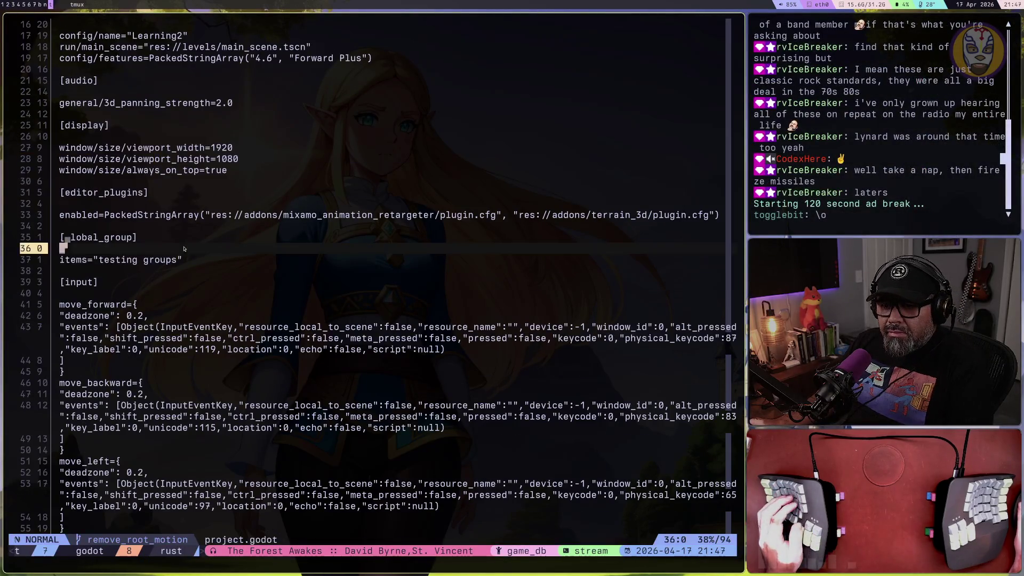
scroll(191, 227, up, 5)
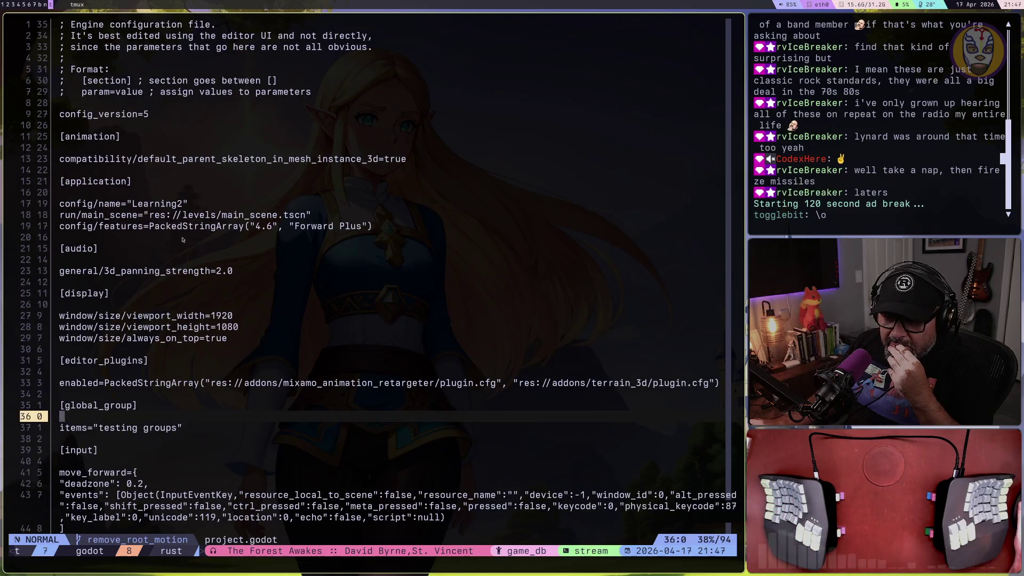
click(252, 215)
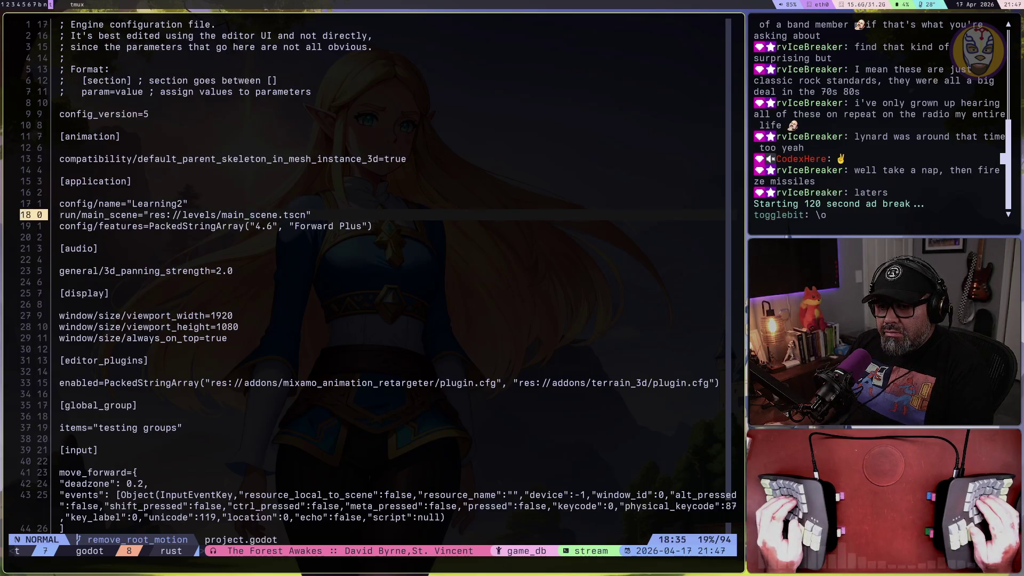
Switch back to the Godot editor showing Learning2's main scene
key(super+b)
key(super+2)
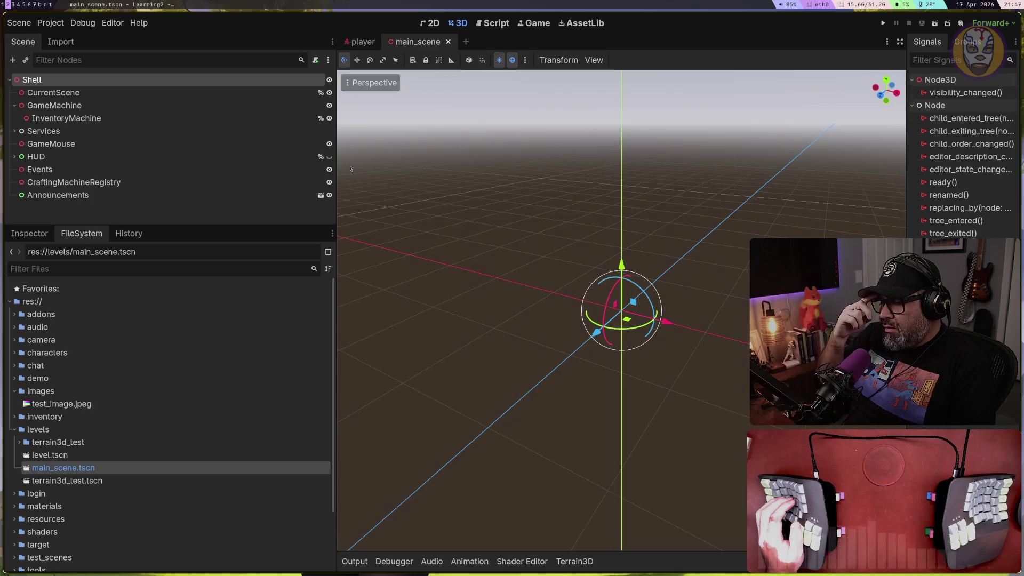
key(super+t)
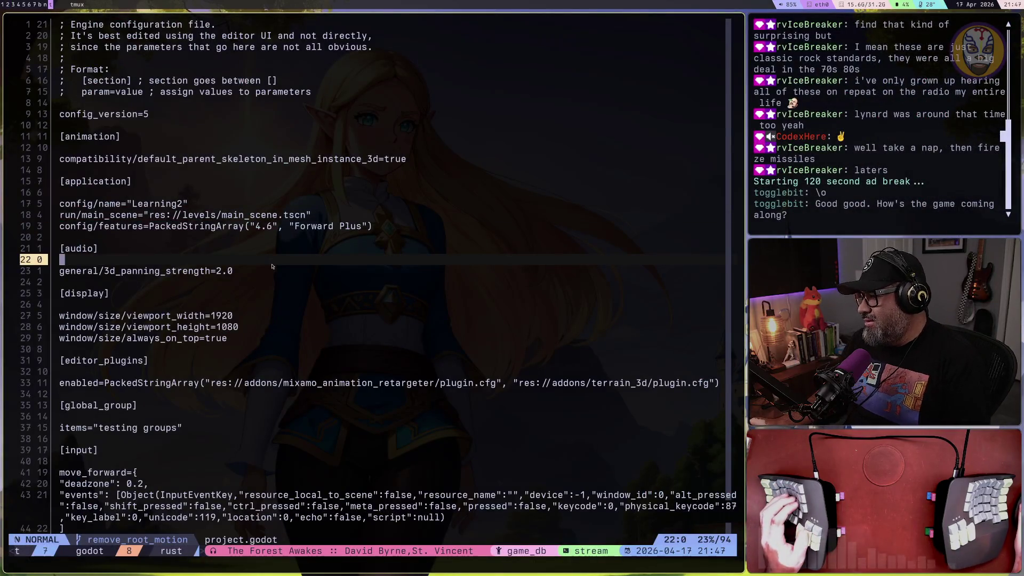
key(super+2)
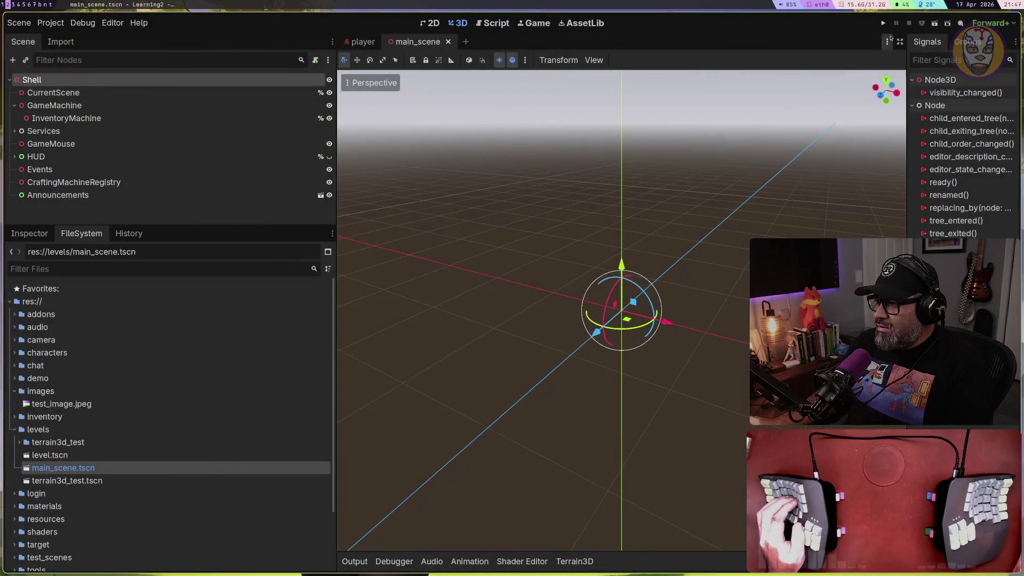
Run Learning2, log in and enter the world with the chosen character
click(883, 23)
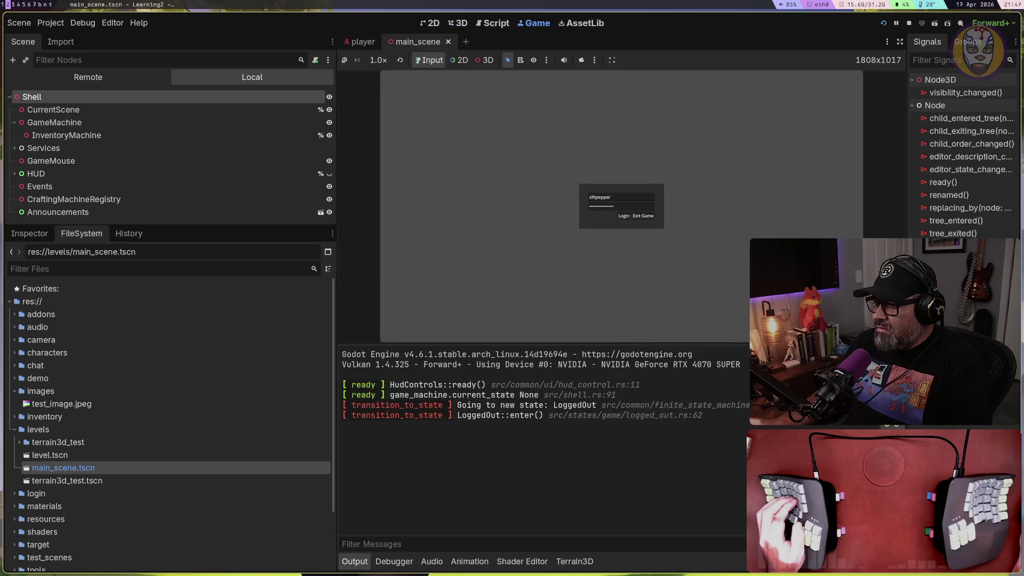
click(623, 216)
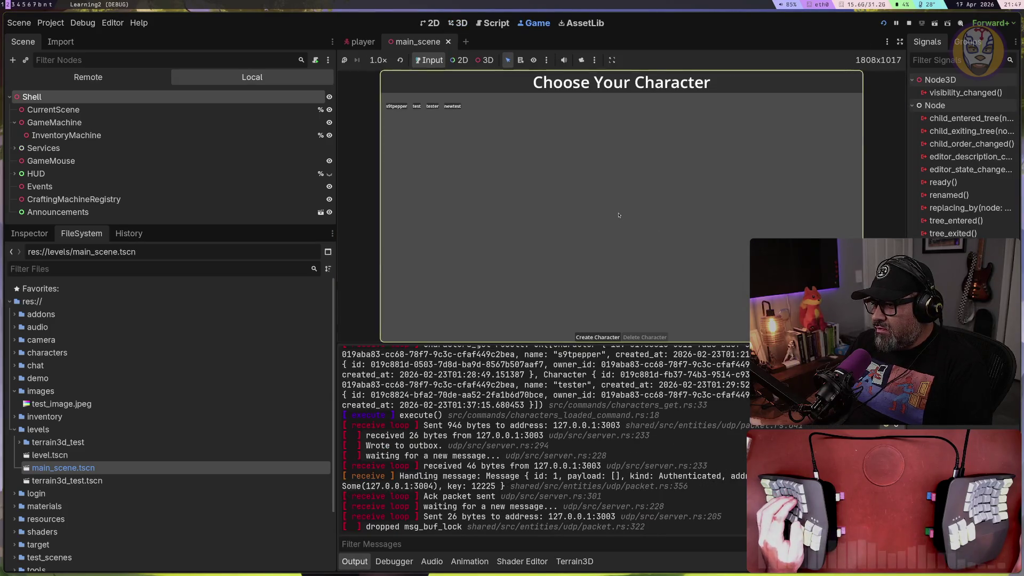
click(453, 107)
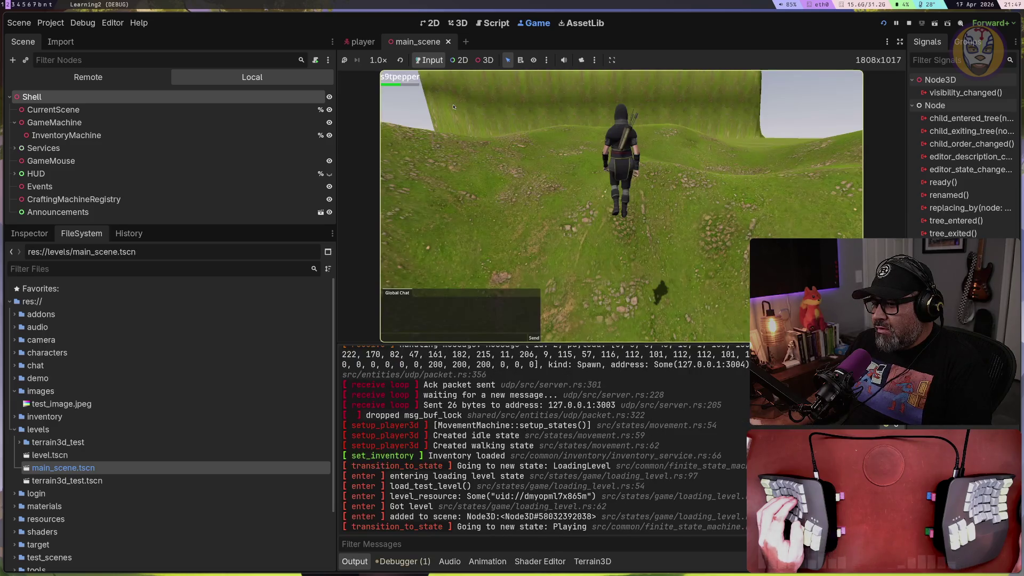
Walk the character around the terrain with W and D
key(w)
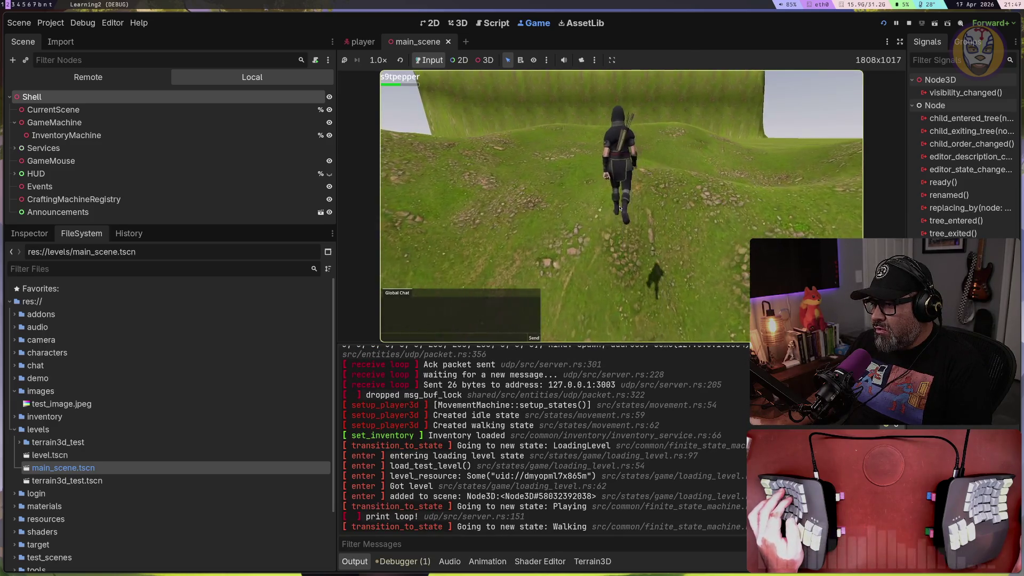
key(d)
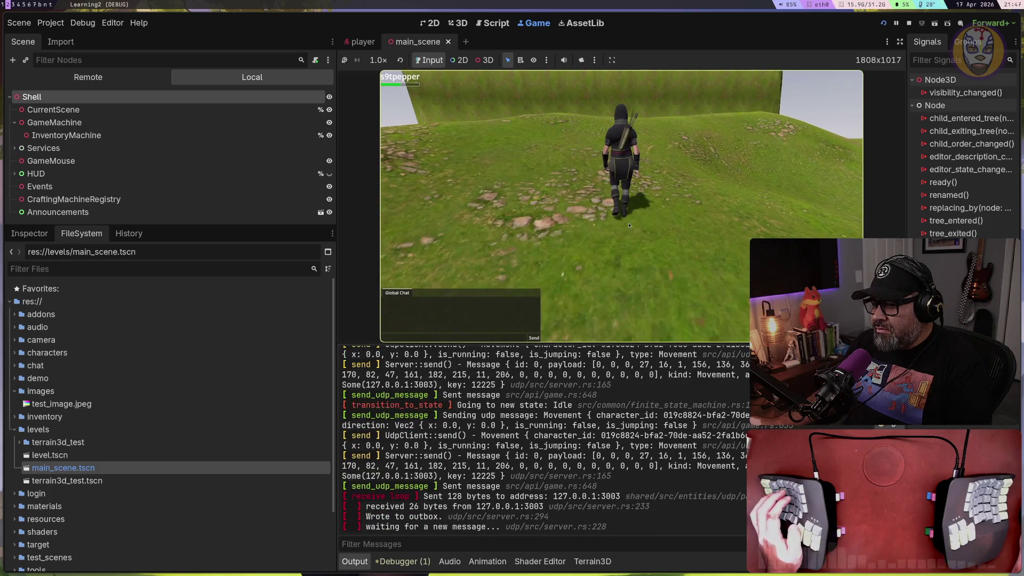
key(w)
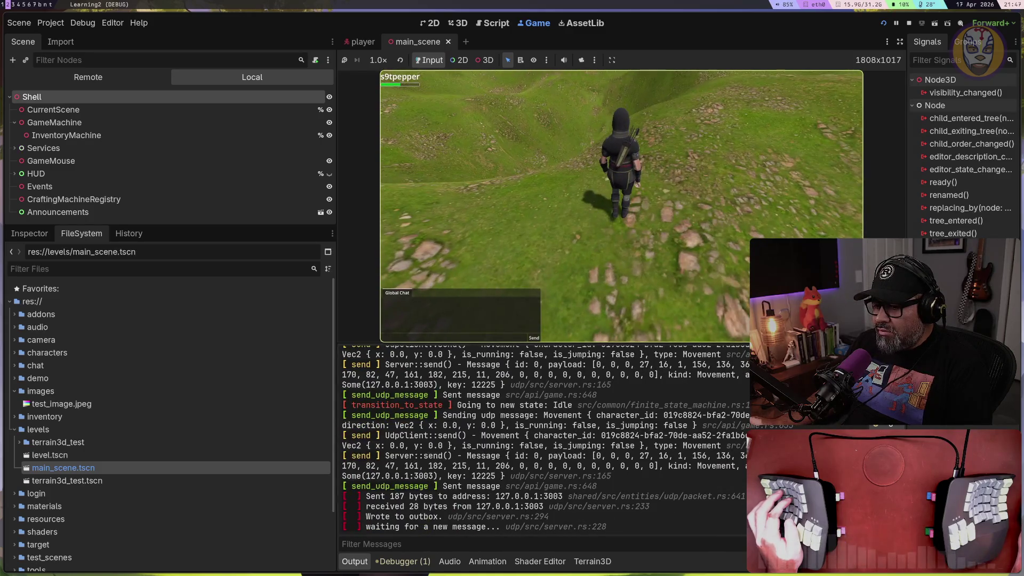
key(w)
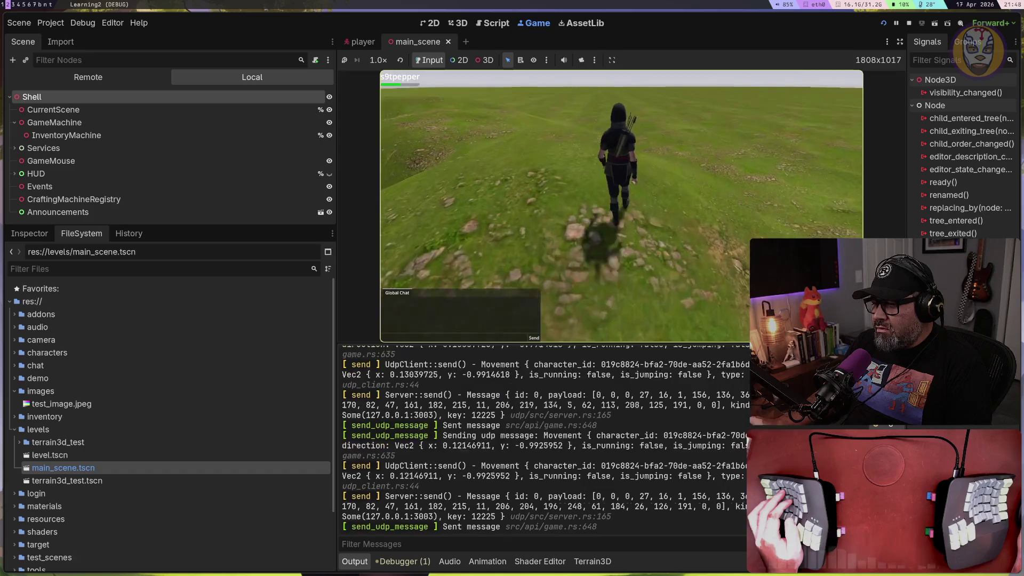
key(w)
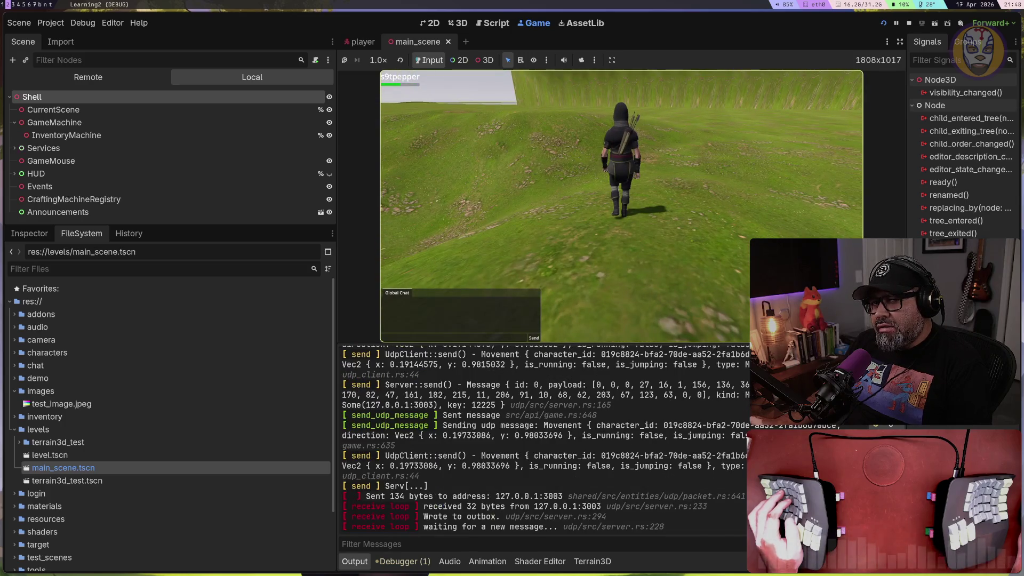
key(w)
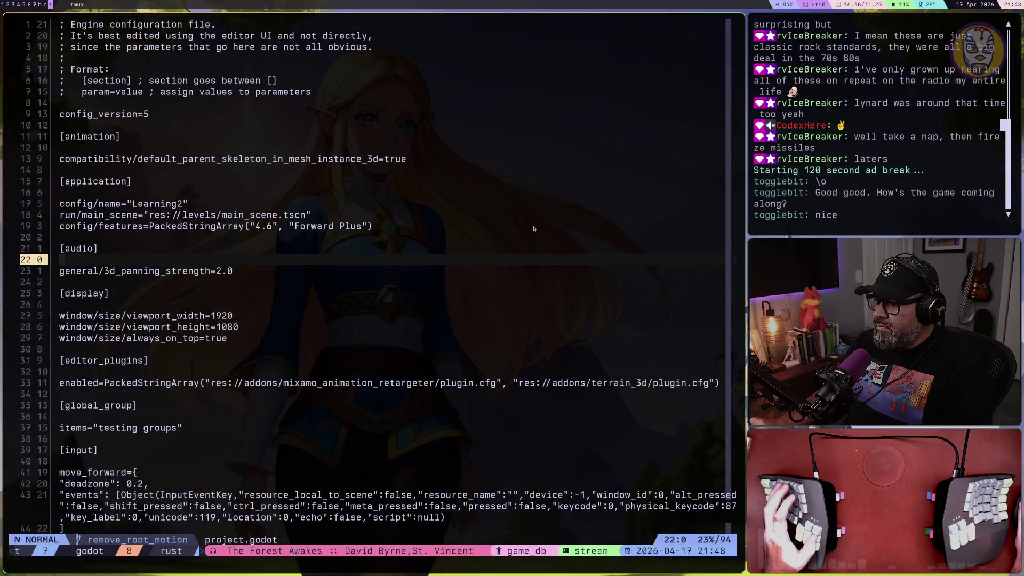
key(F8)
key(super+2)
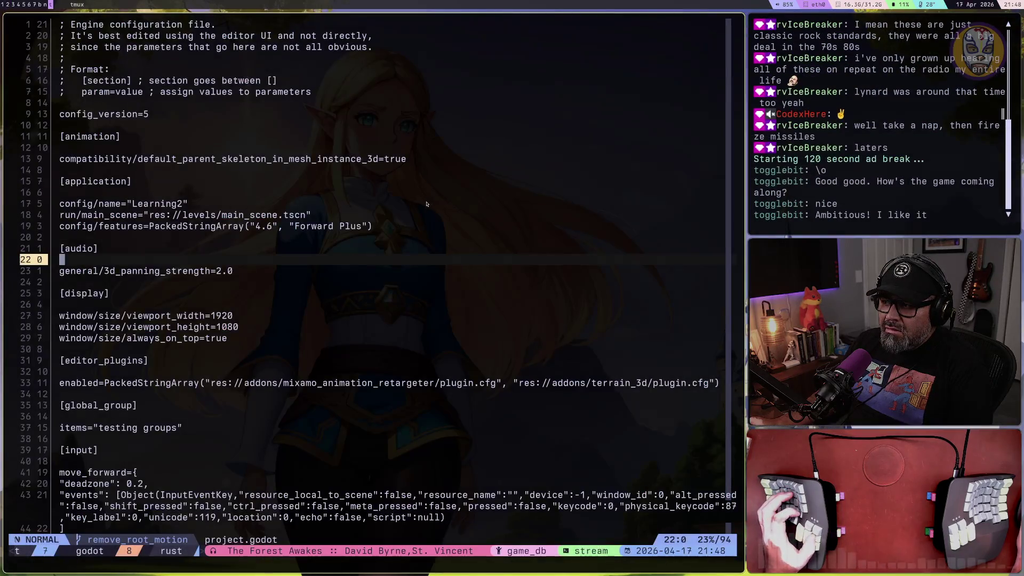
key(super+b)
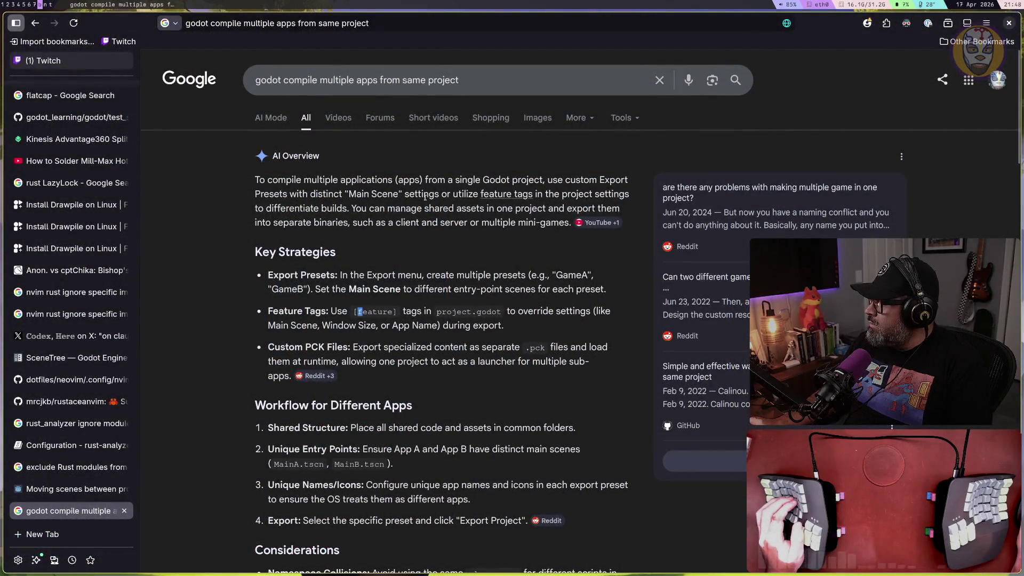
key(super+1)
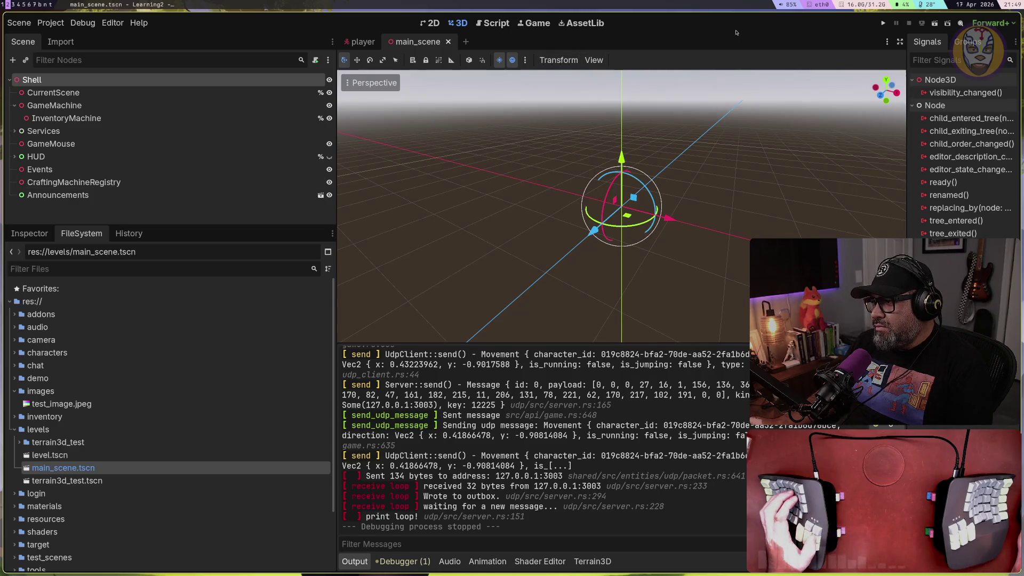
key(super+t)
key(super+b)
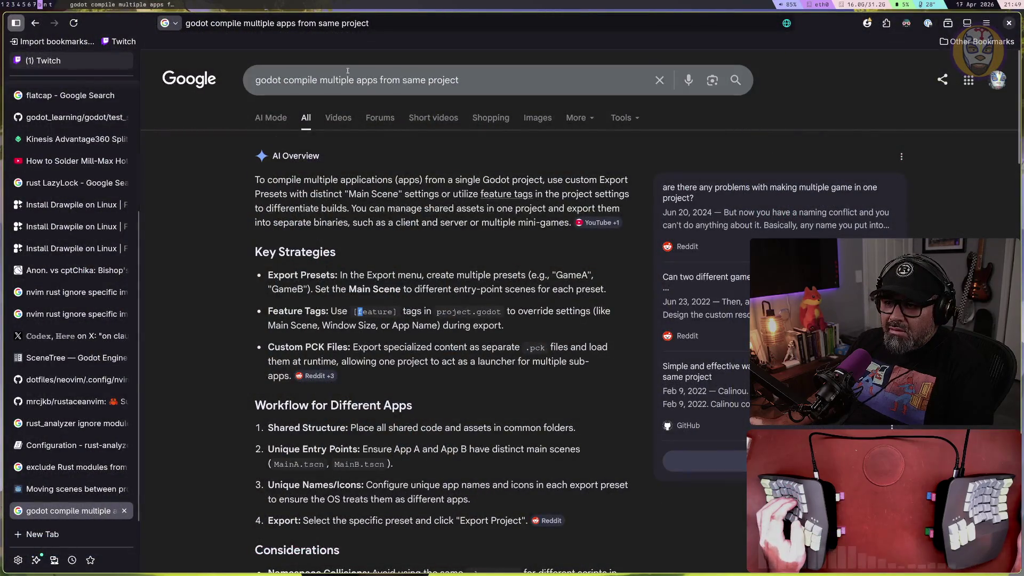
In a new tab, reach the Godot documentation through the Godot forum home page
click(42, 534)
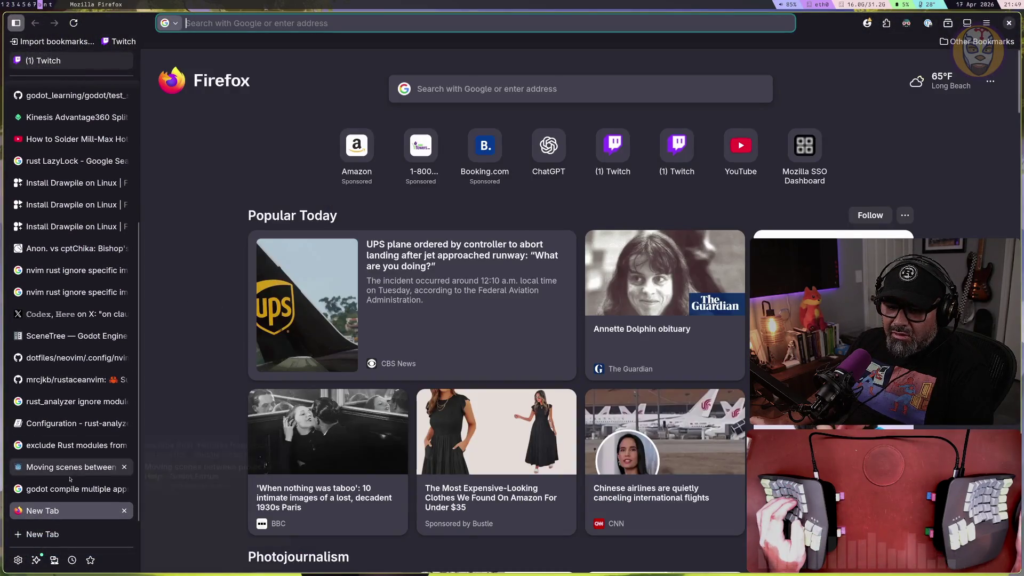
click(67, 479)
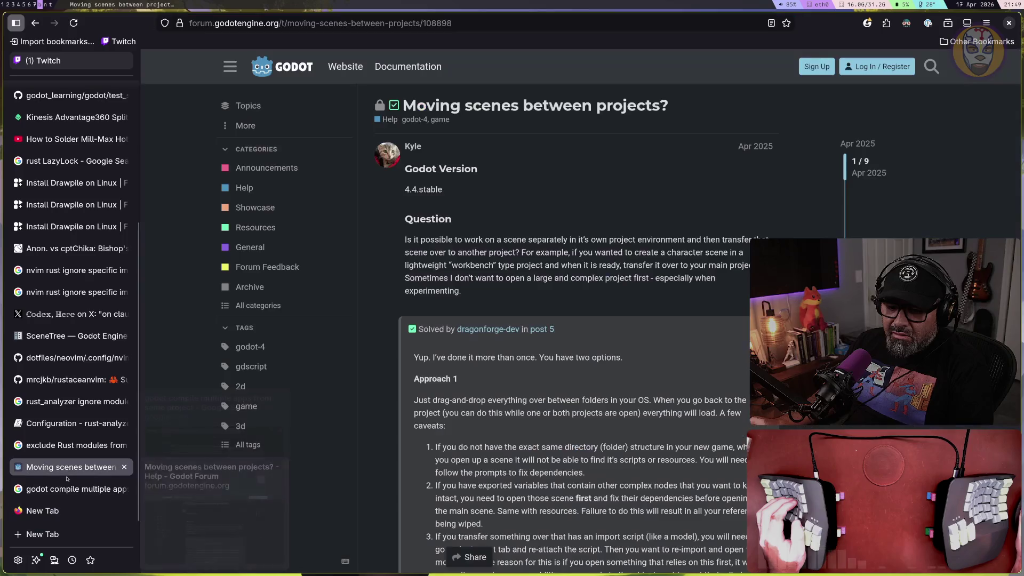
click(270, 68)
click(416, 68)
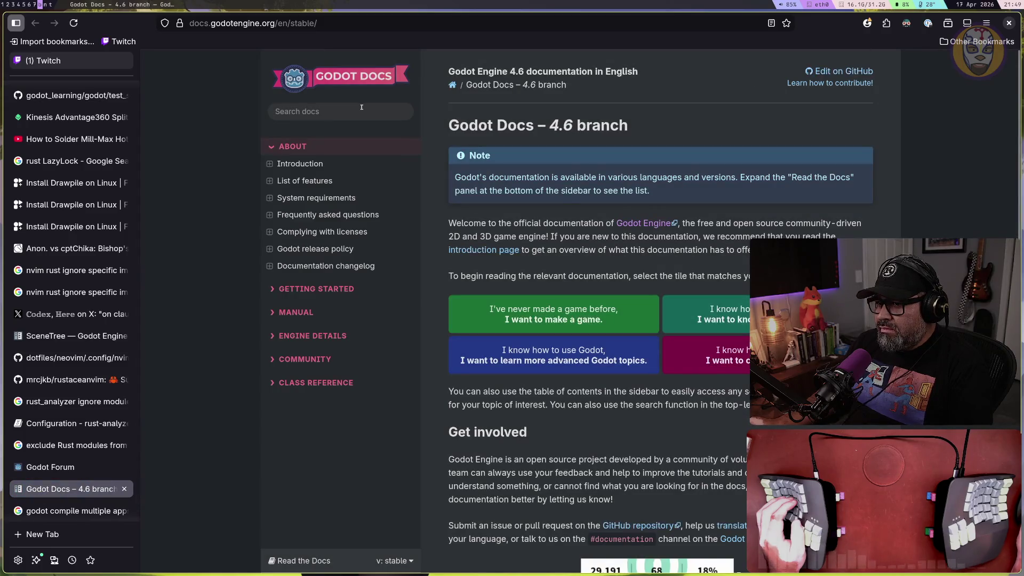
Search the docs for feature tags and open the Feature tags page
click(362, 107)
click(329, 120)
click(330, 120)
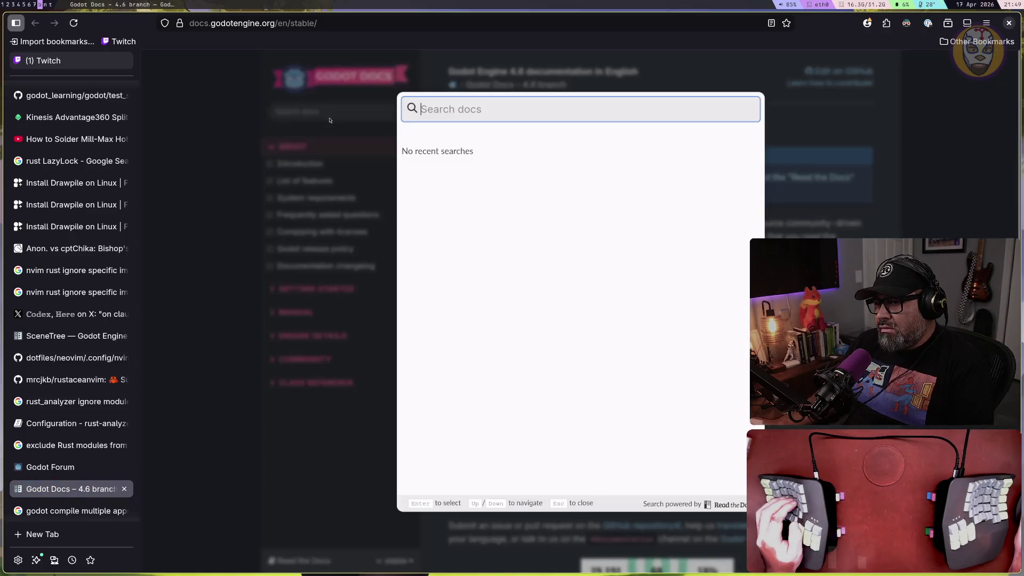
text(feature tabs )
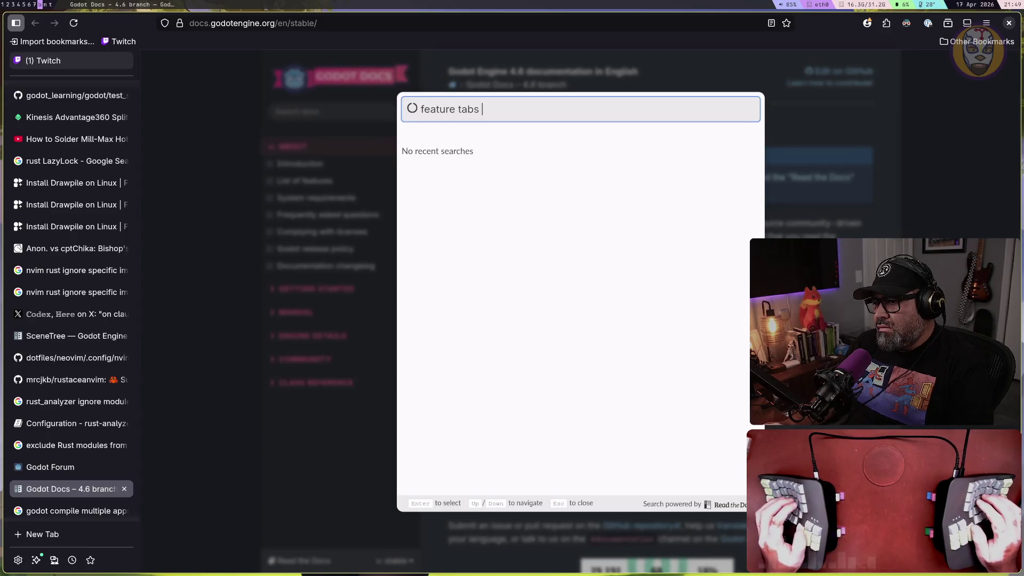
text(do)
text(gd)
key(BackSpace)
key(BackSpace)
key(BackSpace)
text(godot.project)
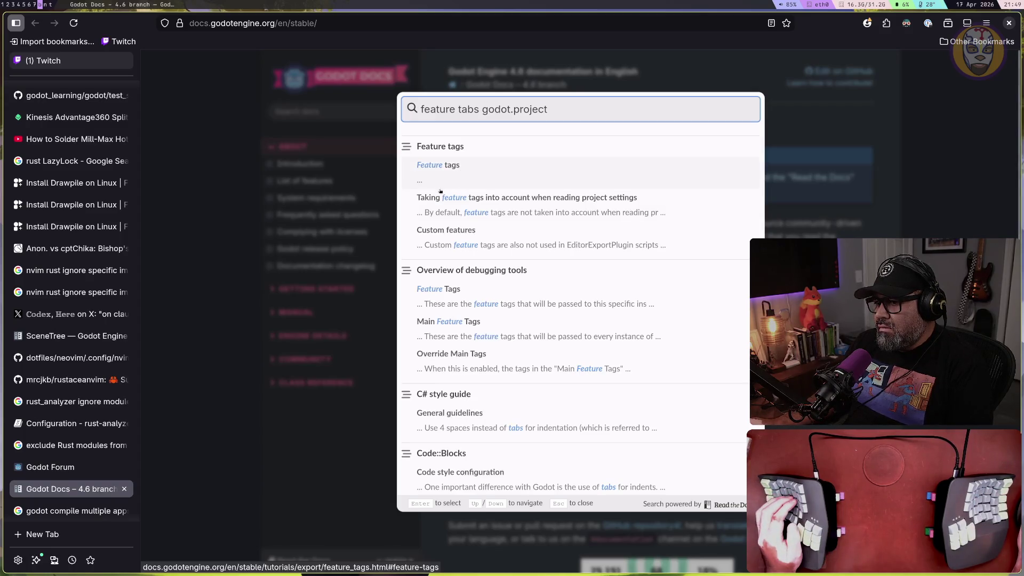
click(441, 170)
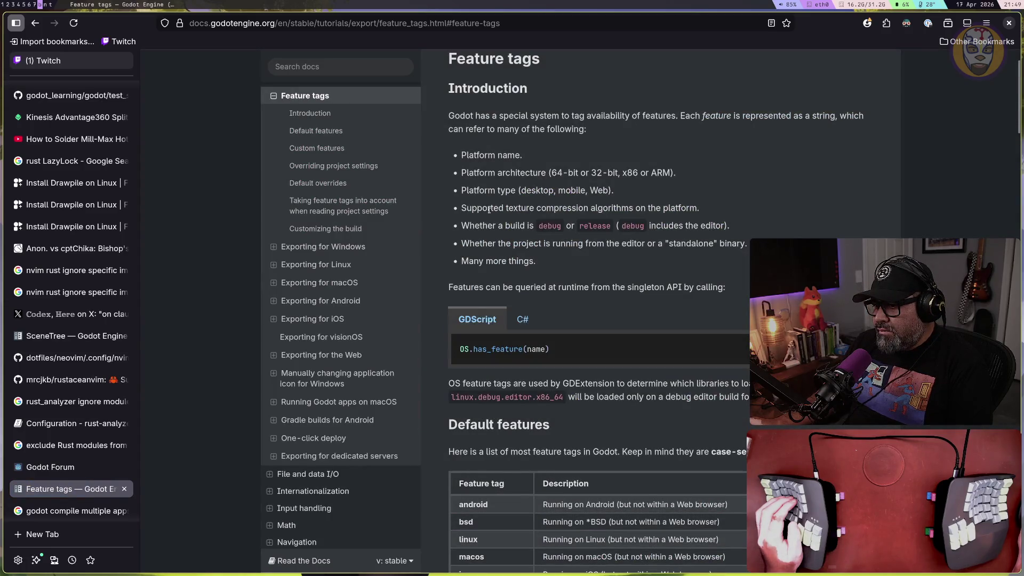
Scroll down the Feature tags page to the Overriding project settings section
scroll(489, 210, down, 2)
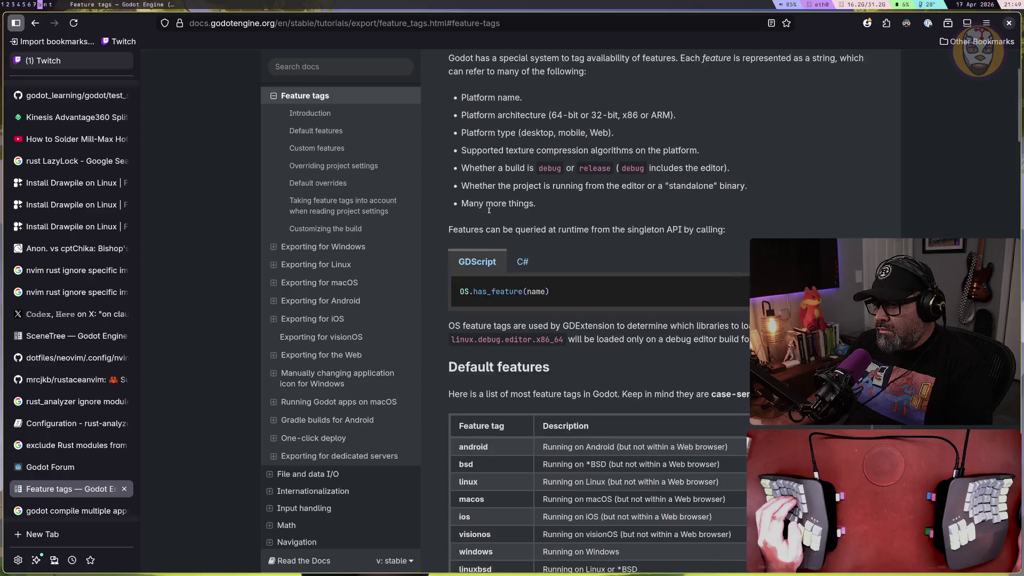
scroll(490, 213, down, 3)
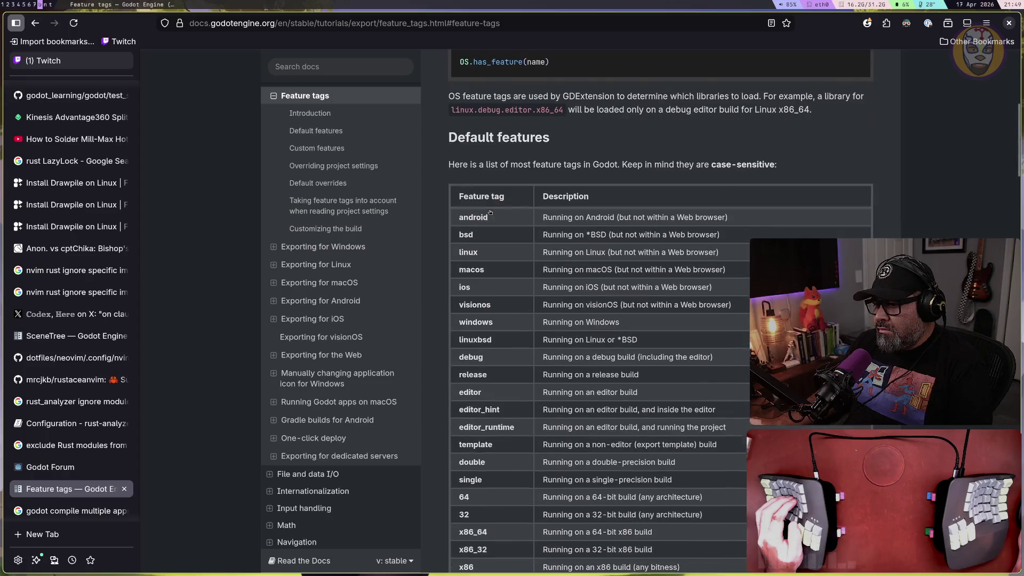
scroll(490, 213, down, 6)
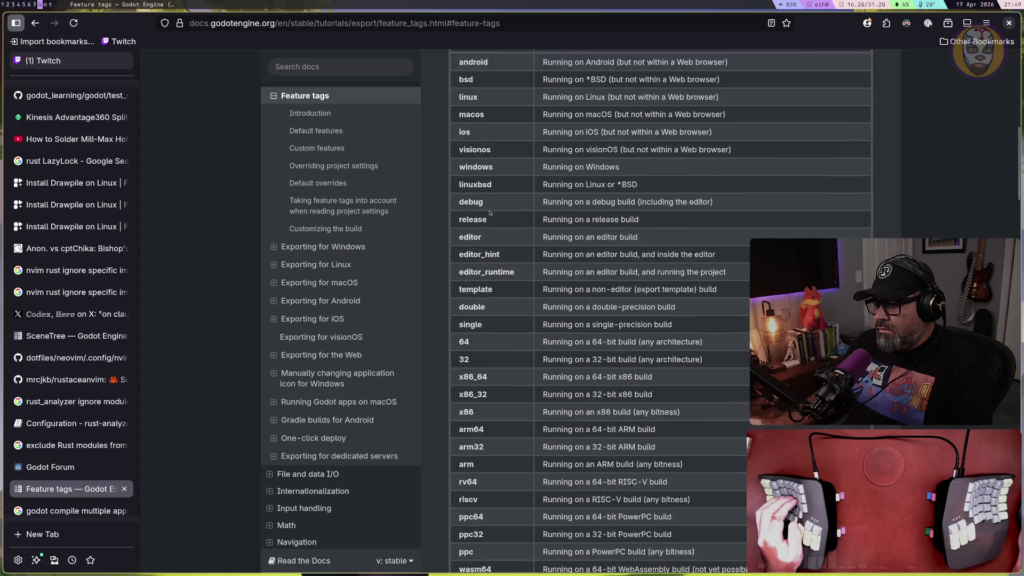
scroll(490, 212, down, 13)
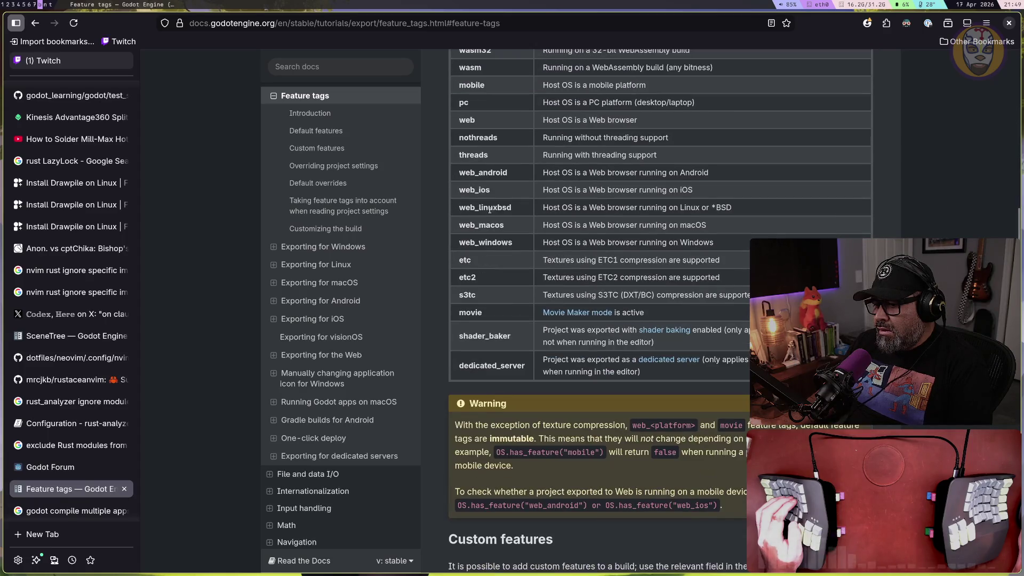
scroll(490, 213, down, 5)
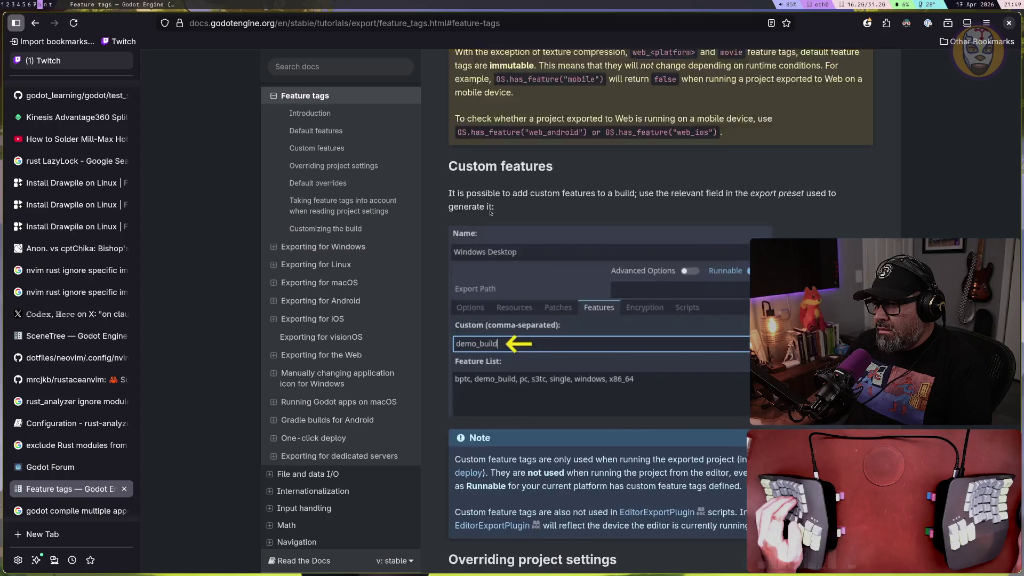
scroll(491, 214, down, 5)
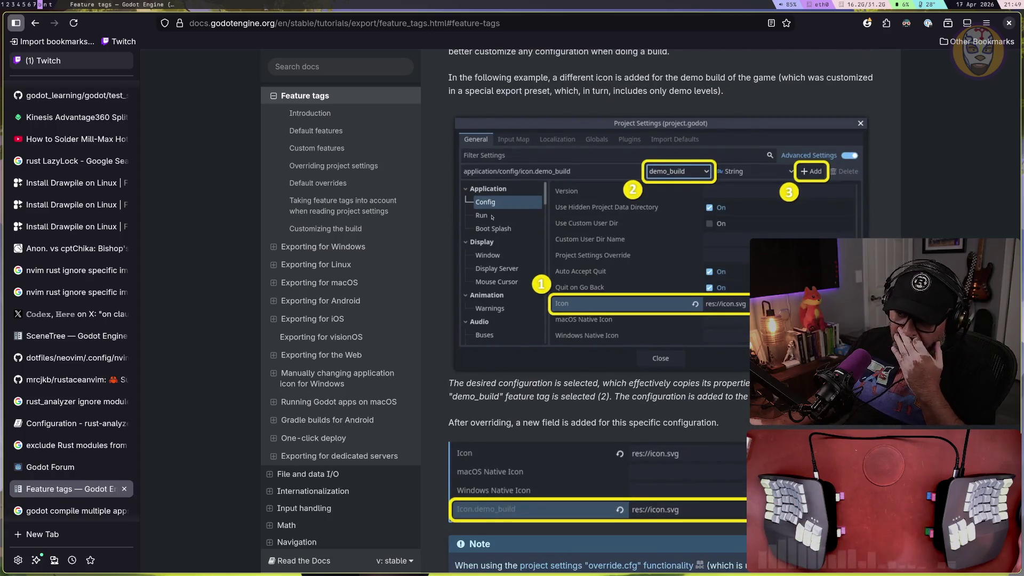
scroll(491, 218, down, 1)
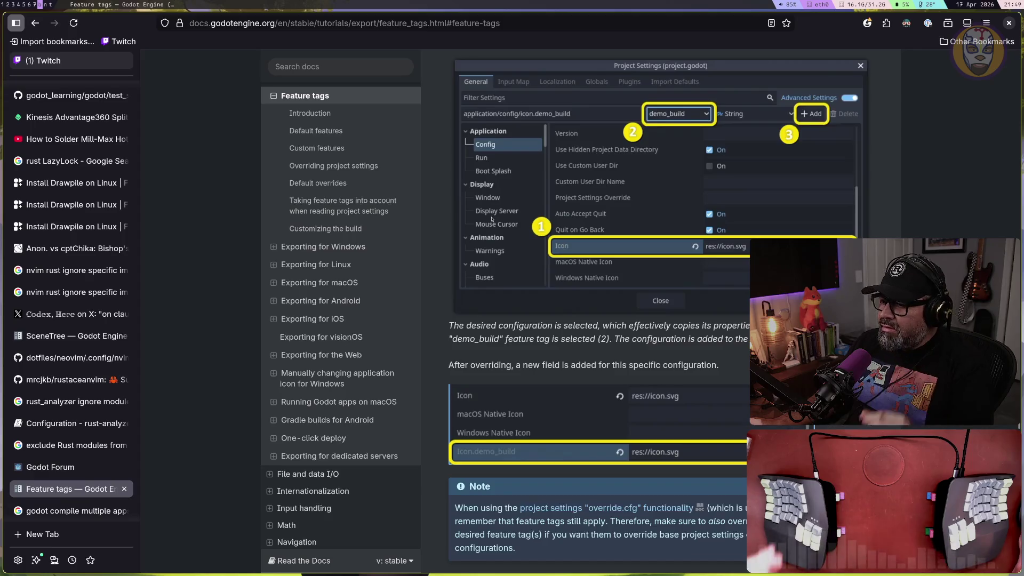
scroll(491, 216, down, 5)
scroll(491, 216, up, 8)
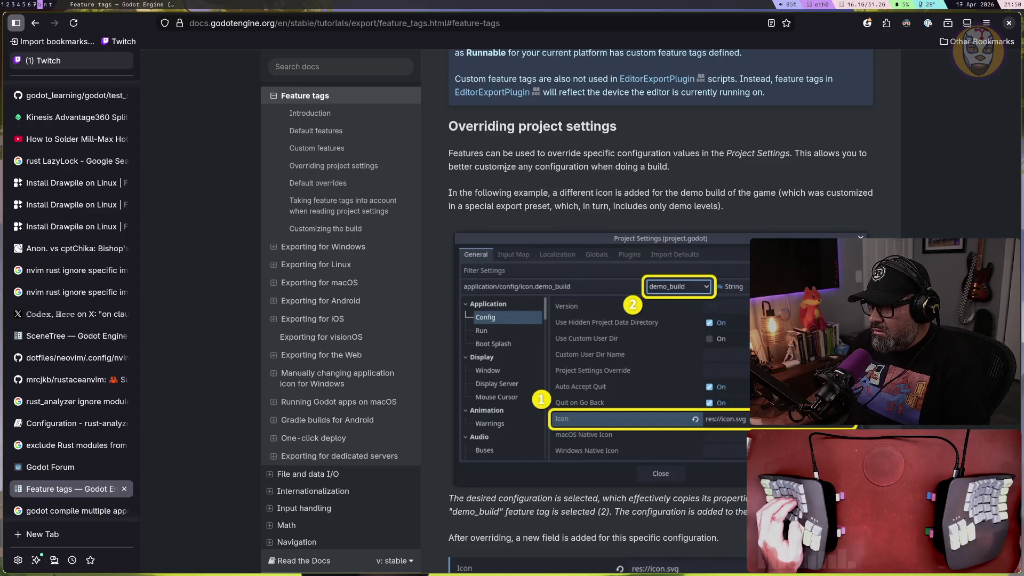
Highlight the passages on customizing builds, the icon example and the special export preset
drag(505, 169, 645, 168)
drag(484, 193, 718, 207)
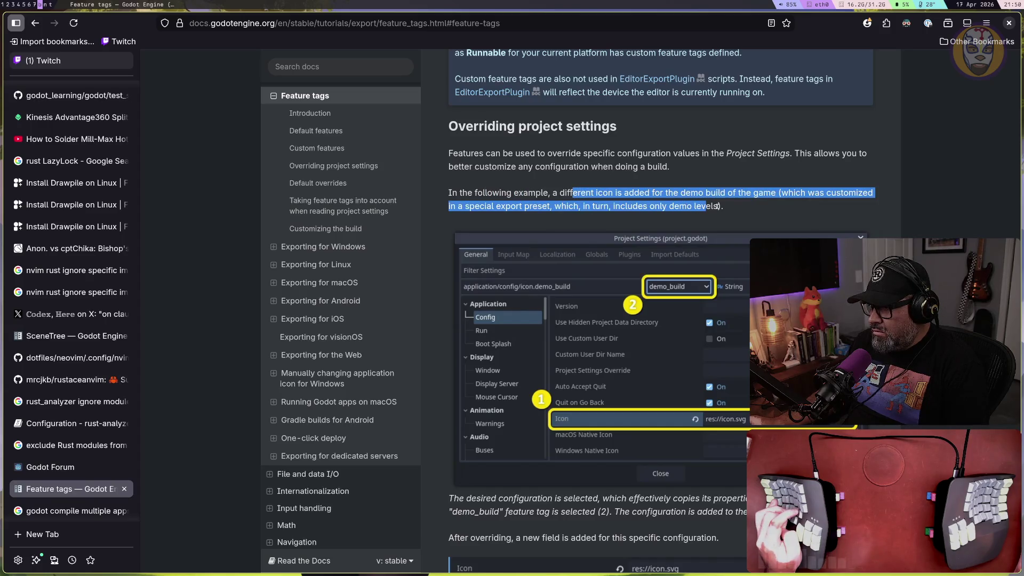
click(760, 197)
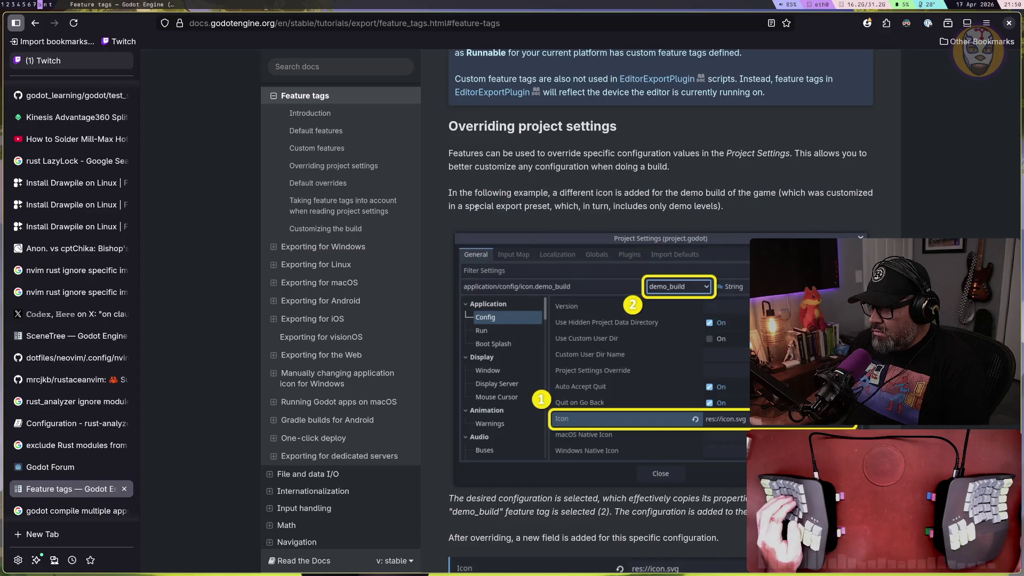
drag(475, 207, 676, 208)
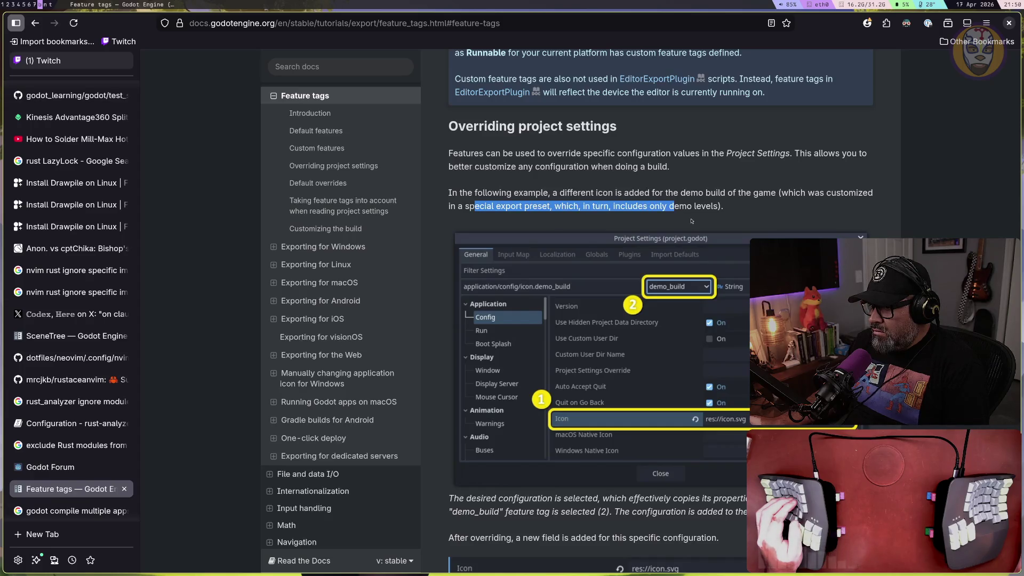
scroll(692, 221, up, 2)
Open Learning2's Project Settings and switch on Advanced Settings in the General tab
key(super+t)
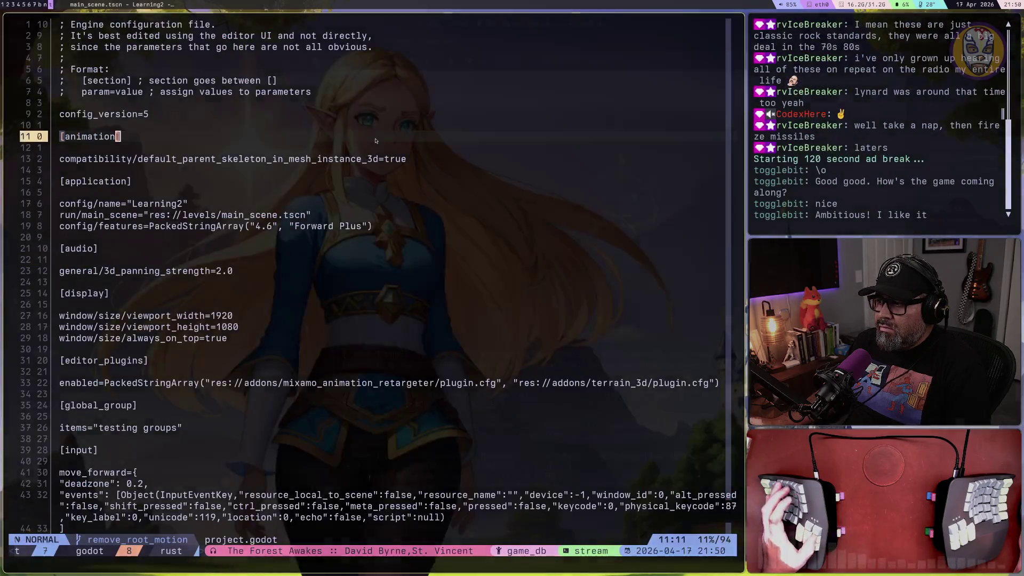
key(super+2)
click(51, 22)
click(70, 37)
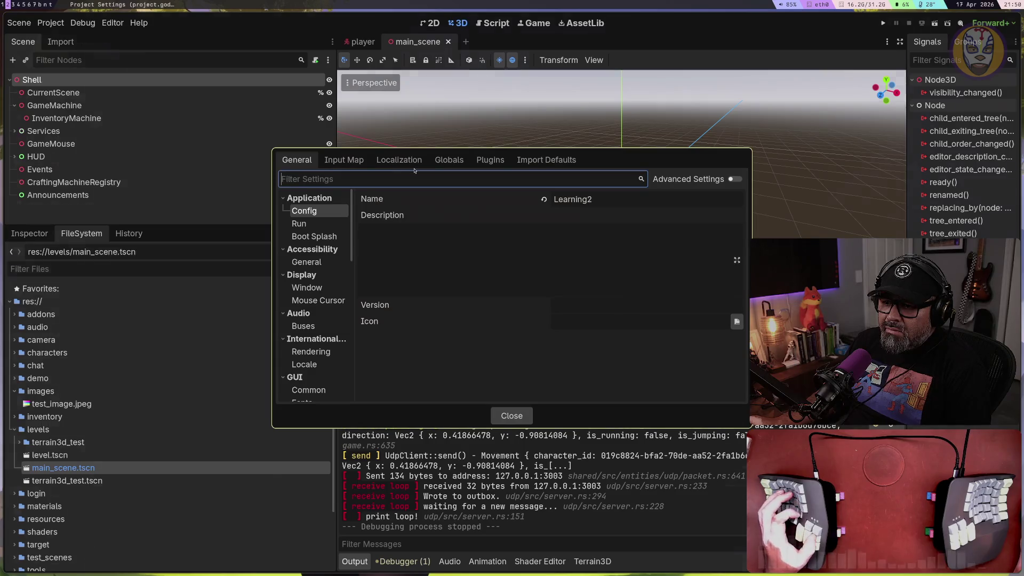
key(super+b)
key(super+b)
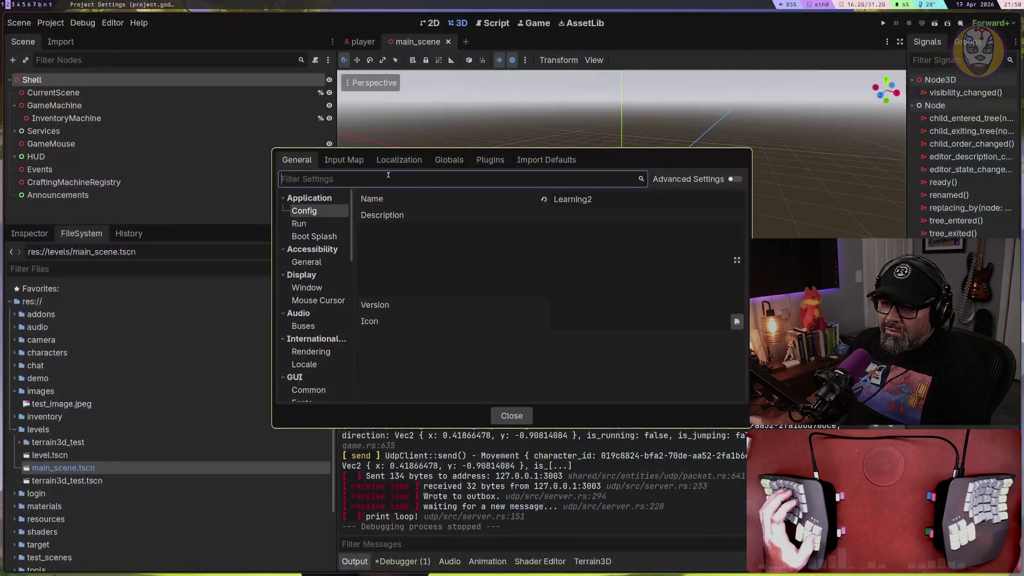
key(super+t)
key(super+b)
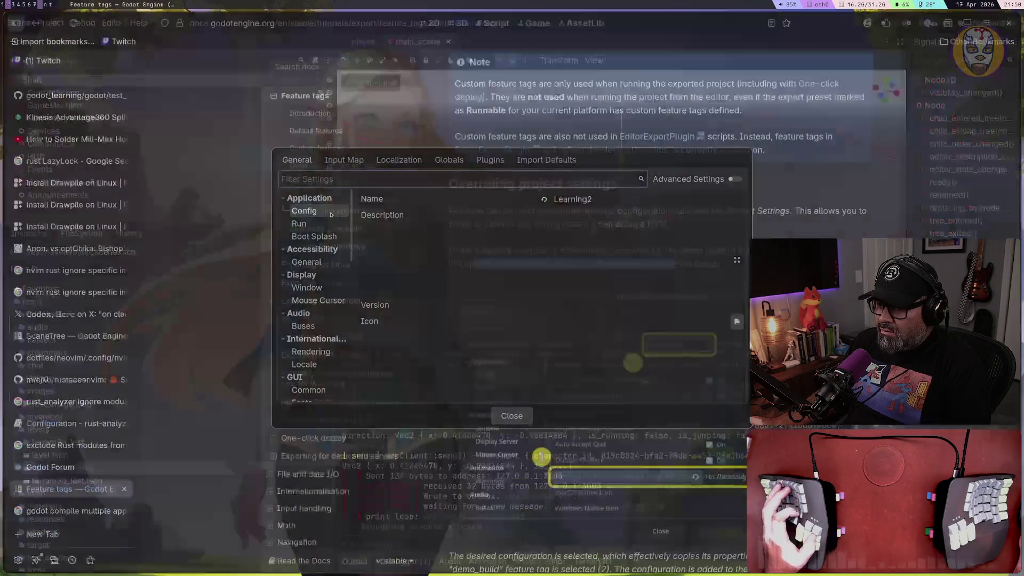
key(super+1)
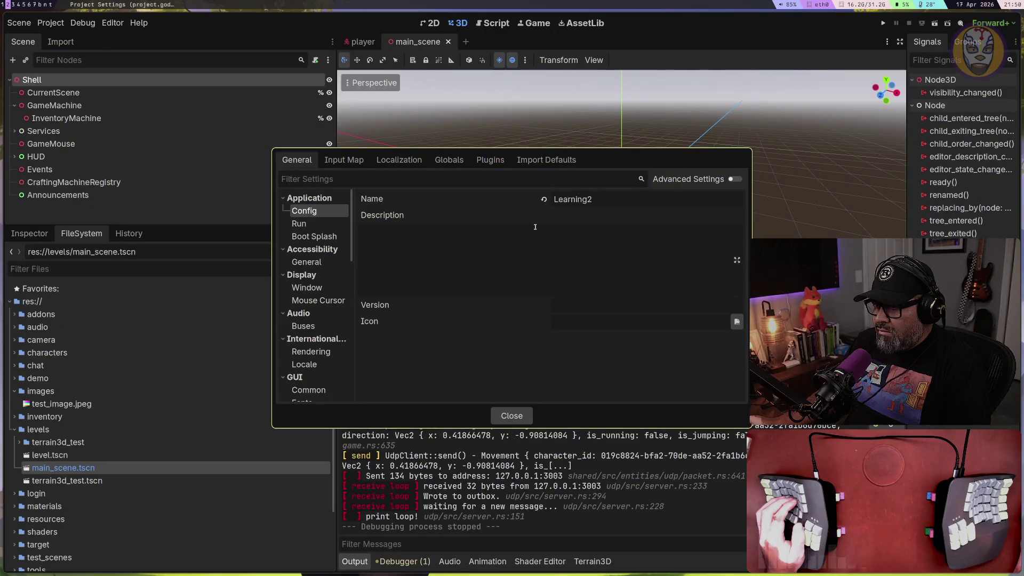
click(733, 180)
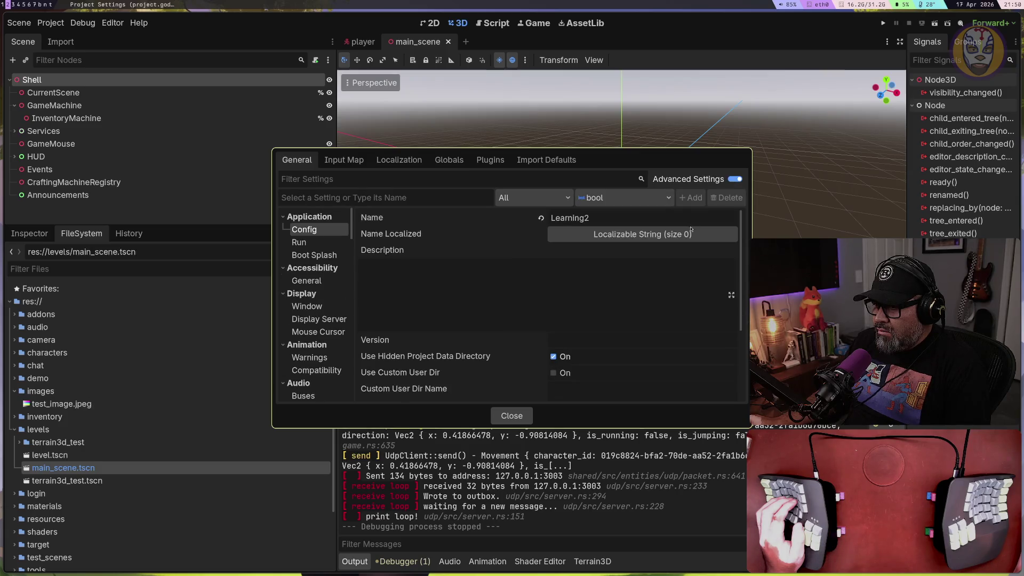
Look over the Feature tags documentation in Firefox
scroll(571, 262, down, 3)
scroll(571, 262, down, 1)
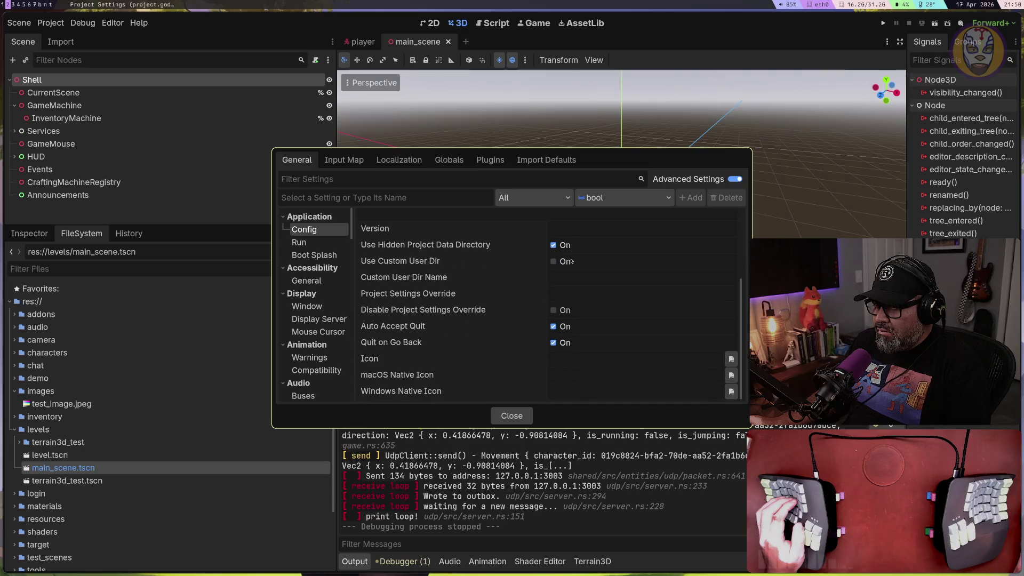
scroll(571, 261, up, 1)
key(super+b)
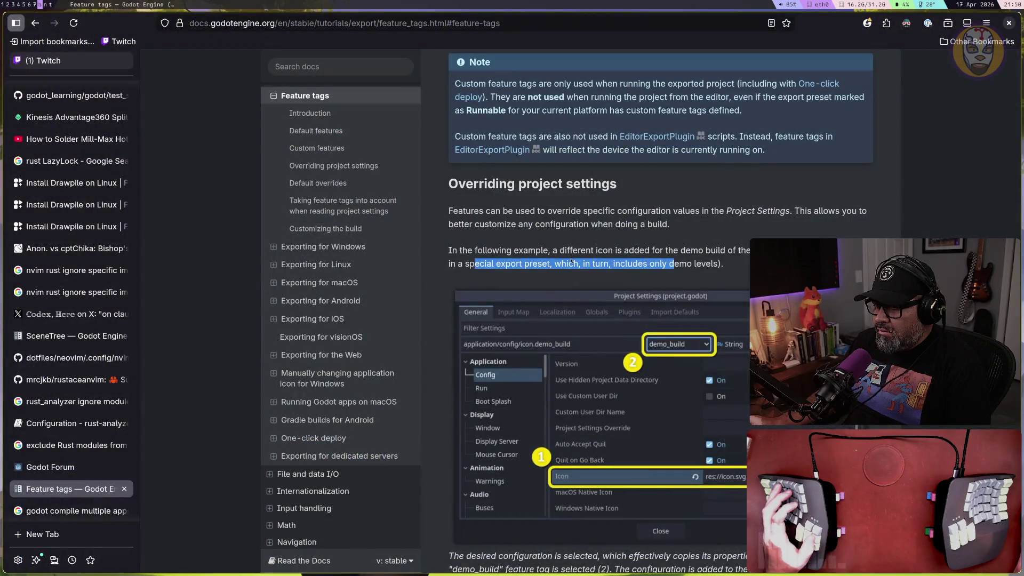
key(alt)
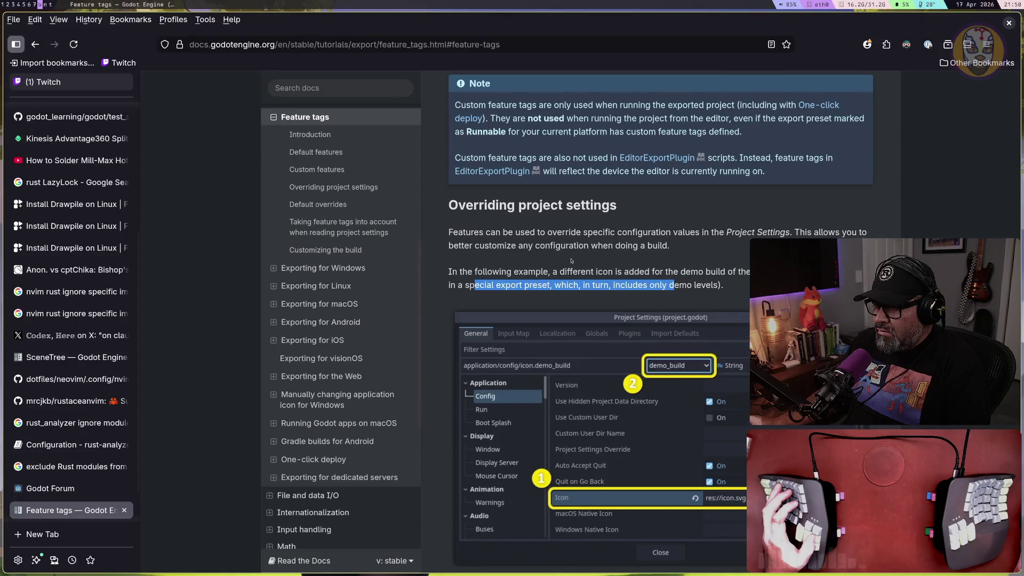
scroll(571, 261, down, 3)
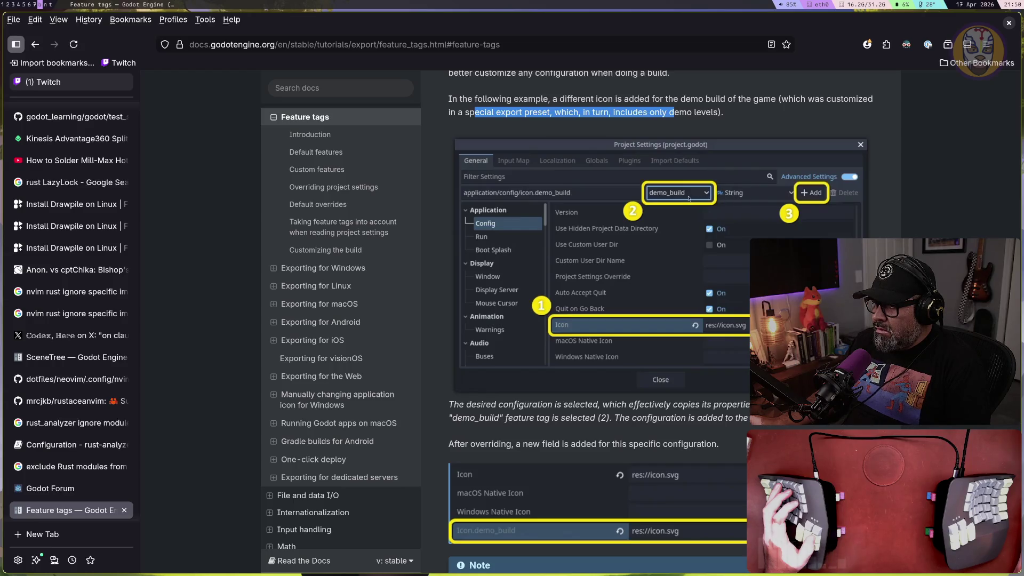
Back in Project Settings, list the override feature tags such as template_release, debug, linux and windows
key(super+1)
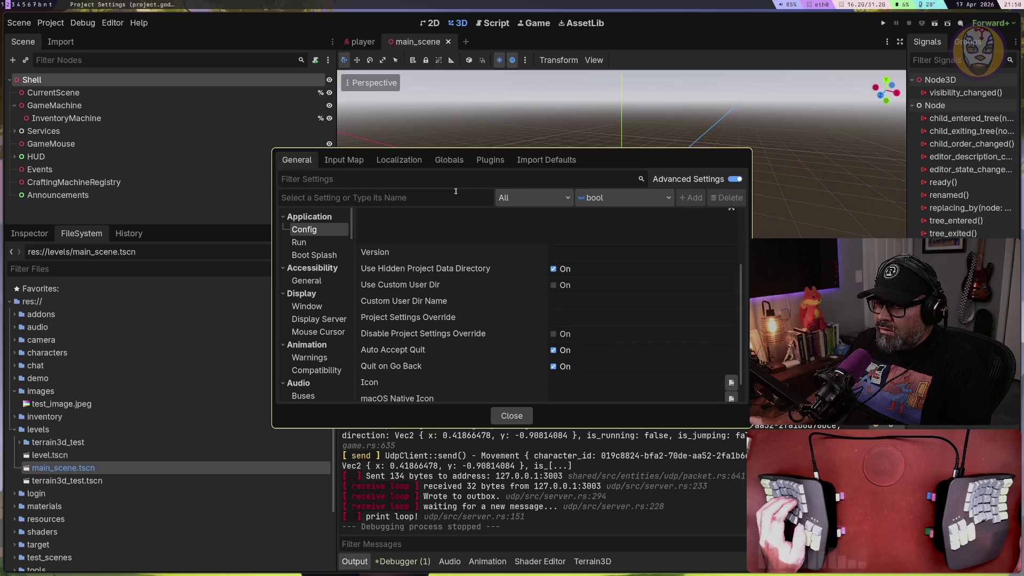
key(super+b)
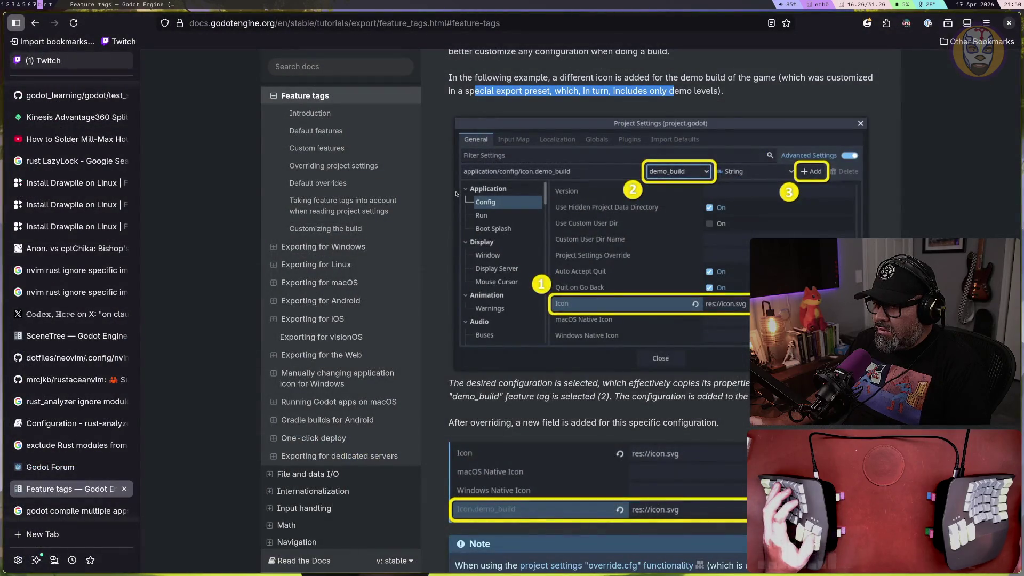
key(super+1)
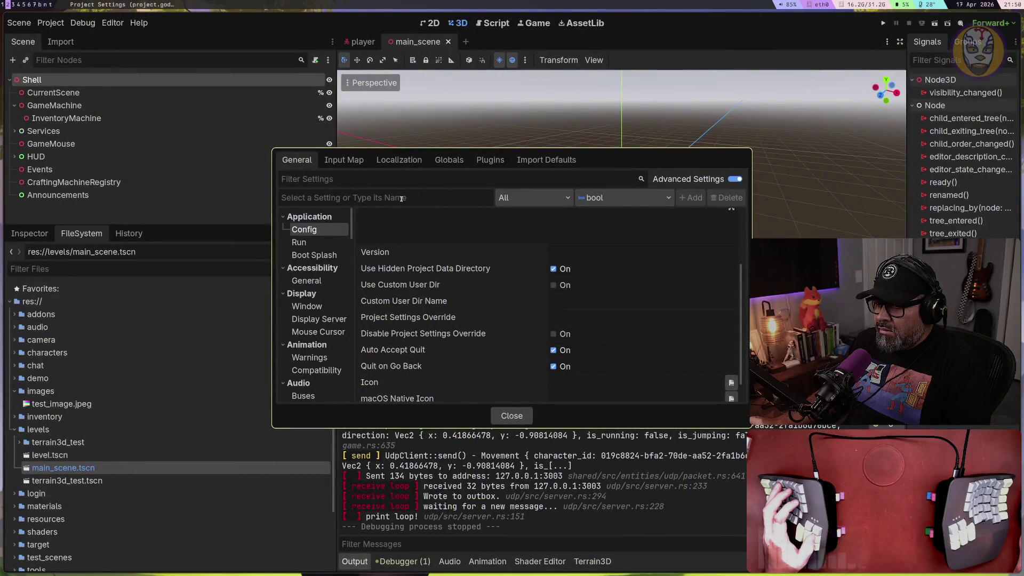
click(522, 199)
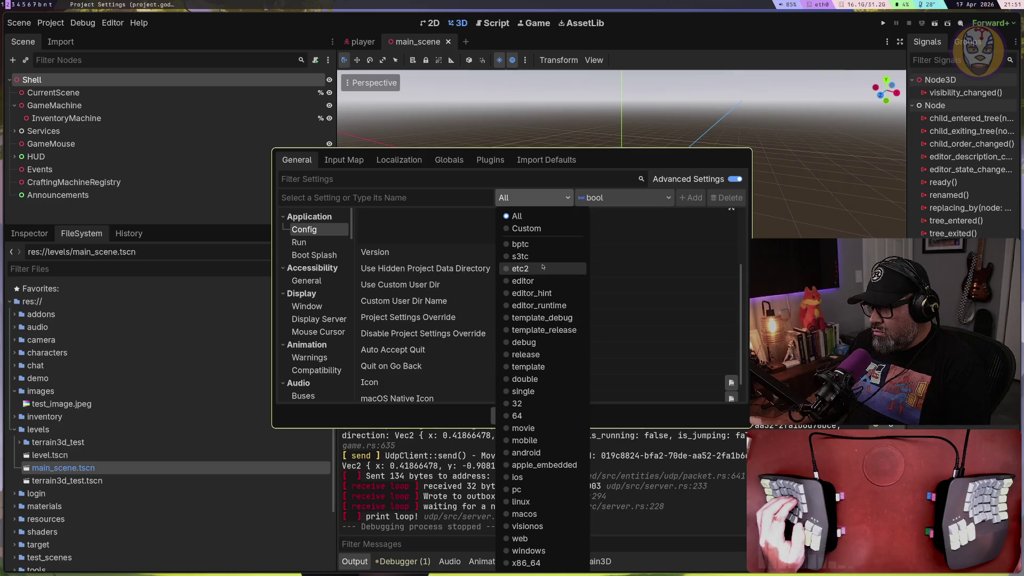
Set the override feature tag to Custom and check the available value types
click(532, 229)
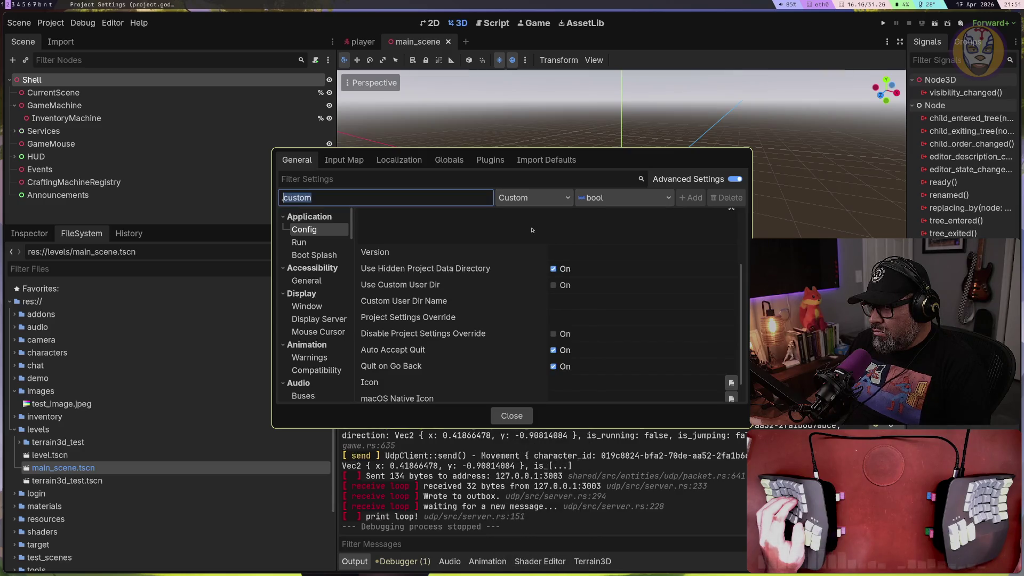
click(546, 202)
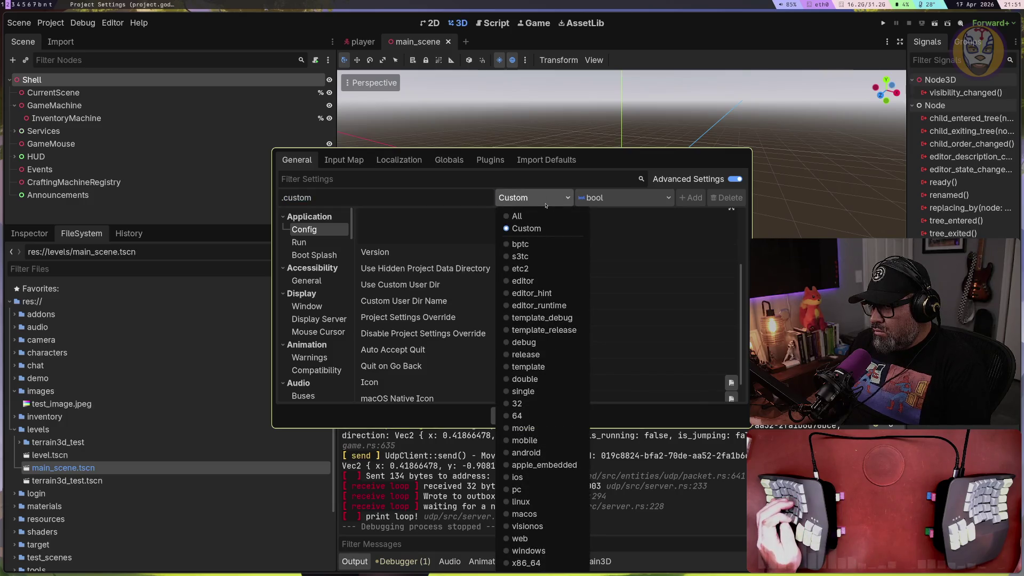
click(450, 225)
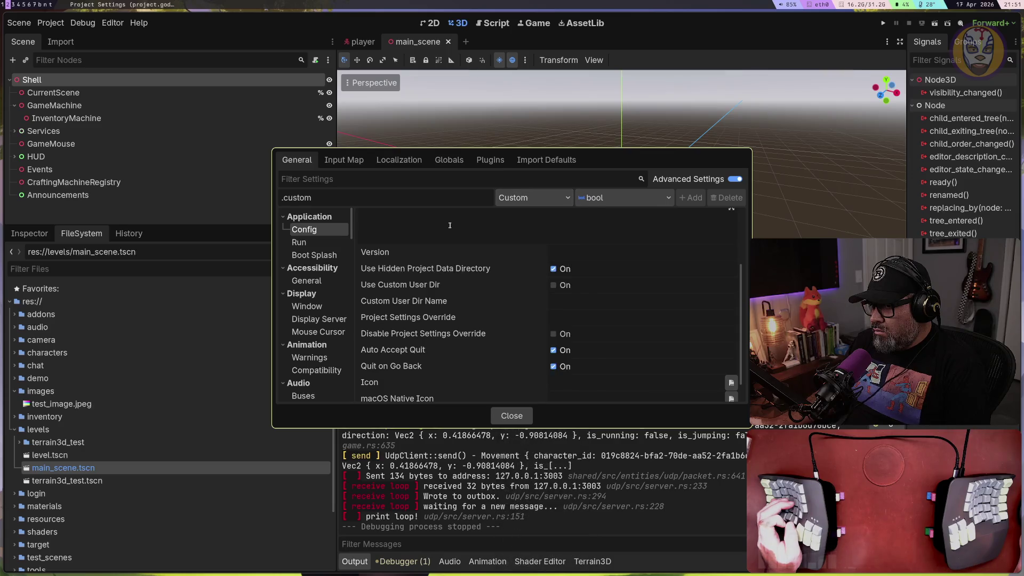
click(655, 201)
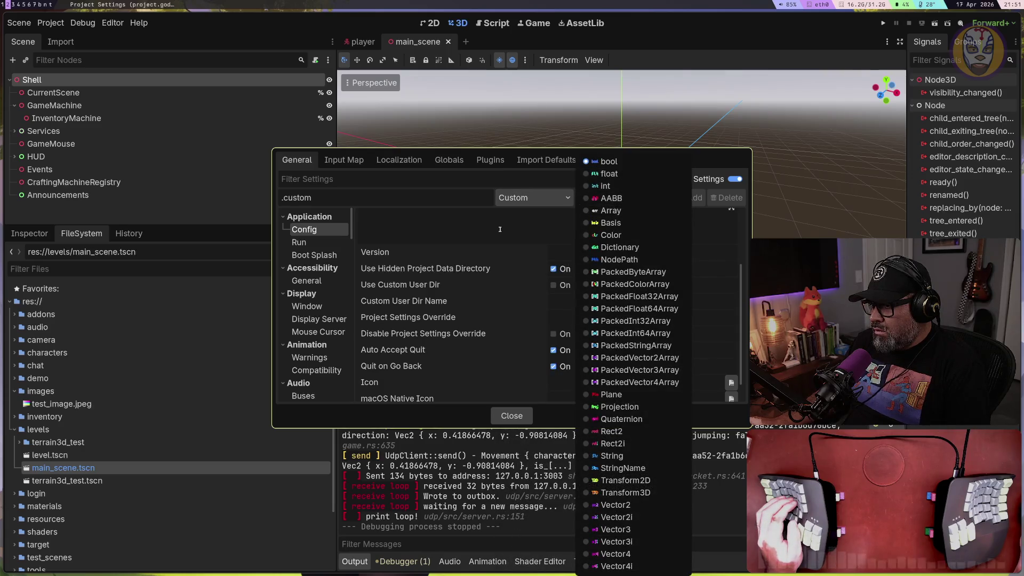
key(Escape)
Compare the Custom setup against the Feature tags docs in Firefox
key(super+b)
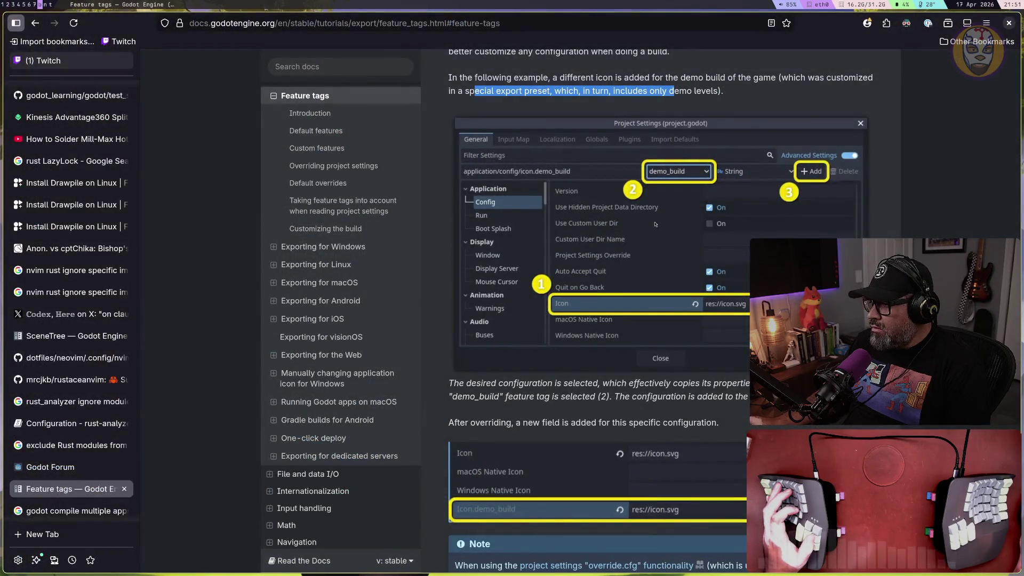
key(super+1)
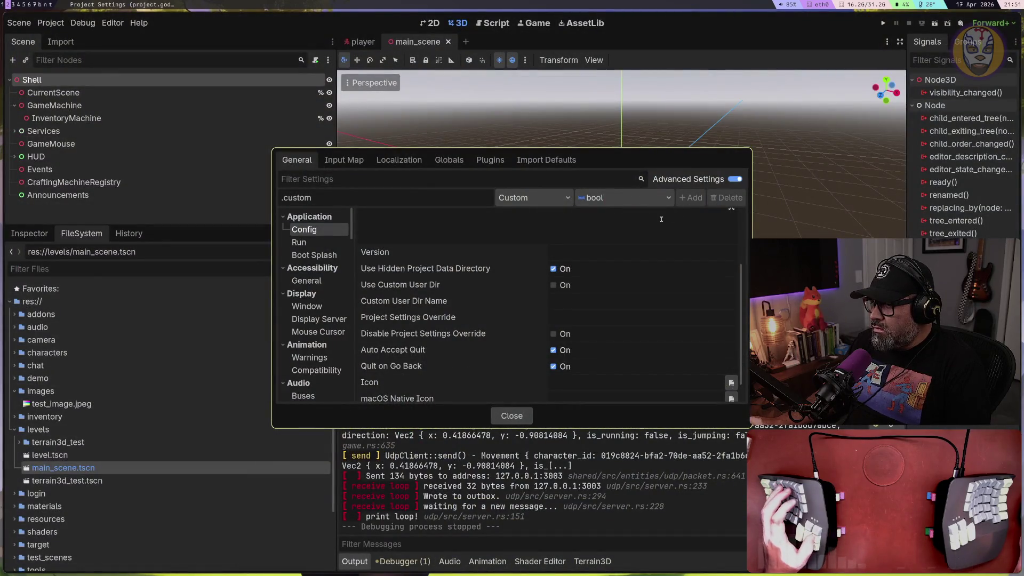
key(super+b)
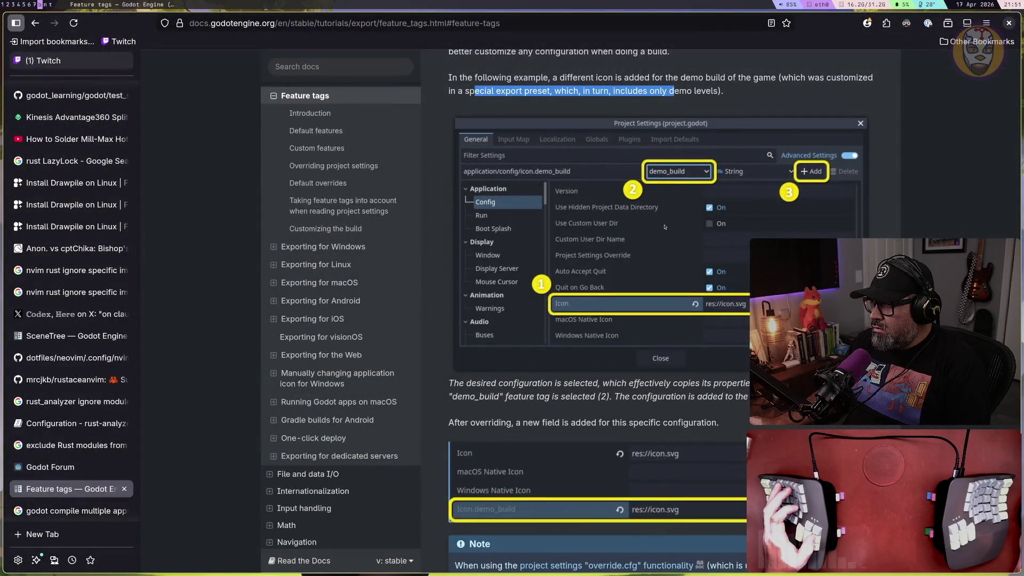
Reread the introduction at the top of the Feature tags page
scroll(664, 226, up, 4)
scroll(668, 235, up, 5)
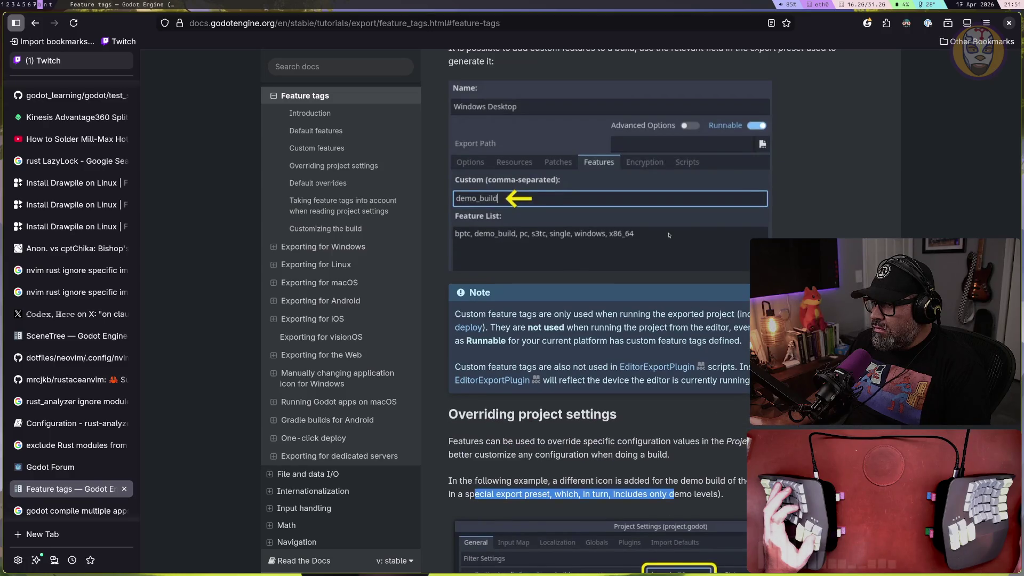
scroll(669, 236, up, 10)
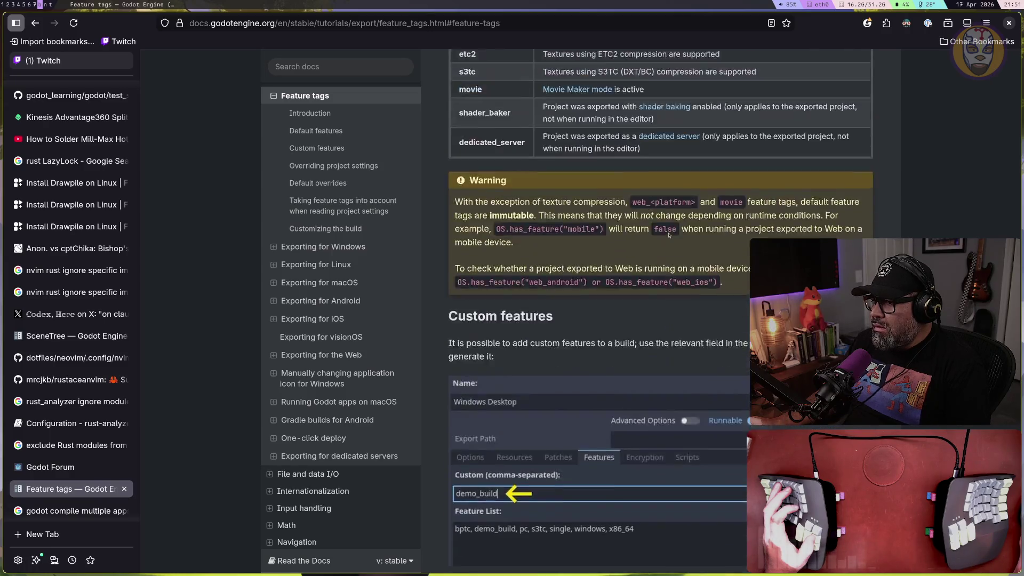
scroll(669, 235, down, 6)
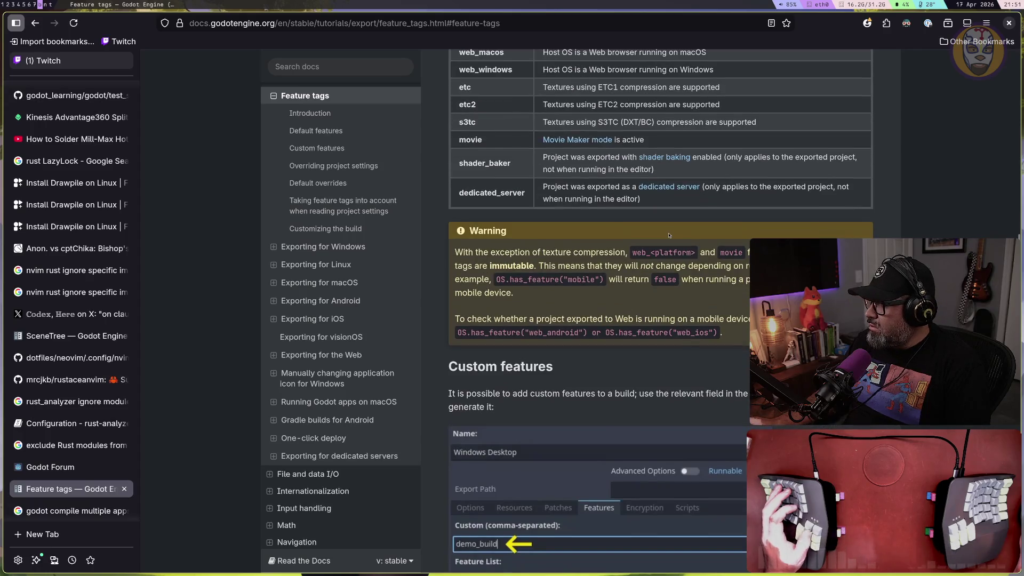
scroll(669, 235, down, 3)
drag(527, 220, 659, 223)
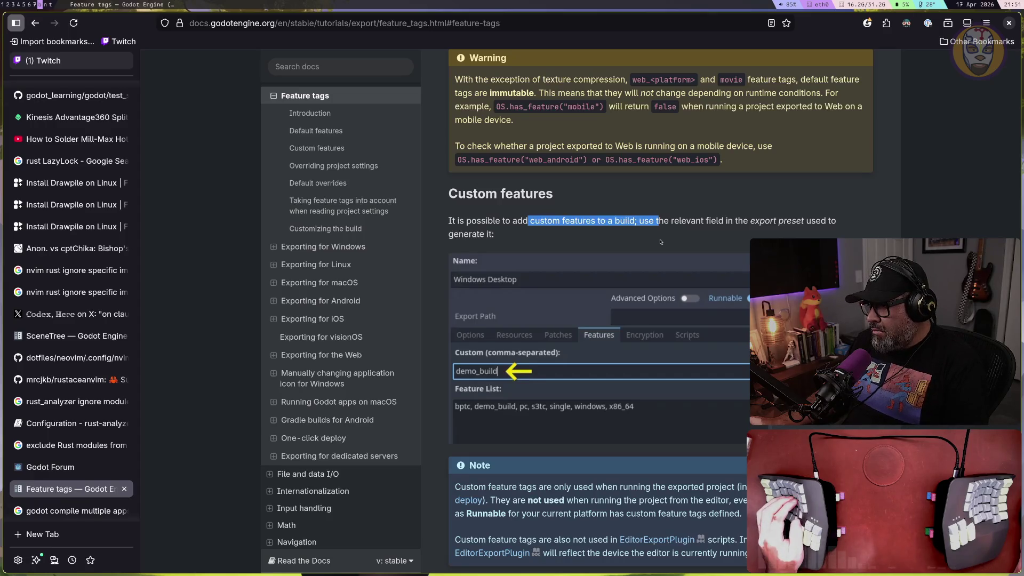
click(629, 242)
Study the Default features table, highlighting the bullet on editor versus standalone runs
scroll(701, 225, down, 2)
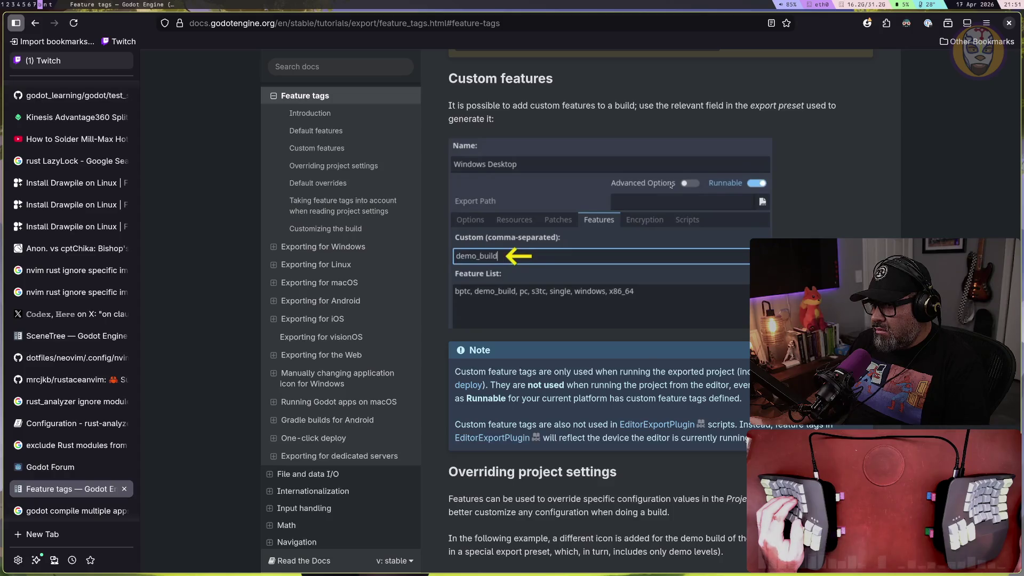
scroll(666, 186, up, 5)
scroll(662, 187, up, 15)
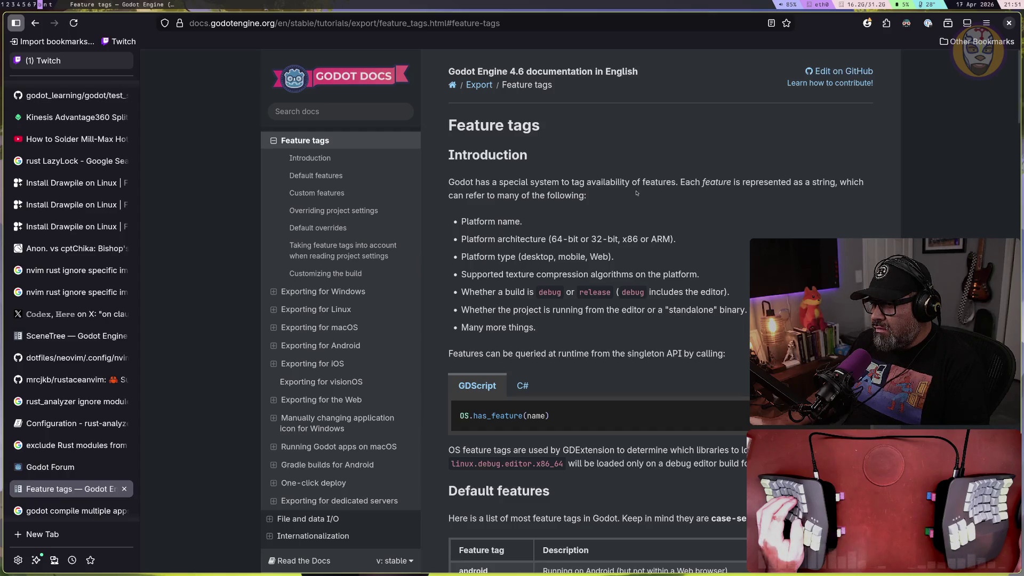
mouse_move(520, 195)
mouse_down()
mouse_move(736, 184)
mouse_move(520, 195)
mouse_up()
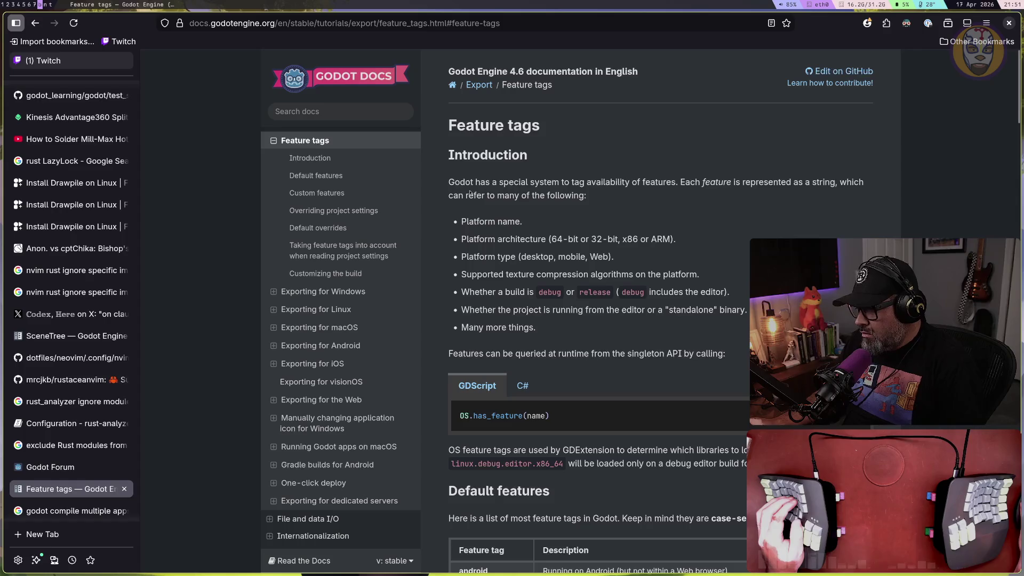
drag(493, 310, 681, 312)
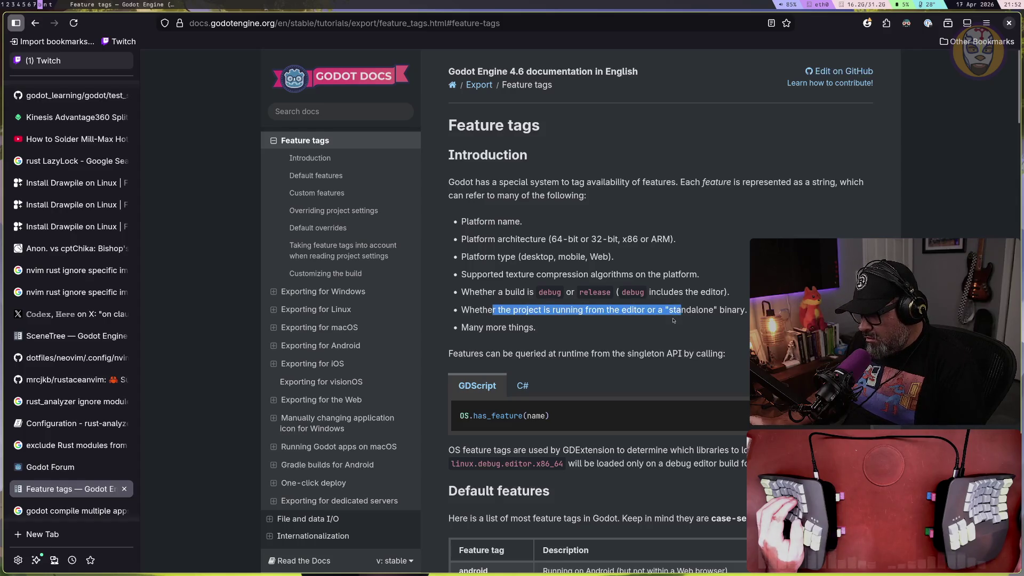
scroll(673, 320, down, 2)
drag(474, 269, 768, 292)
scroll(526, 294, down, 2)
scroll(532, 297, down, 2)
click(492, 281)
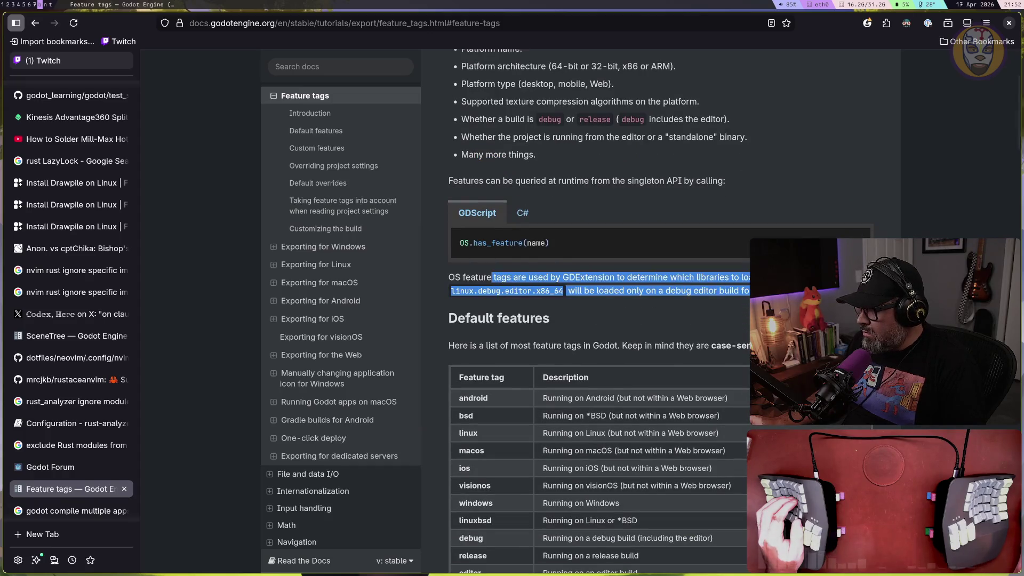
click(769, 305)
Scroll down to the Custom features demo_build example, then return to Godot's Project Settings
scroll(511, 275, down, 2)
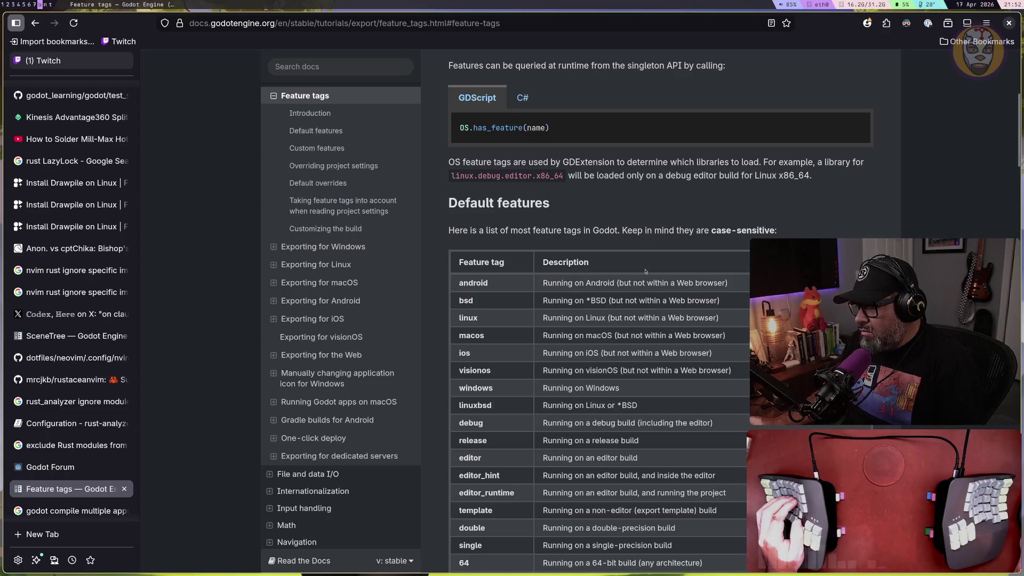
scroll(646, 271, down, 4)
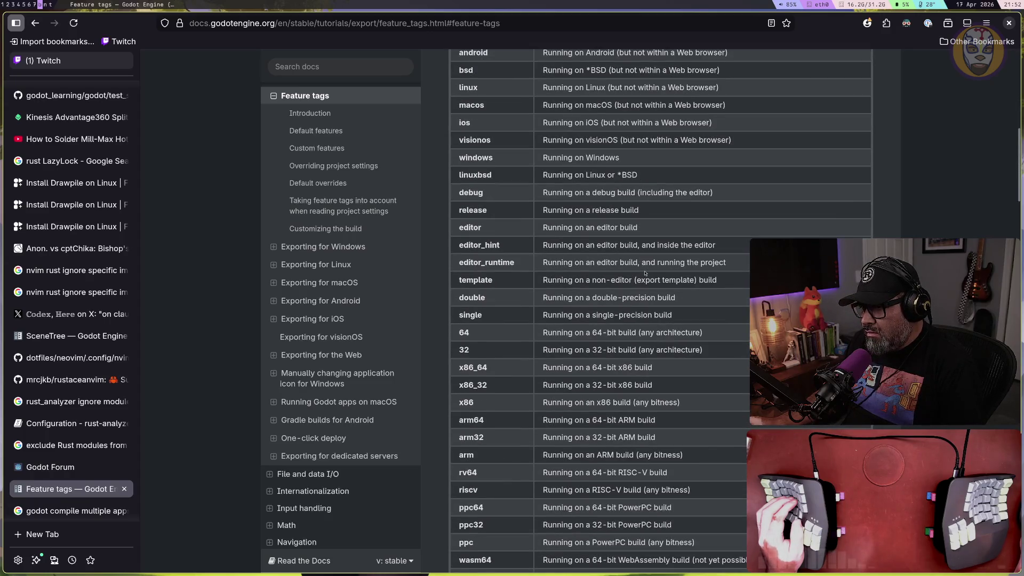
scroll(645, 273, up, 2)
scroll(644, 272, down, 3)
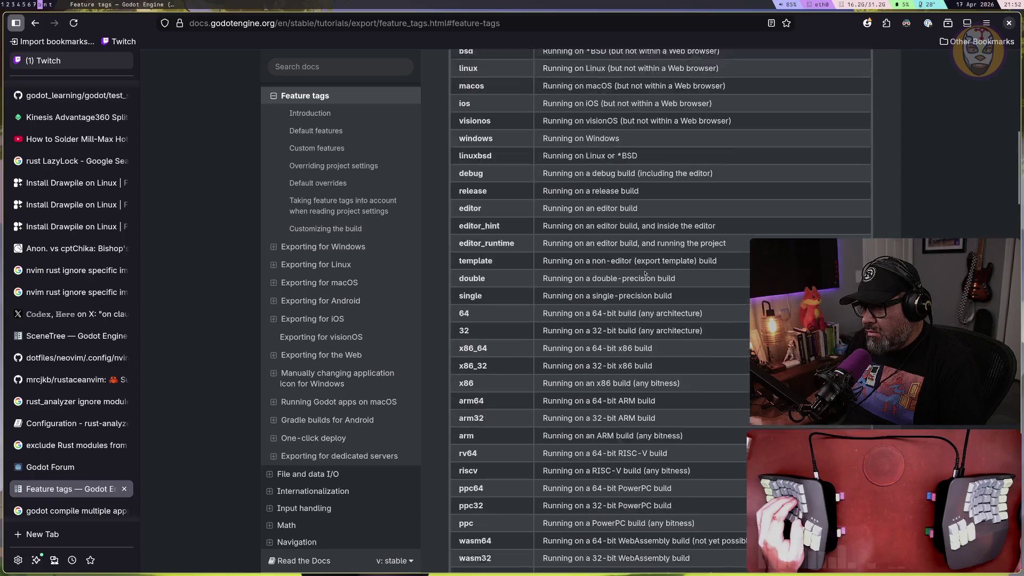
scroll(644, 271, down, 6)
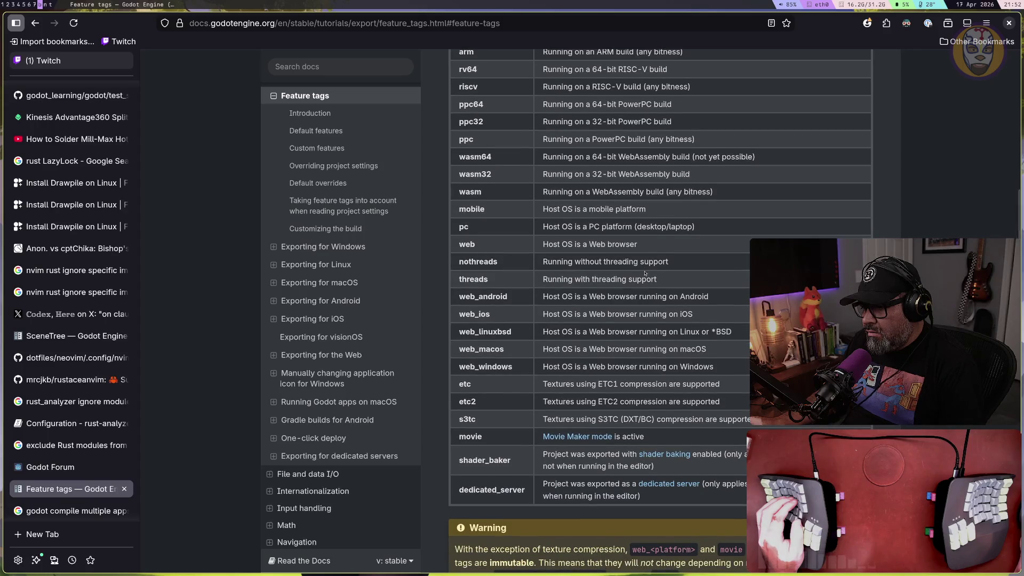
scroll(645, 273, down, 6)
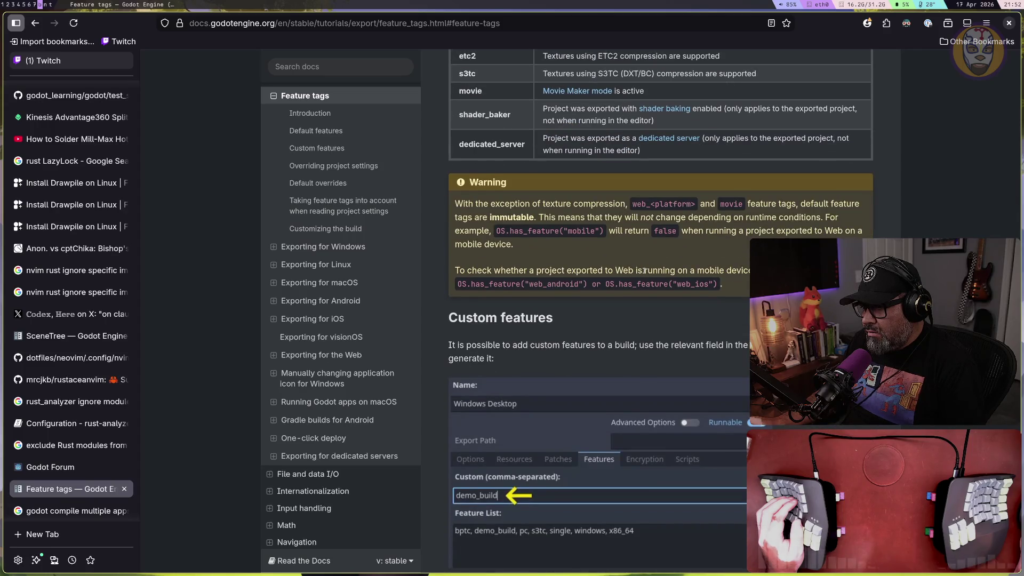
scroll(644, 270, down, 1)
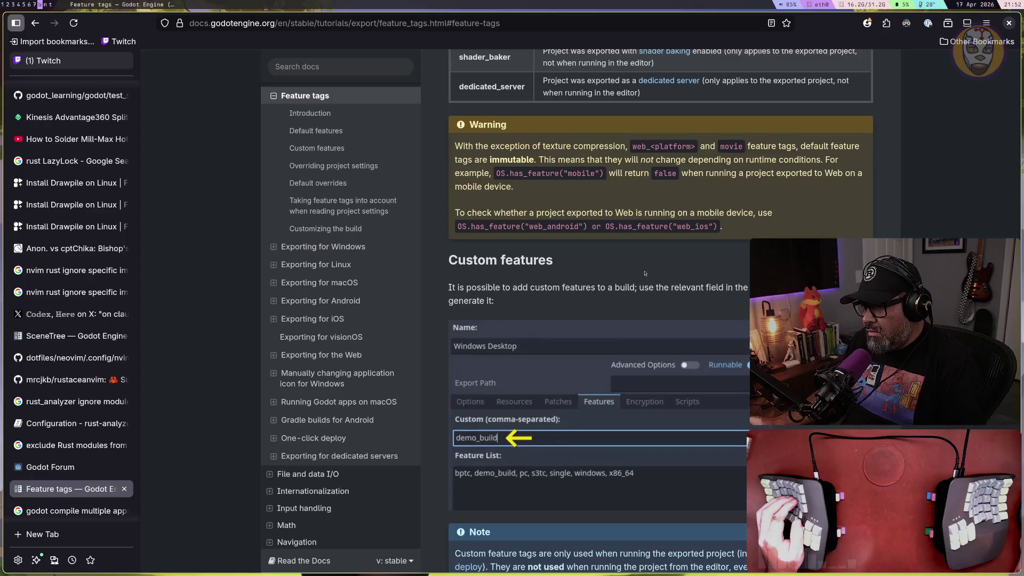
scroll(671, 287, down, 1)
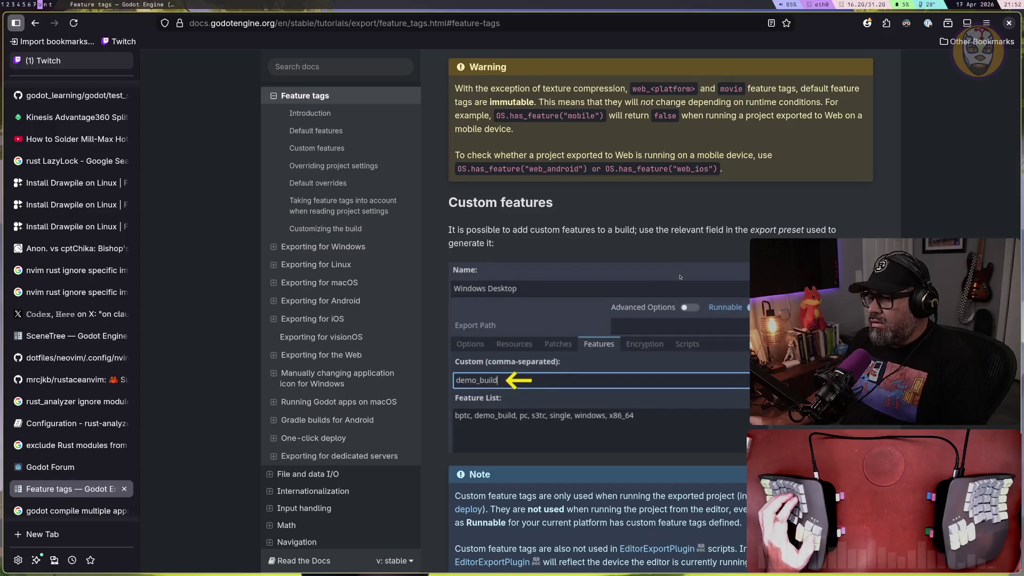
key(super+1)
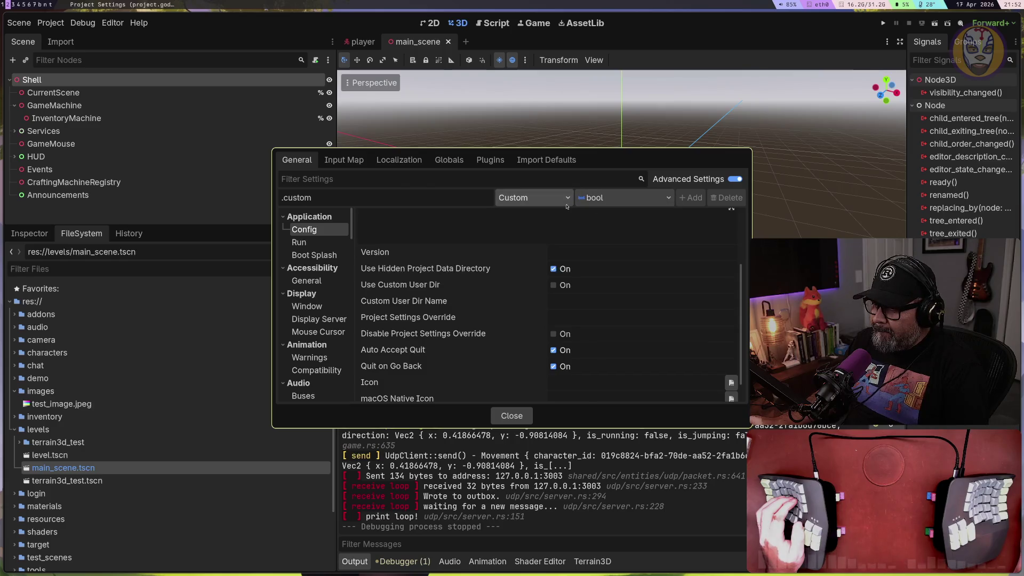
Set the override feature filter back to All
click(533, 197)
click(510, 223)
click(533, 197)
click(511, 222)
scroll(510, 223, up, 1)
Re-enable Advanced Settings and browse the full Application > Config options
click(729, 179)
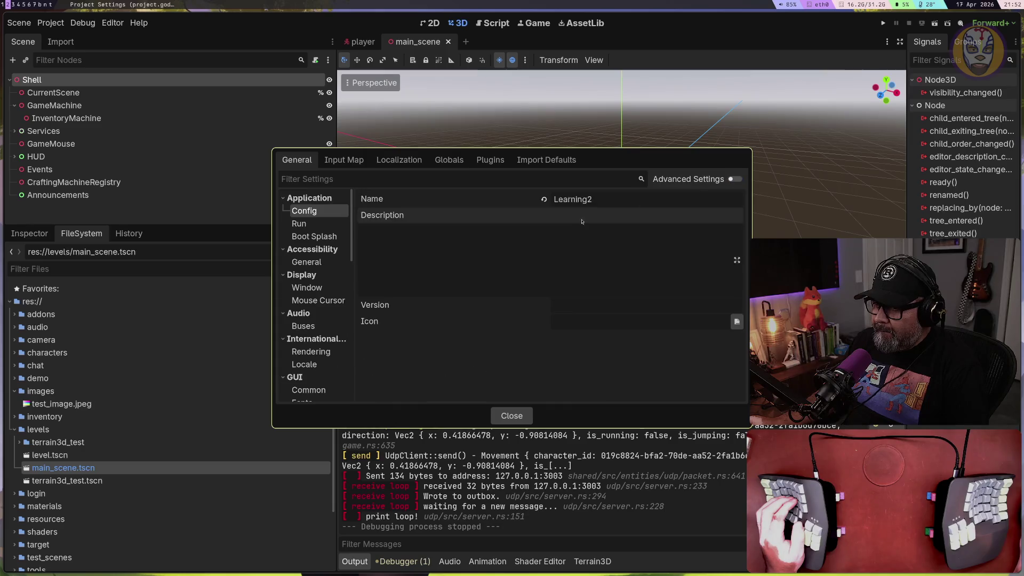
scroll(316, 259, down, 10)
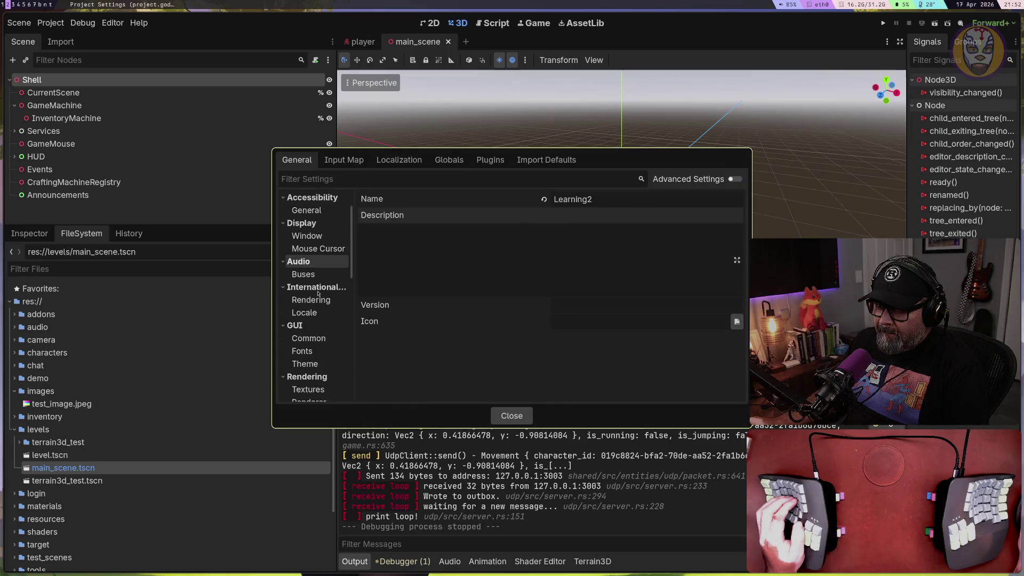
scroll(319, 294, up, 10)
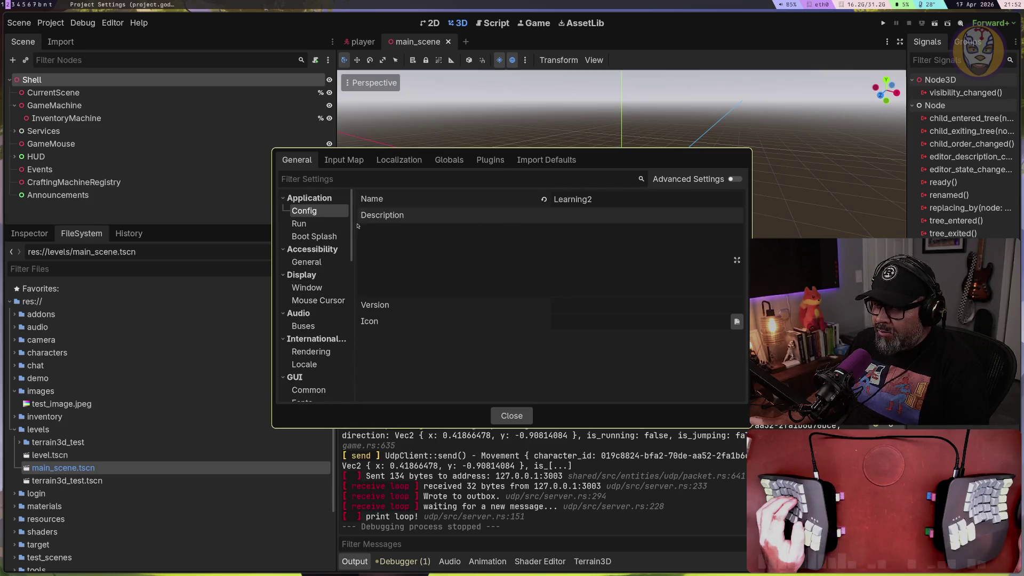
click(734, 180)
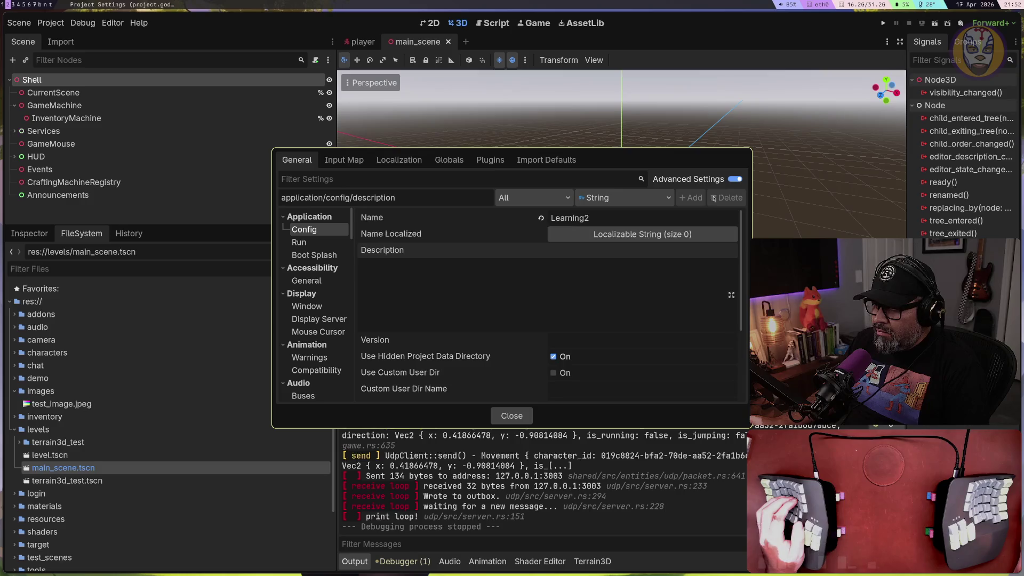
scroll(539, 242, down, 1)
scroll(528, 248, up, 1)
scroll(503, 259, down, 3)
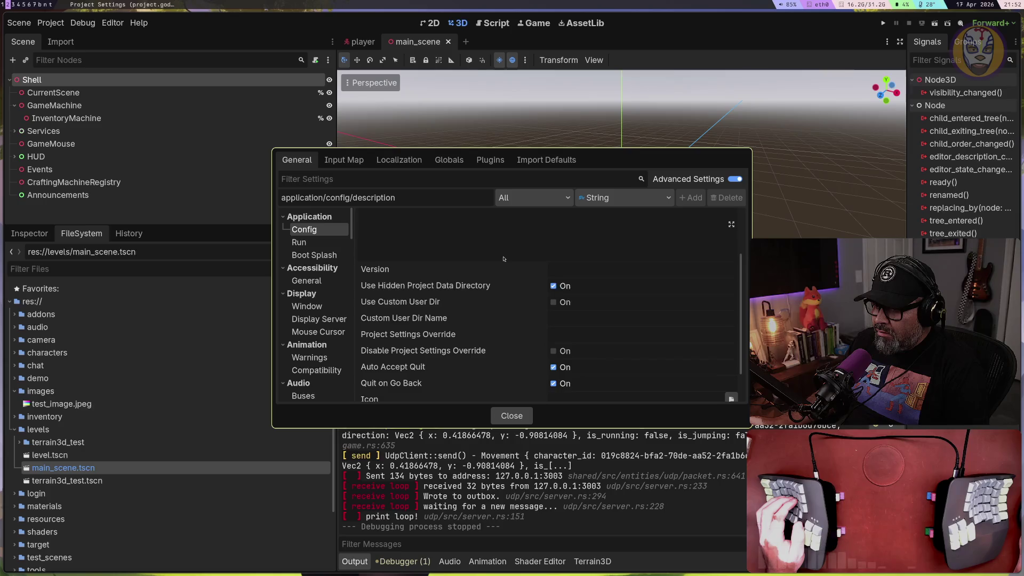
scroll(504, 259, down, 2)
scroll(503, 258, up, 5)
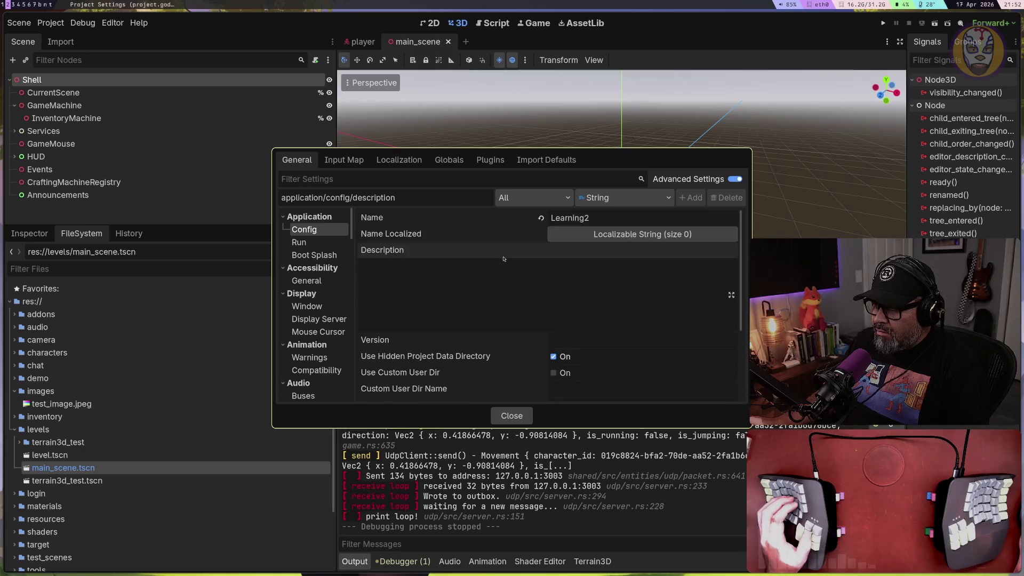
Cross-check the Feature tags docs in Firefox and return to Project Settings
key(super+b)
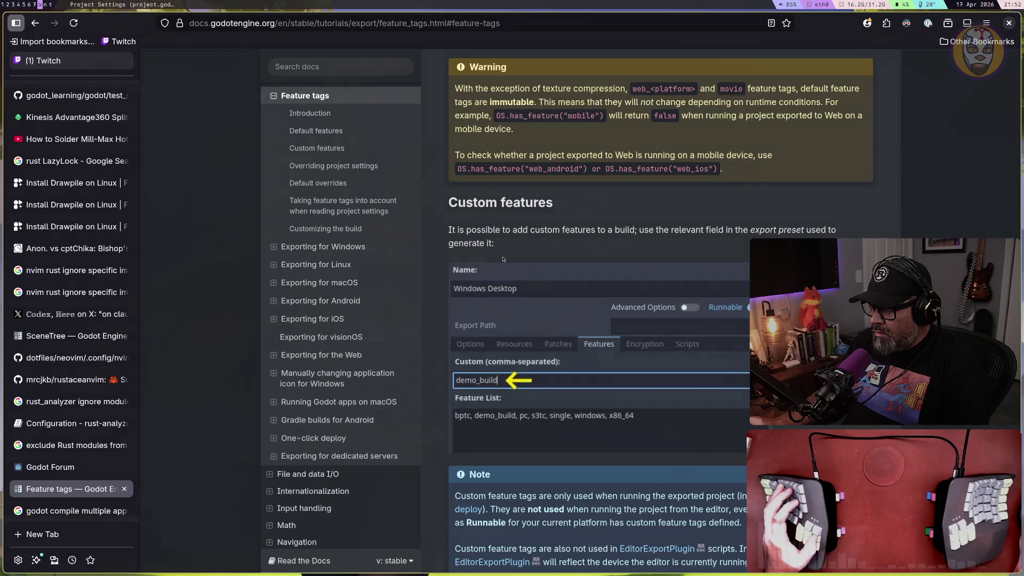
key(super+1)
key(super+b)
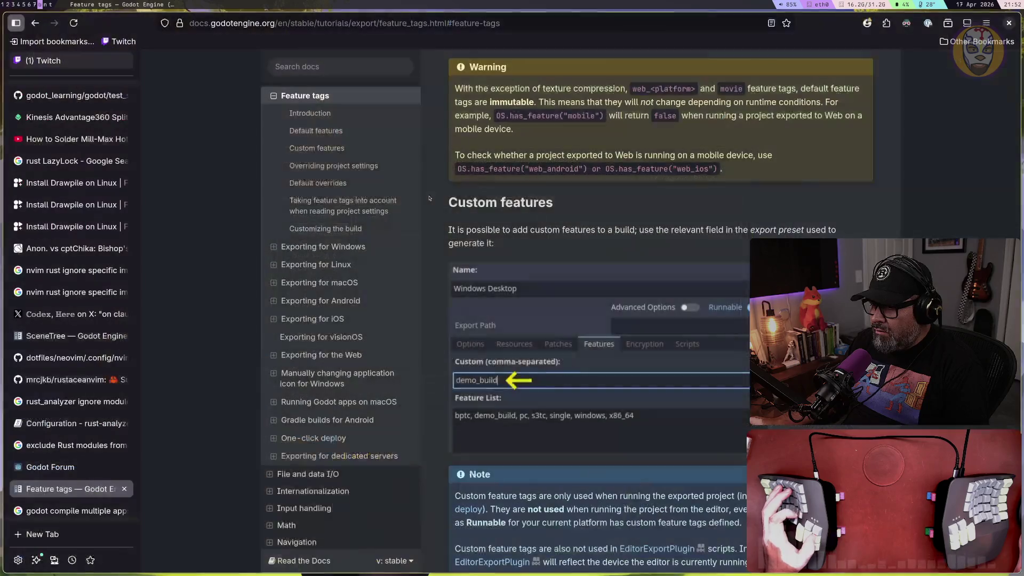
key(super+1)
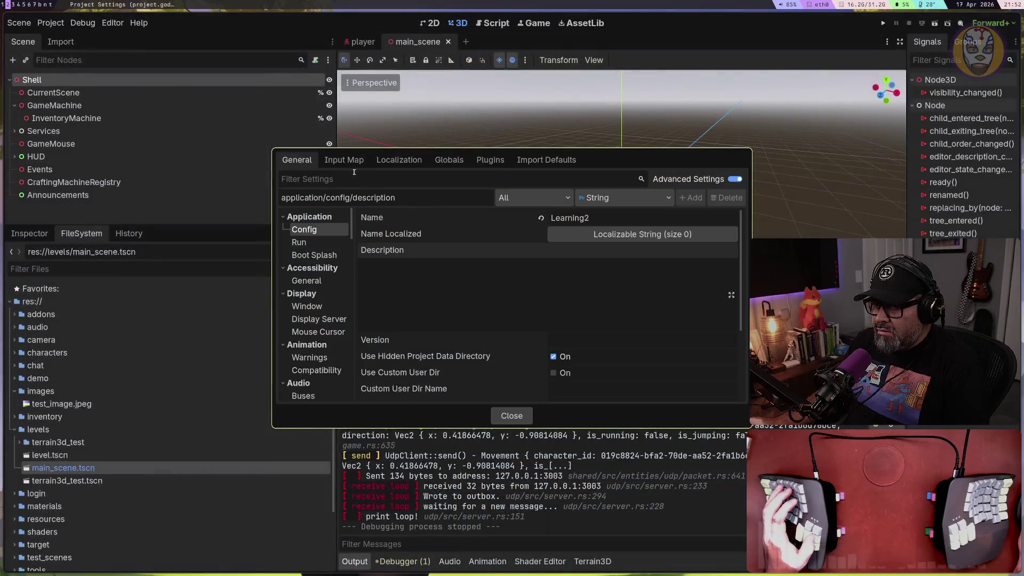
click(352, 163)
click(399, 160)
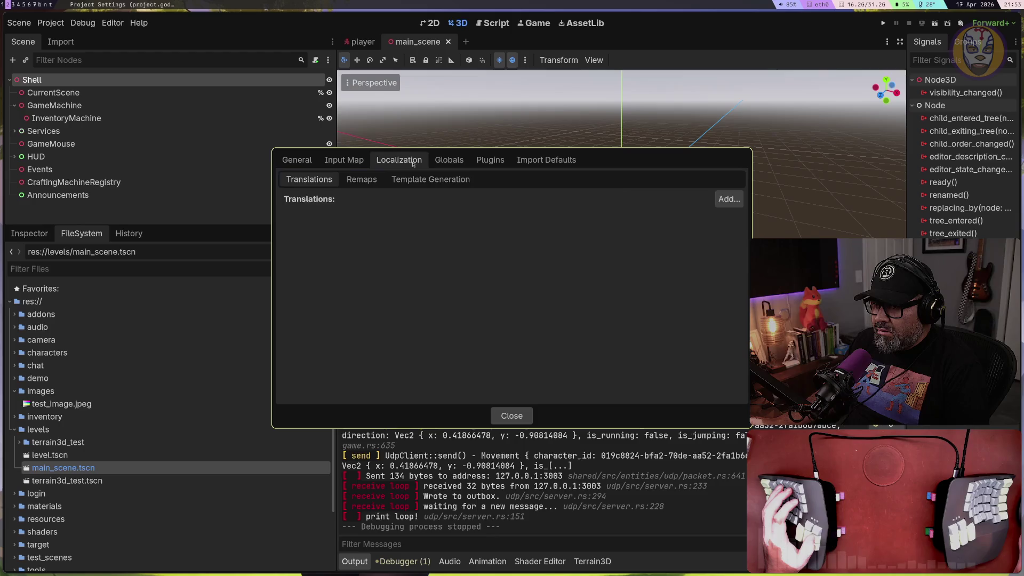
click(449, 160)
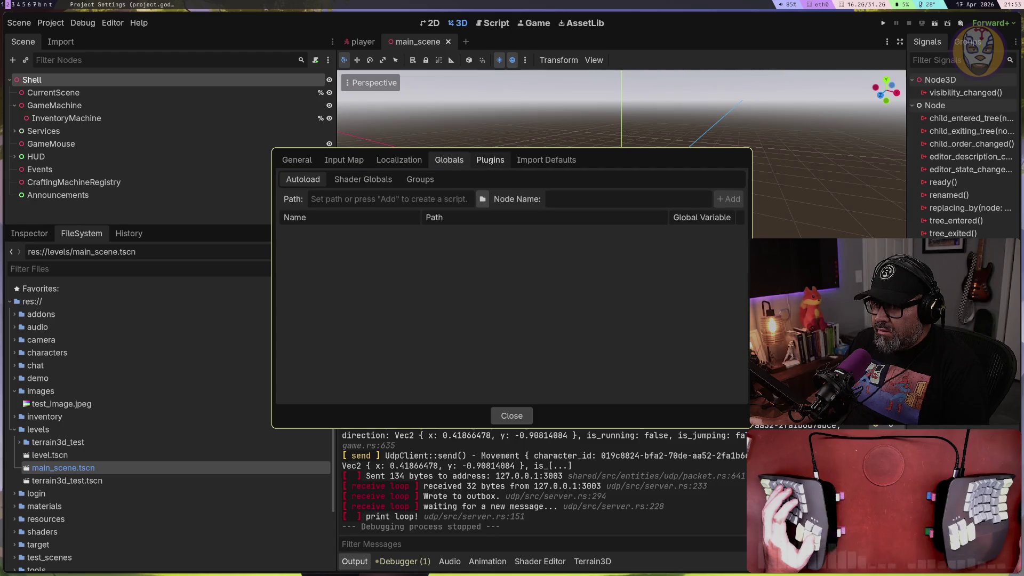
click(399, 160)
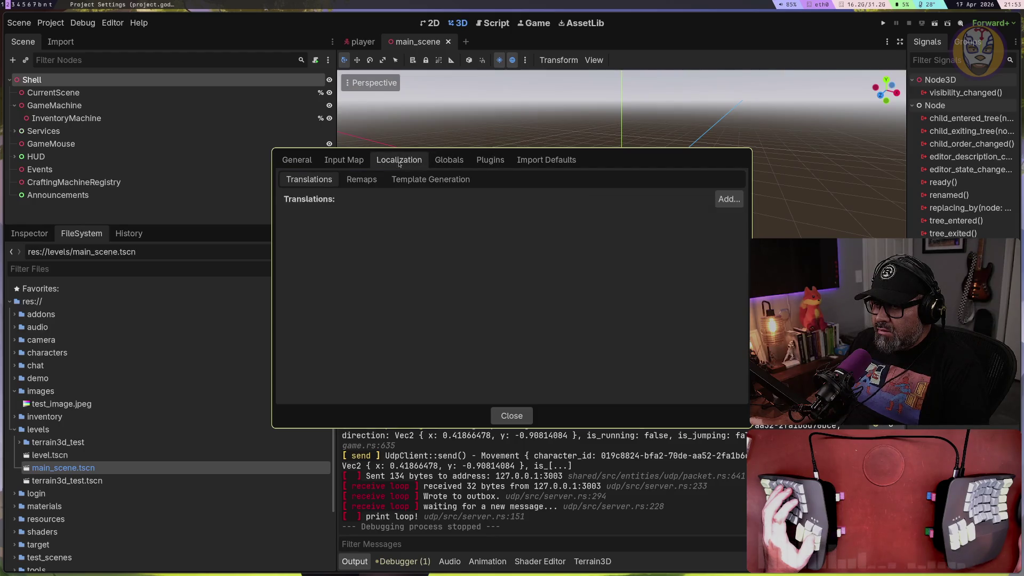
click(329, 162)
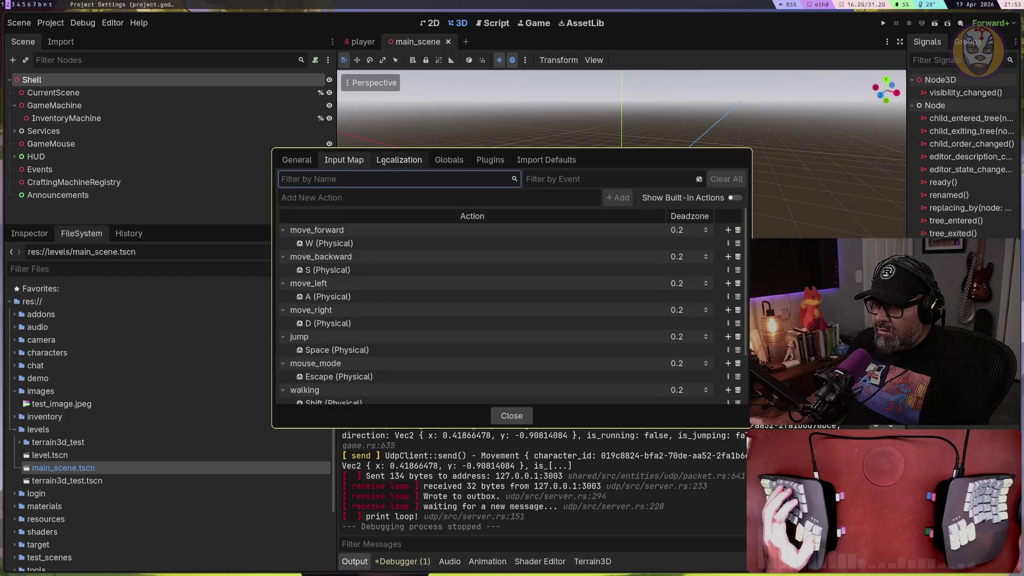
click(297, 161)
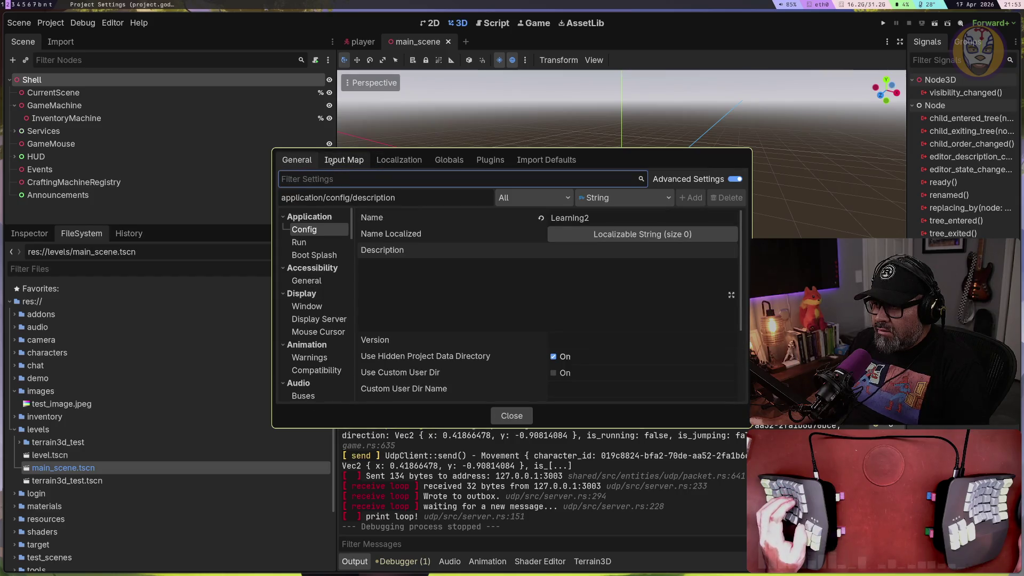
scroll(453, 299, down, 4)
scroll(288, 324, down, 10)
Filter the settings for 'Features', inspect Debug > GDScript, then clear the filter
click(350, 178)
text(Features)
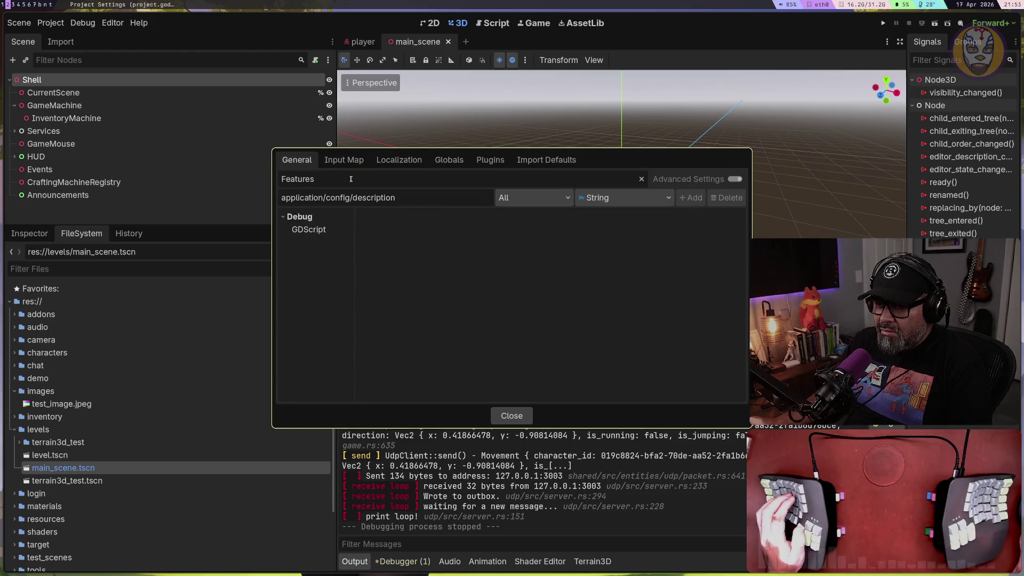
click(321, 230)
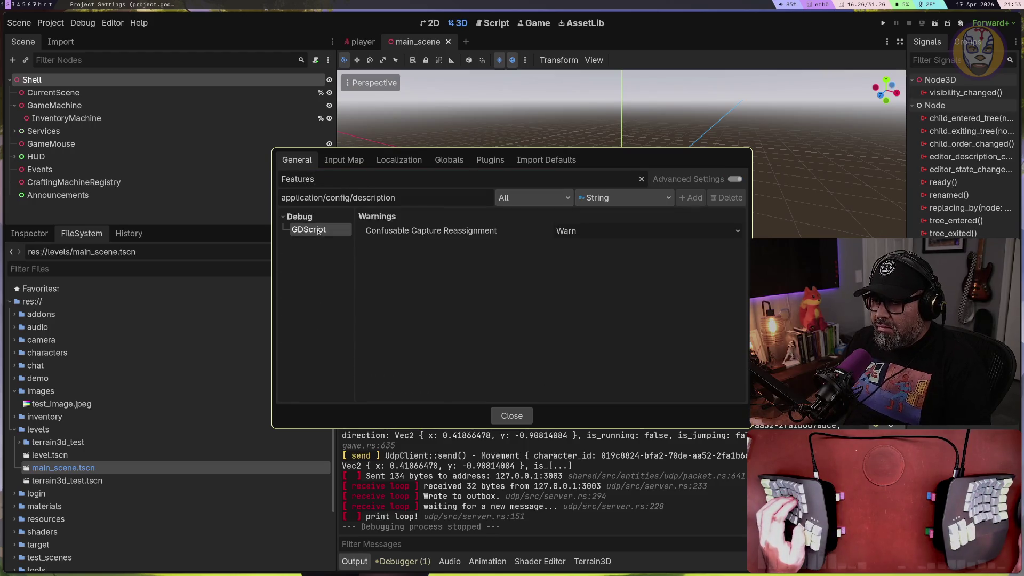
triple_click(423, 192)
key(BackSpace)
click(301, 218)
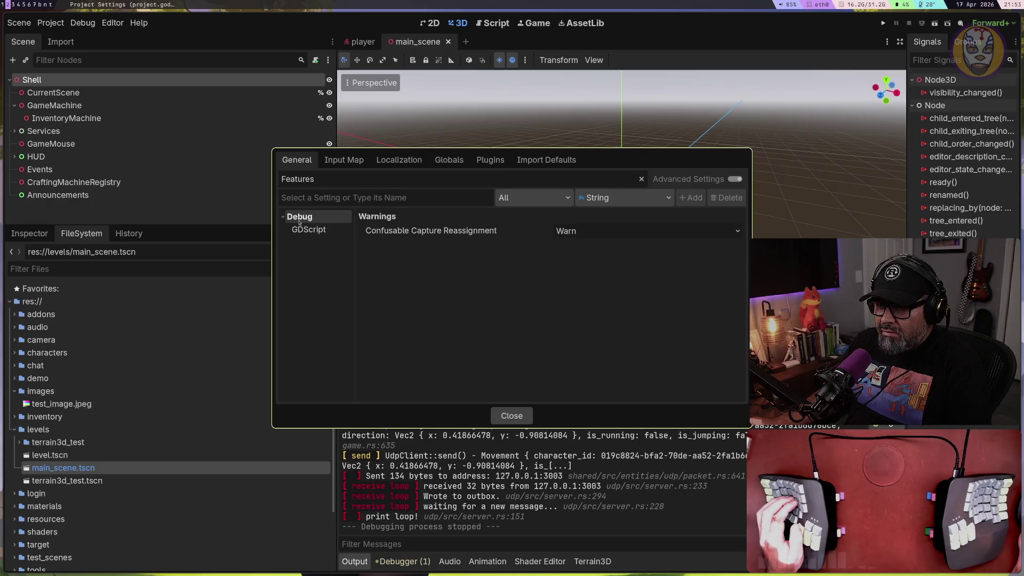
key(BackSpace)
Browse the Plugins, Autoload and Import Defaults tabs of Project Settings
click(490, 160)
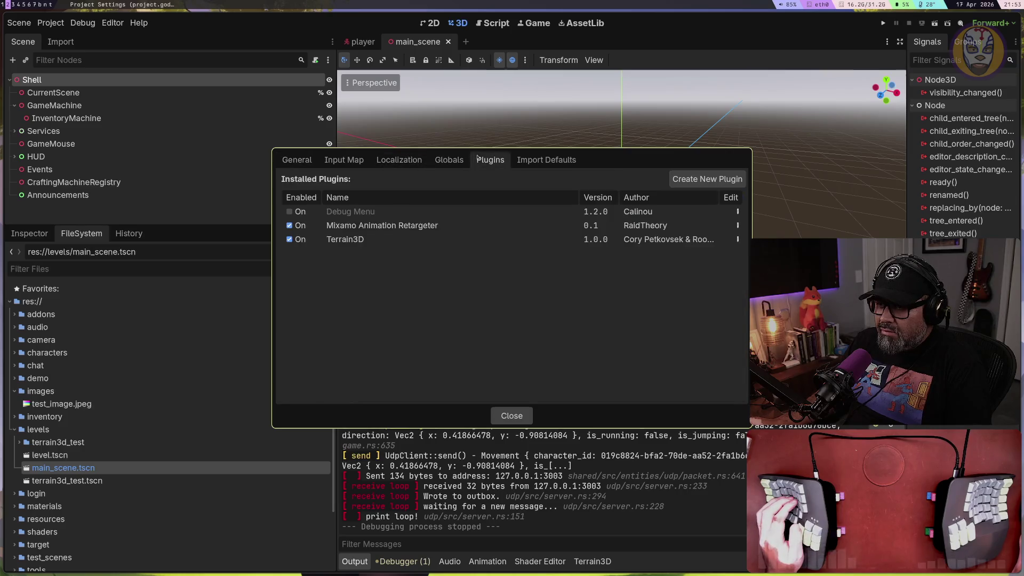
click(457, 160)
click(490, 160)
click(540, 160)
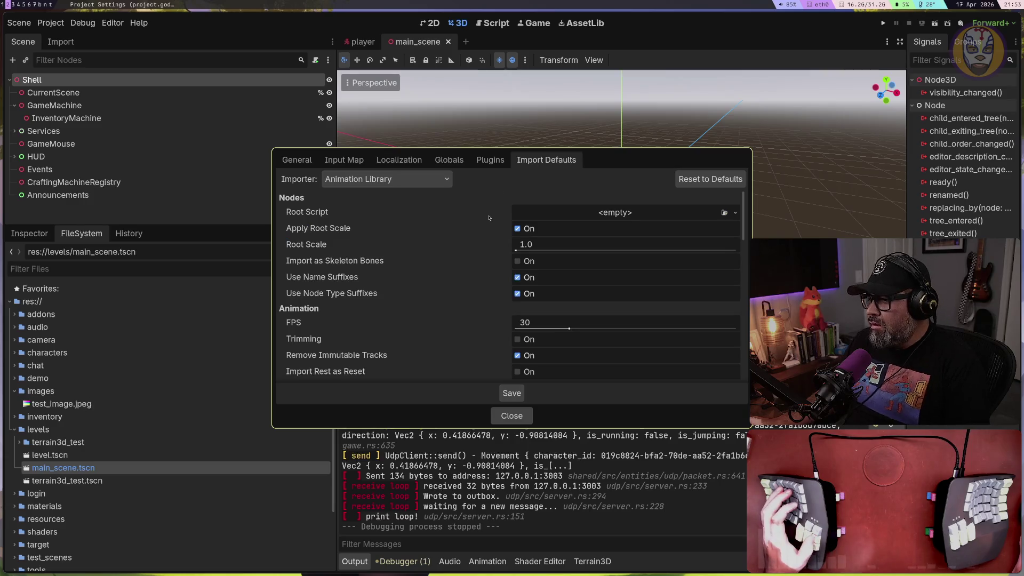
key(super+b)
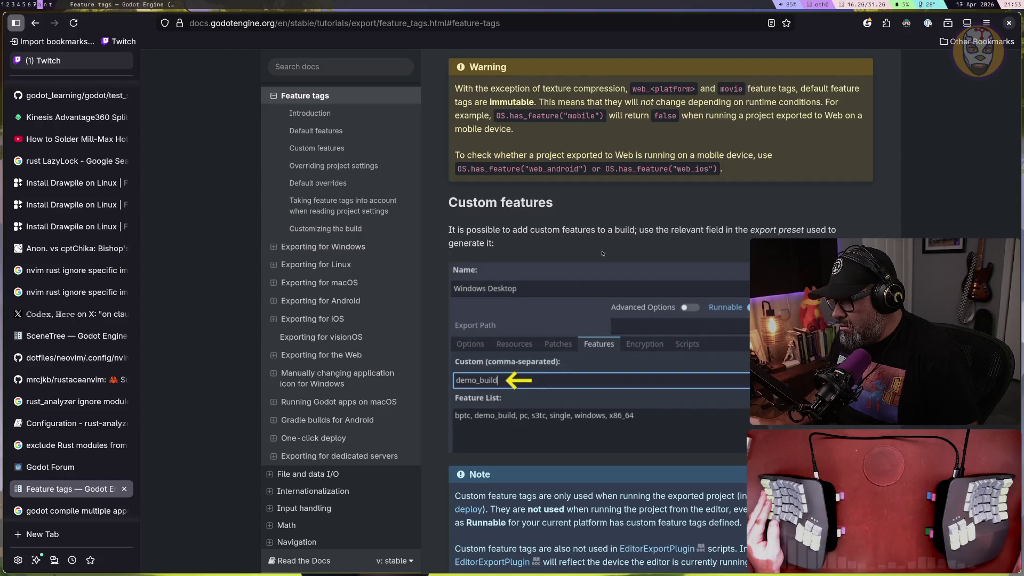
Review the demo_build custom feature example in Firefox, then return to Godot's Project Settings
scroll(602, 252, down, 3)
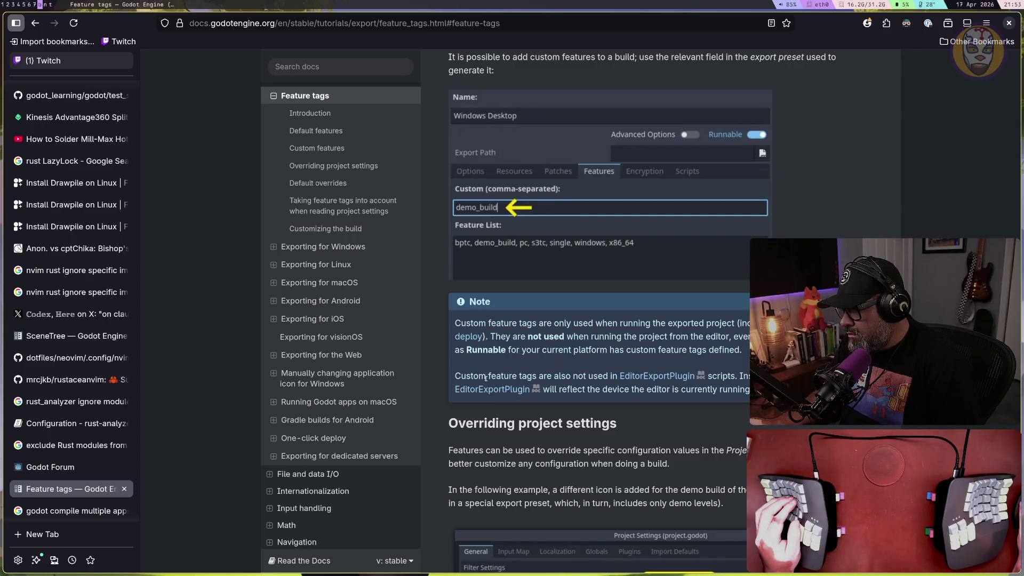
scroll(607, 375, up, 5)
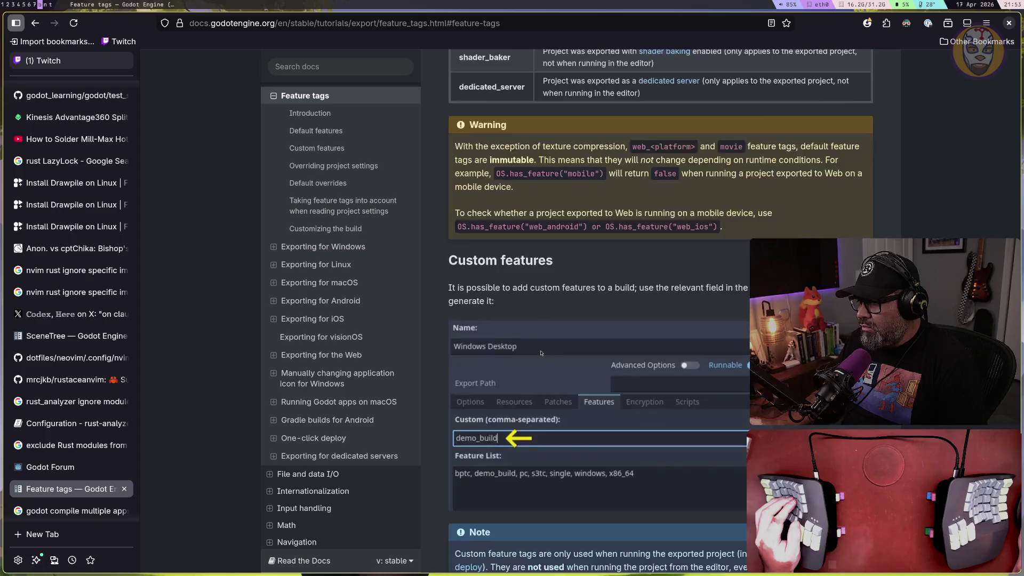
scroll(541, 353, up, 2)
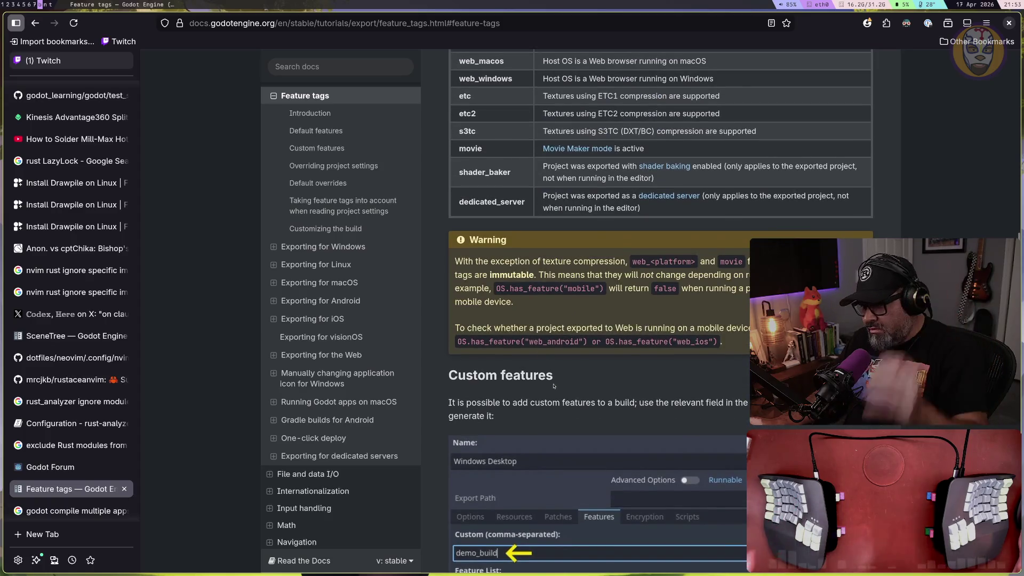
scroll(553, 386, down, 3)
scroll(360, 422, down, 5)
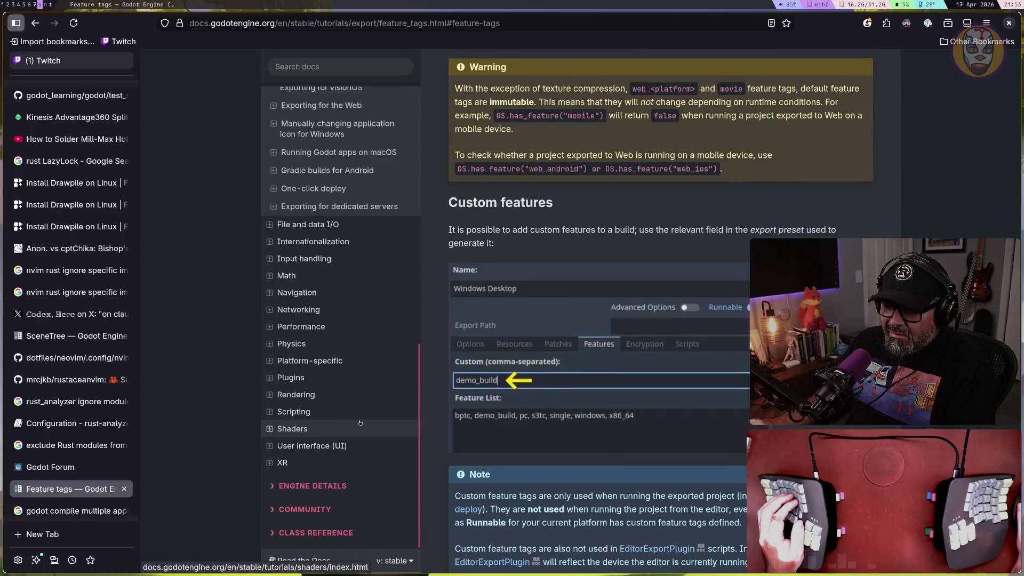
scroll(360, 422, up, 10)
scroll(360, 422, down, 3)
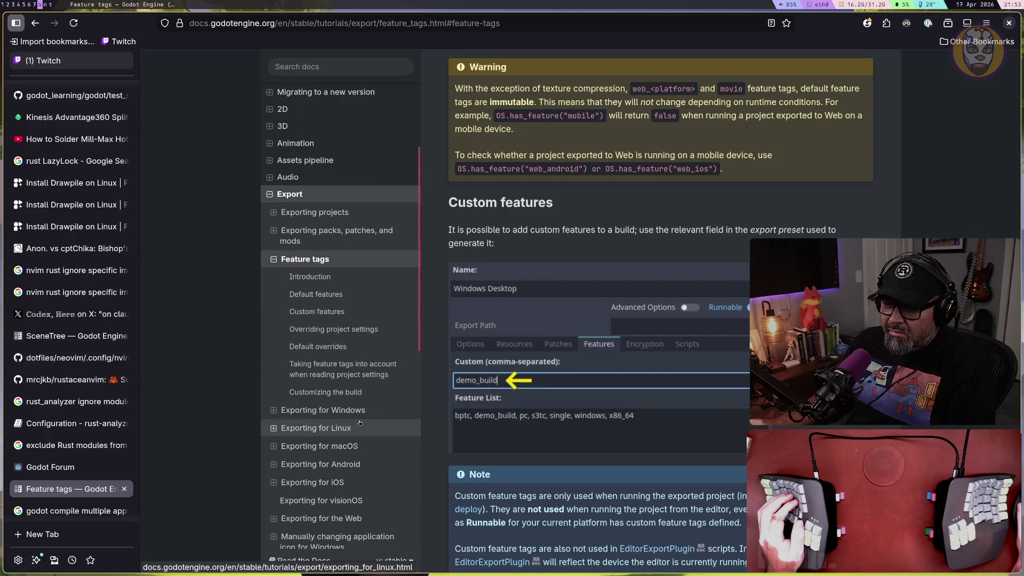
key(alt)
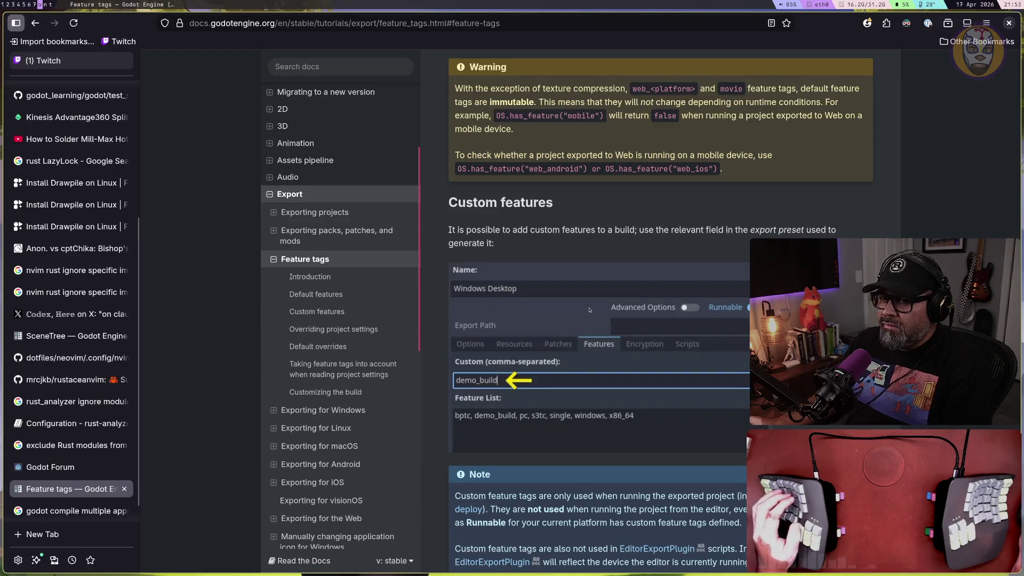
key(super+1)
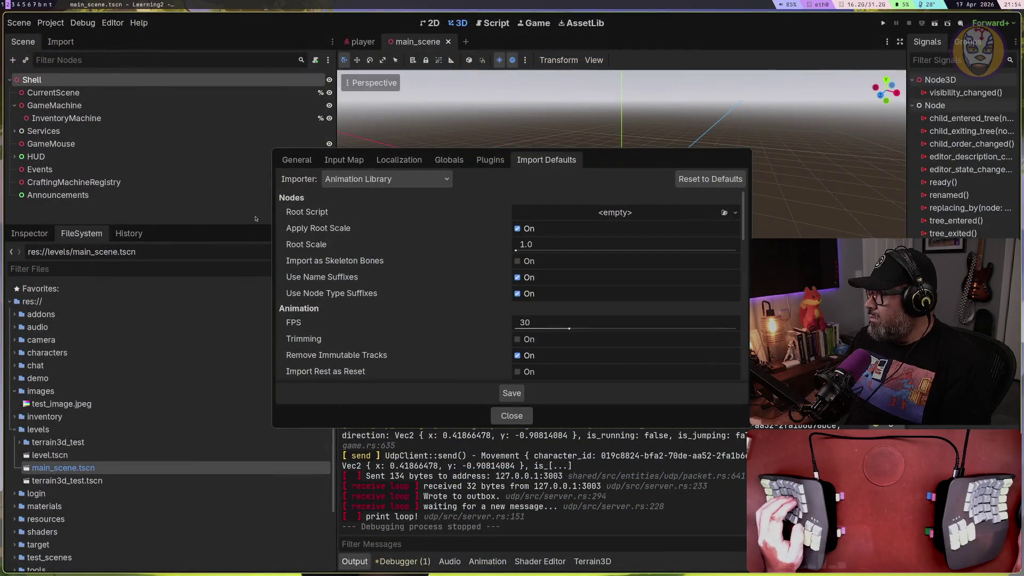
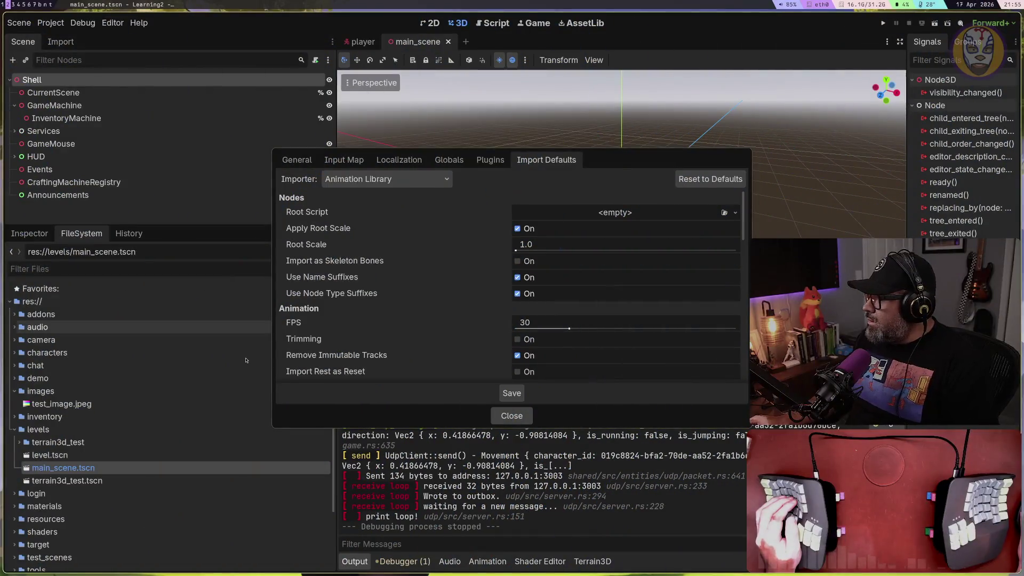
Dismiss the Project Settings dialog and bring up the Project menu
scroll(361, 360, down, 5)
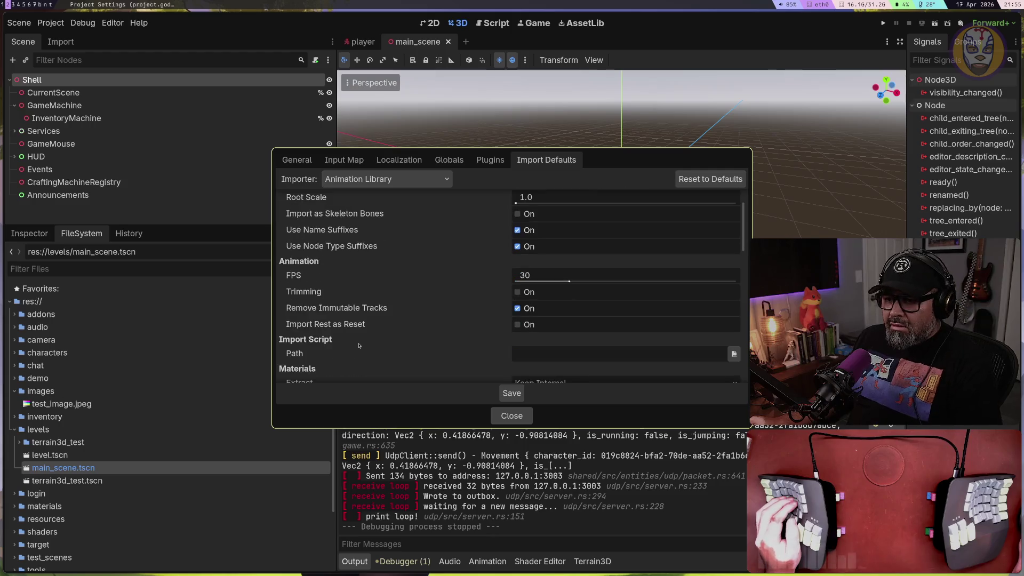
key(Escape)
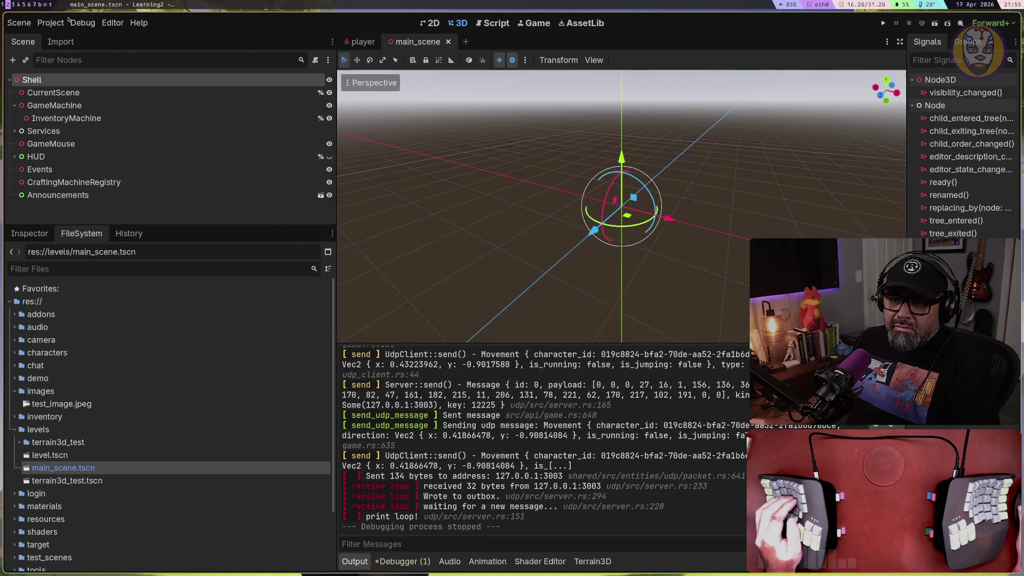
click(19, 22)
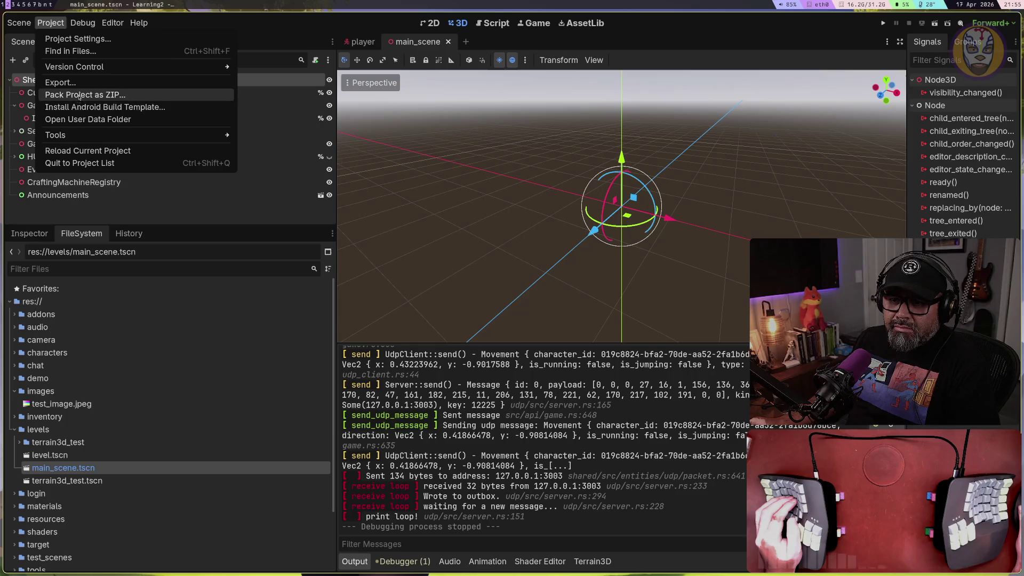
Add the custom feature 'server' to the Linux (Runnable) export preset's Features
click(75, 82)
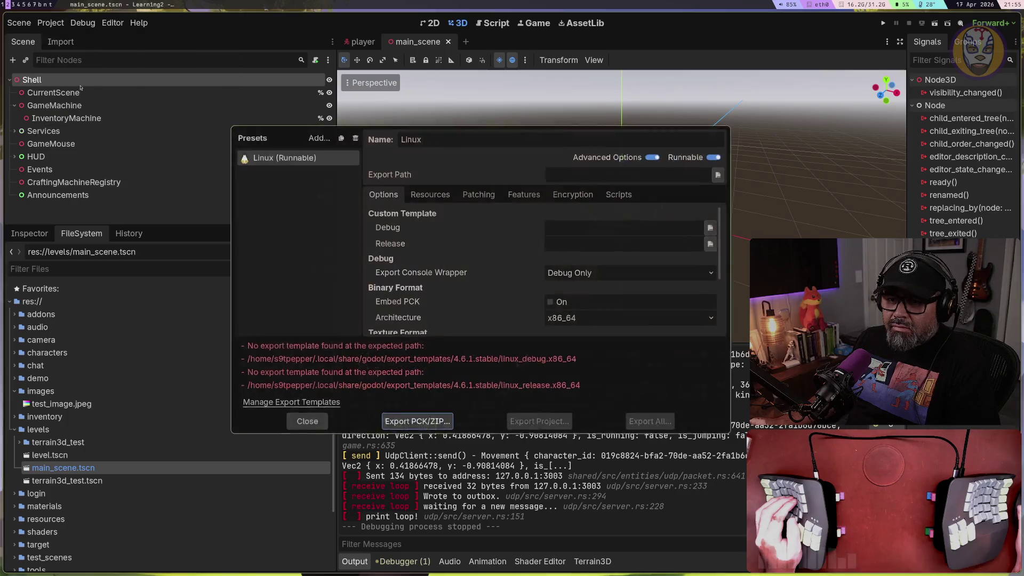
click(524, 193)
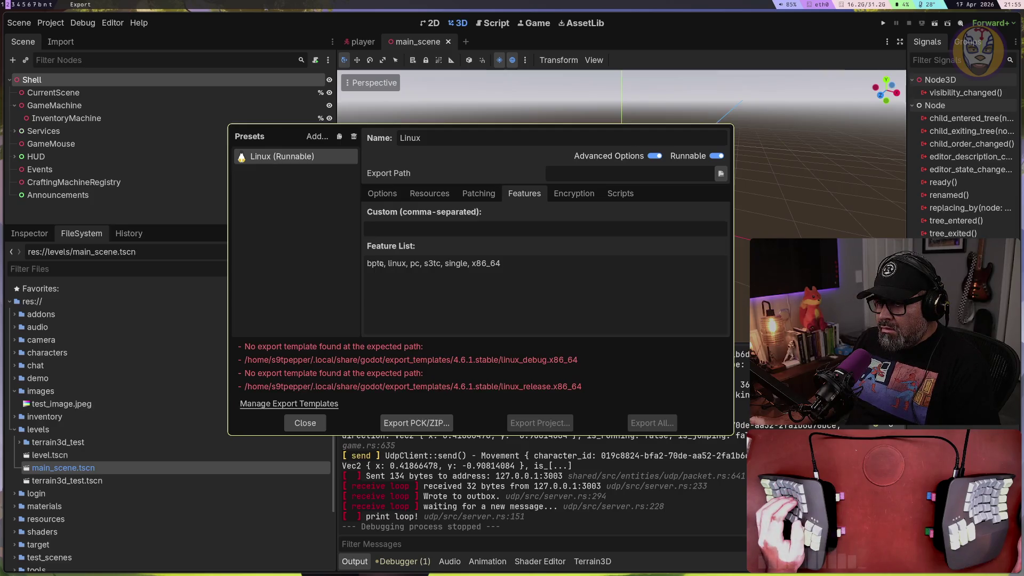
text(server)
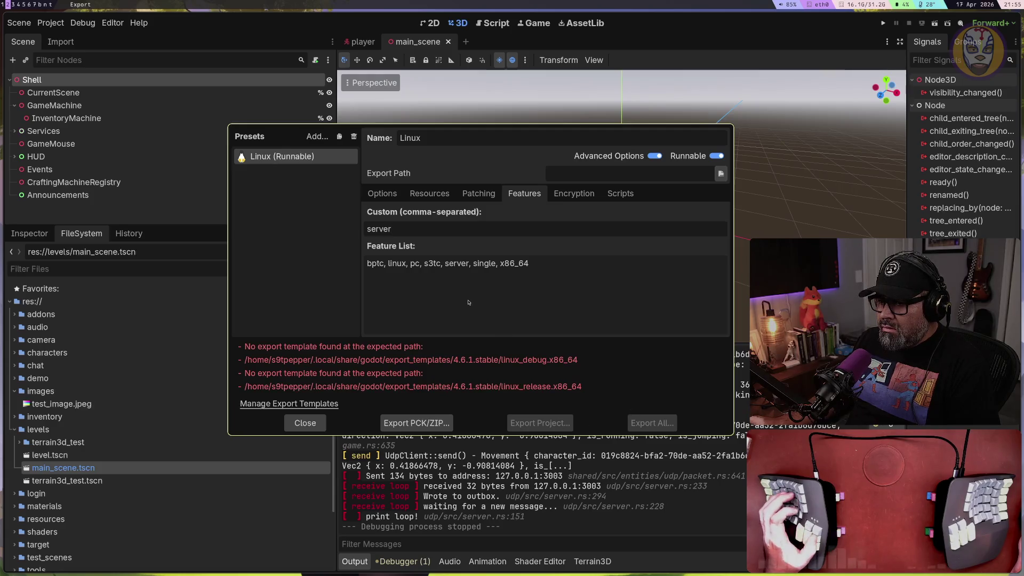
click(310, 424)
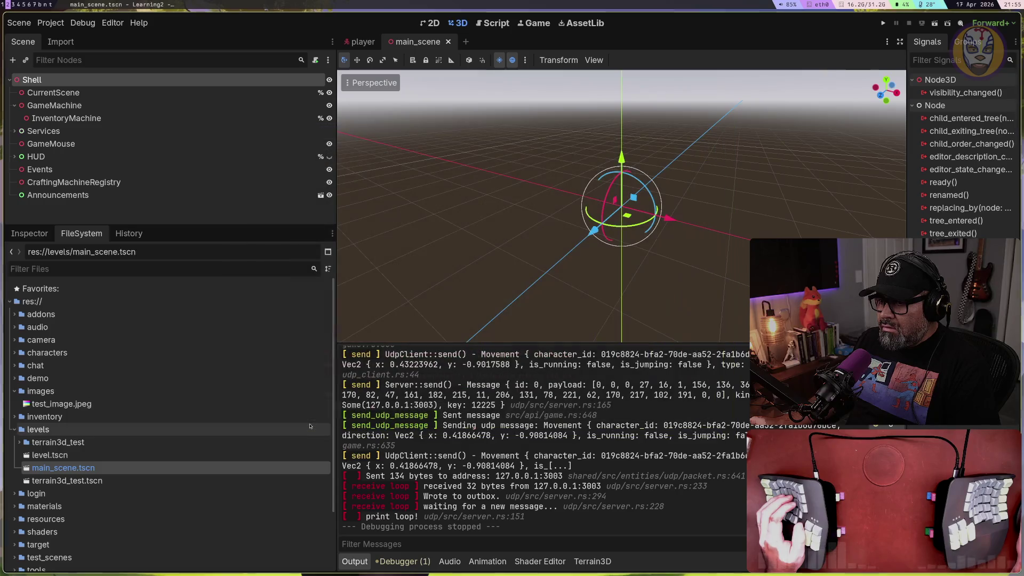
Reopen the Export dialog to review the custom server feature tag, then close it
click(51, 23)
click(60, 82)
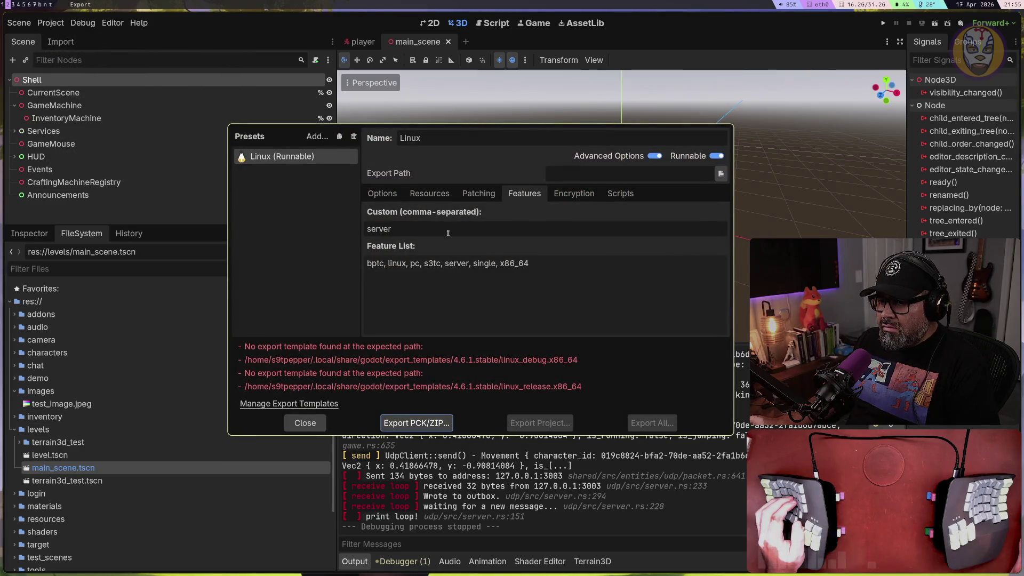
click(412, 227)
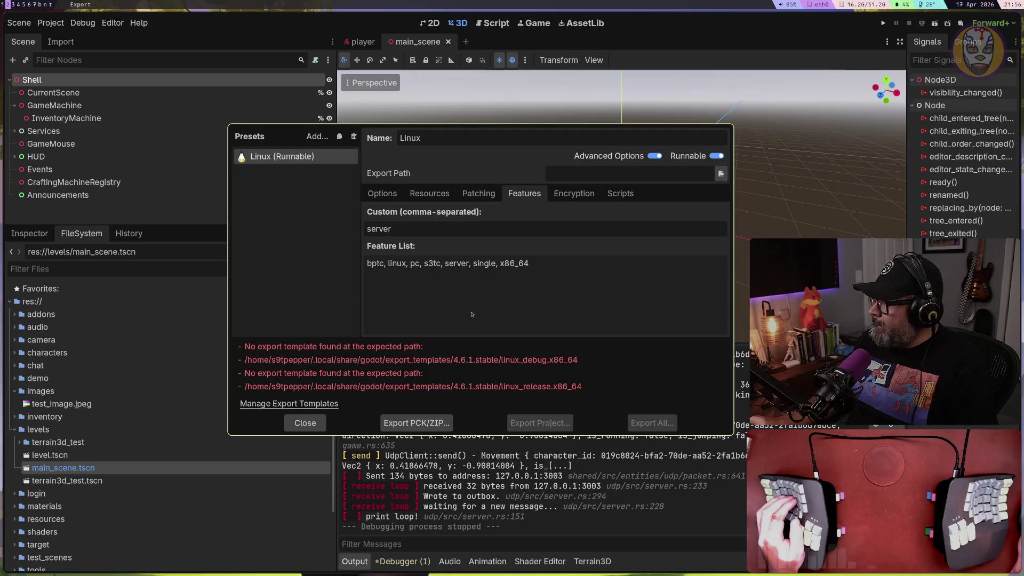
click(309, 422)
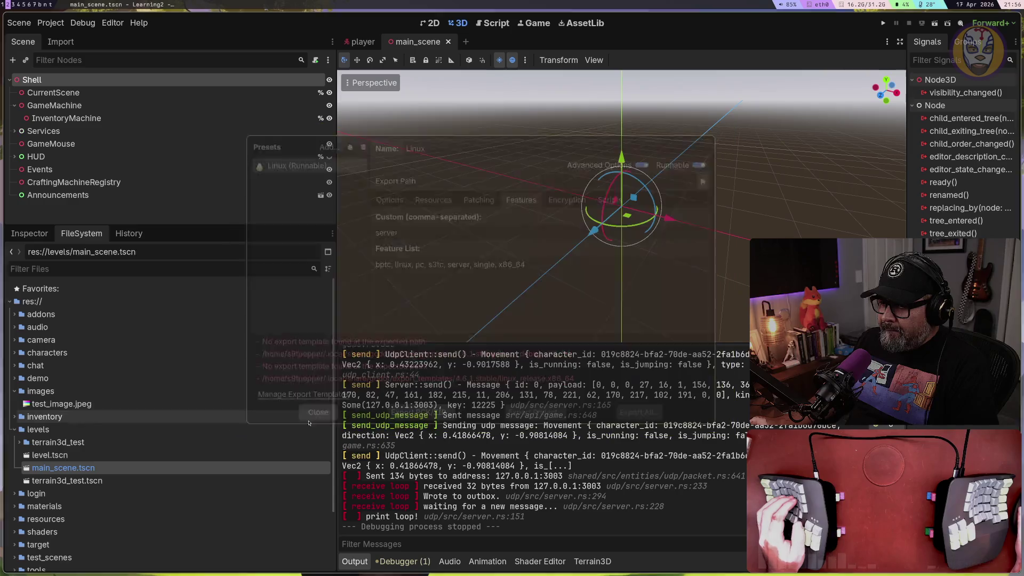
Scroll the Firefox Feature tags docs to Overriding project settings, then return to Godot
key(super+b)
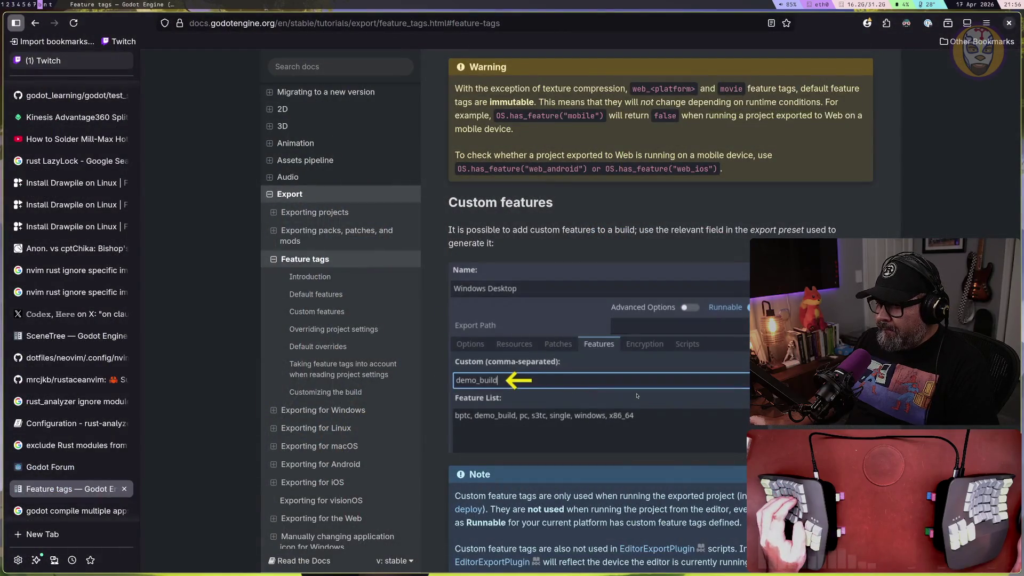
scroll(635, 394, down, 5)
scroll(636, 394, down, 2)
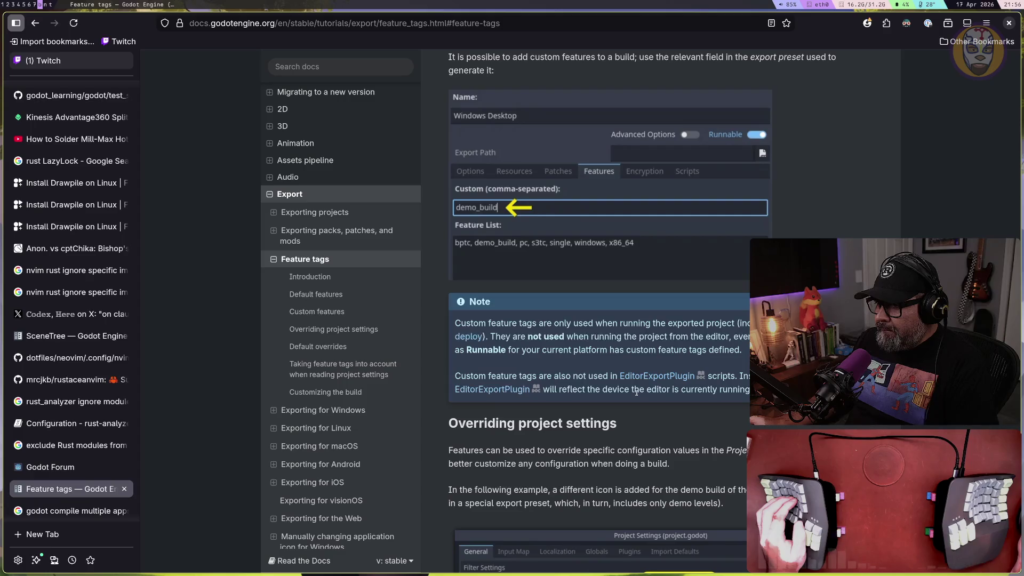
scroll(636, 393, down, 2)
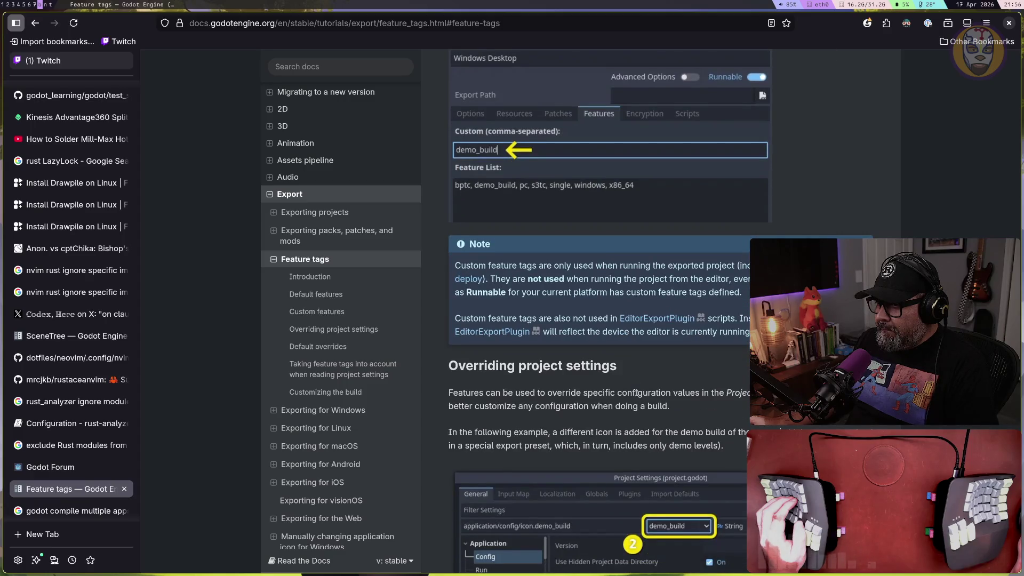
scroll(636, 394, down, 2)
scroll(637, 393, down, 6)
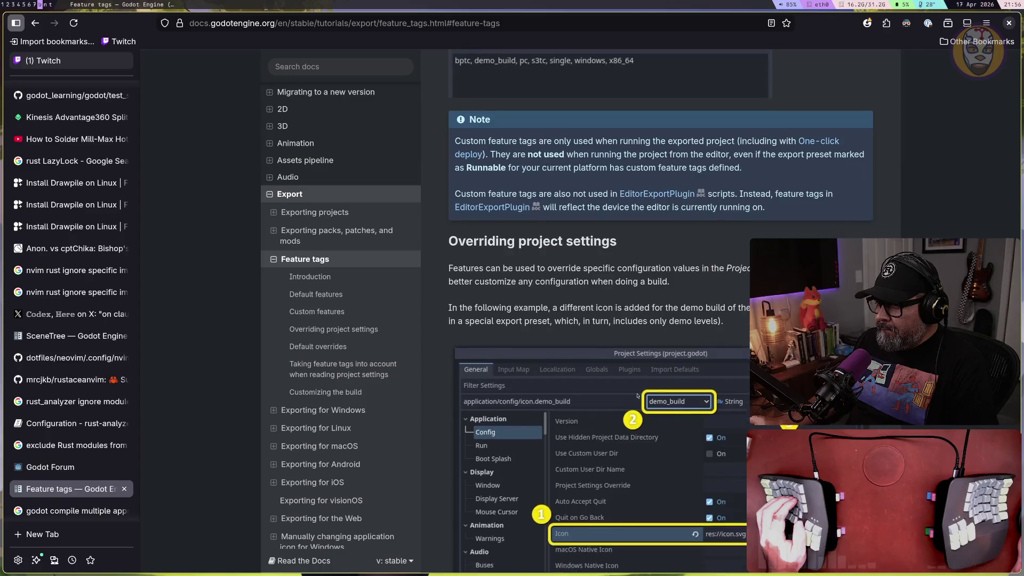
scroll(637, 395, down, 2)
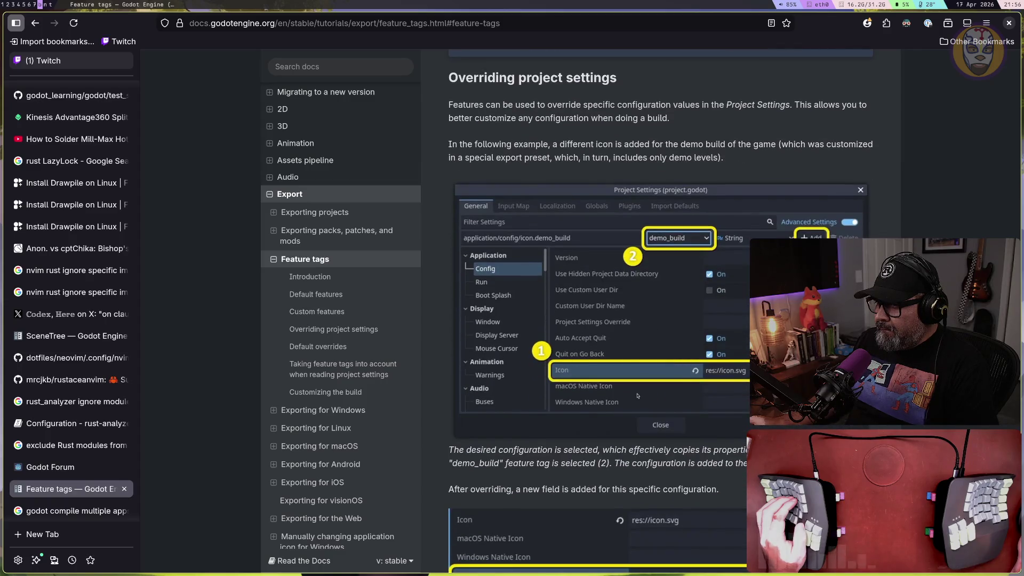
key(super+2)
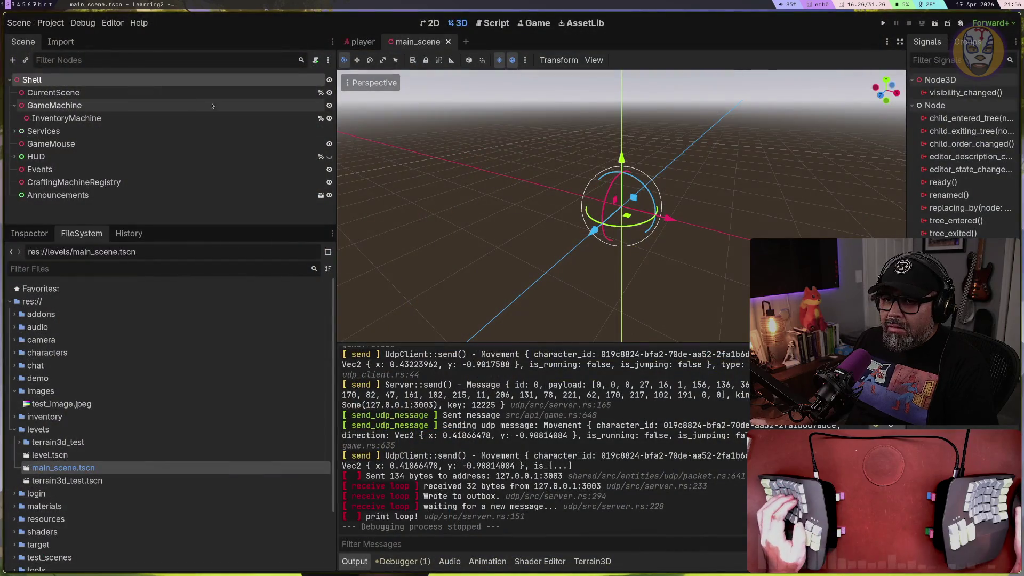
In Project Settings' General tab, draft an override for the server feature typed as bool
click(50, 22)
click(65, 39)
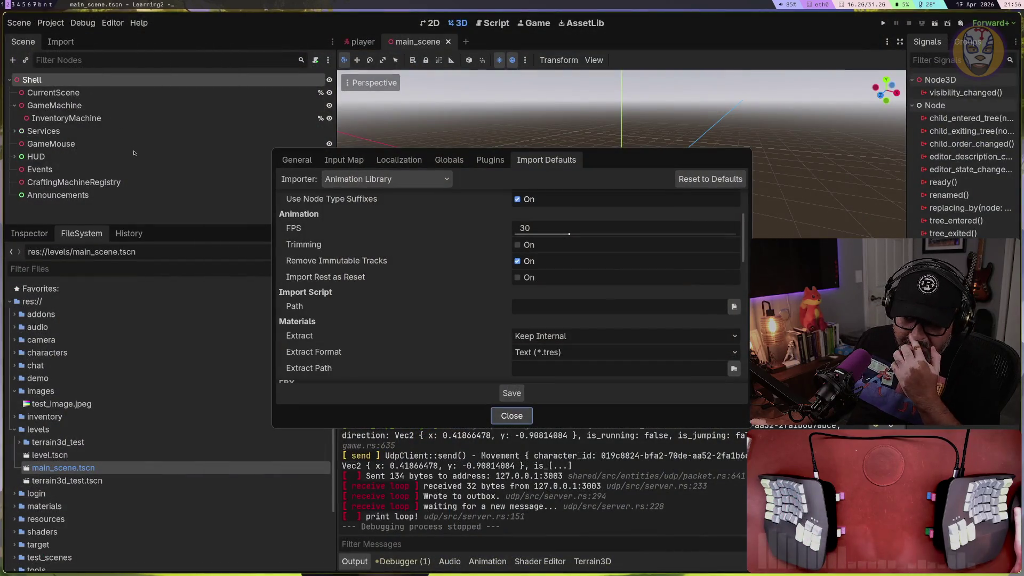
key(ctrl+Tab)
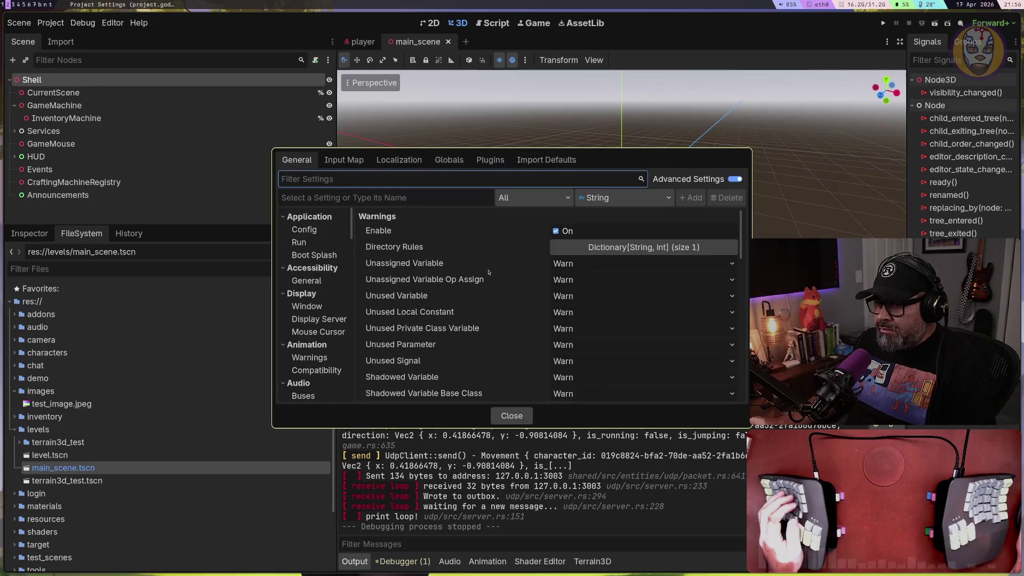
click(542, 199)
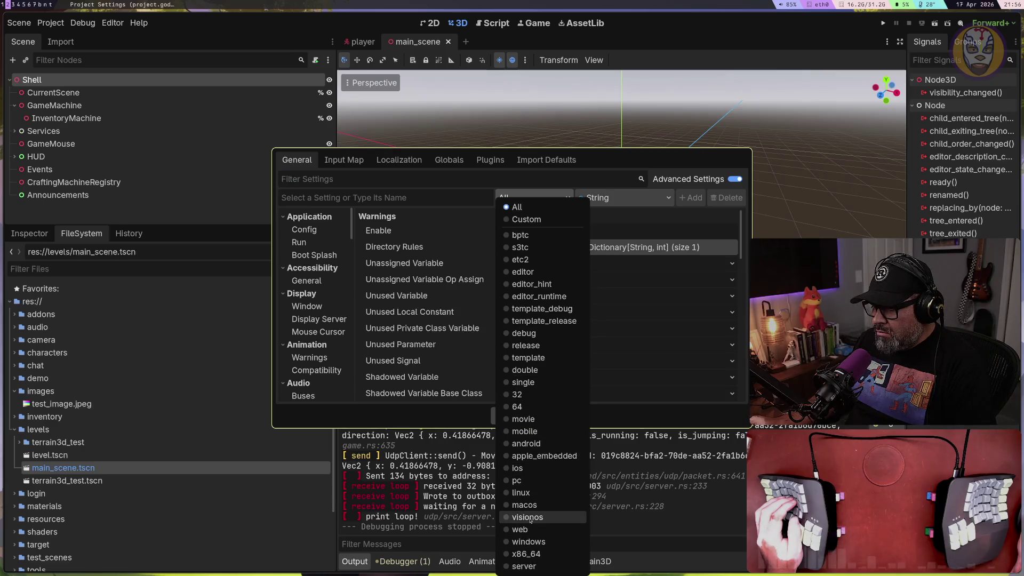
click(524, 566)
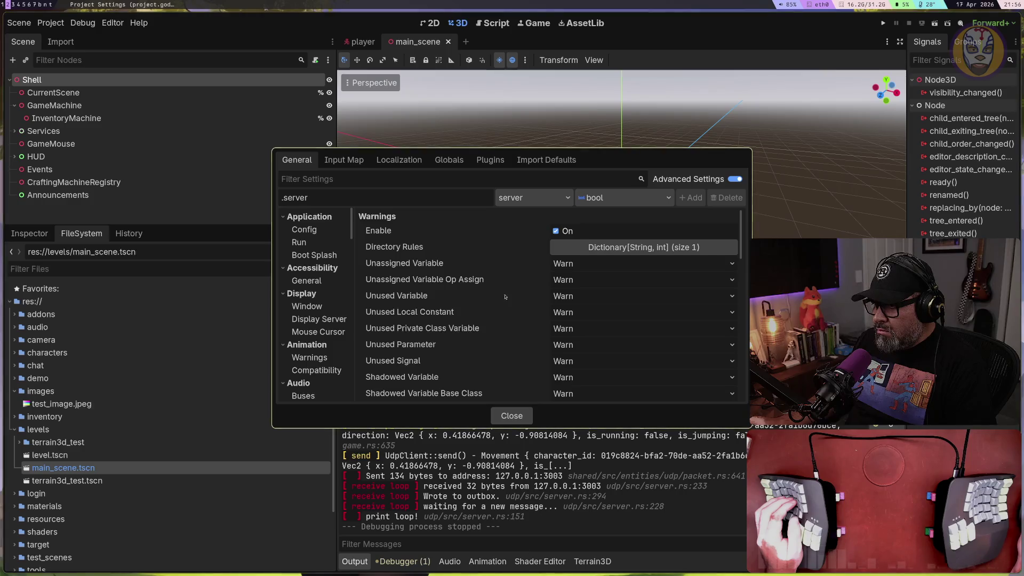
click(624, 197)
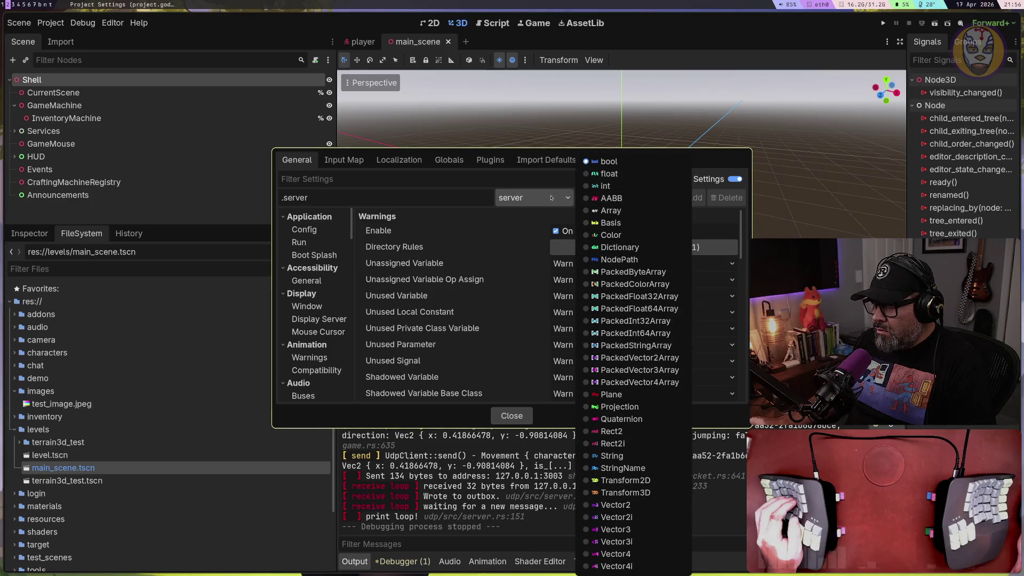
click(518, 198)
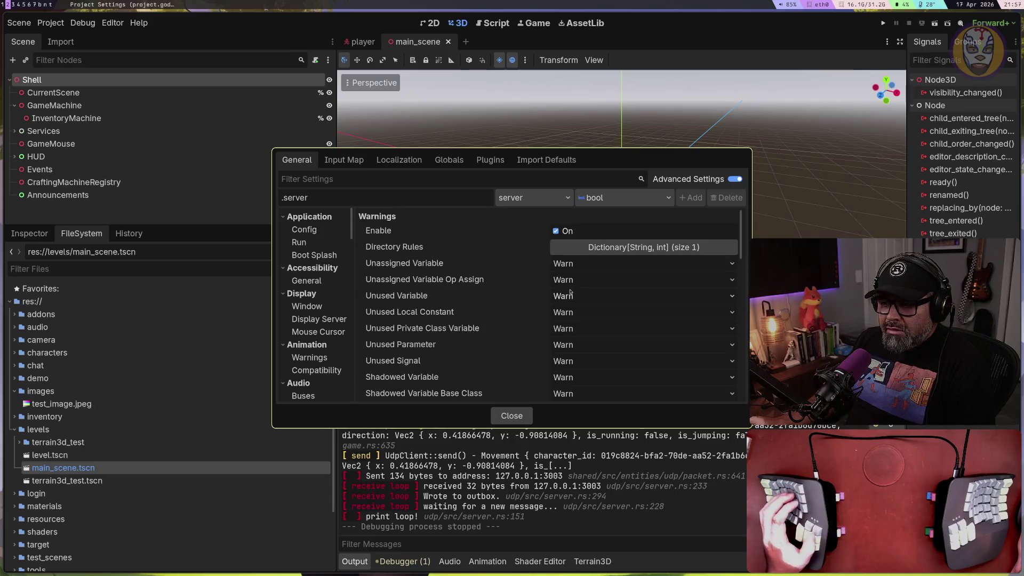
Glance at the feature tags docs, then return and show the Application Config settings
key(super+b)
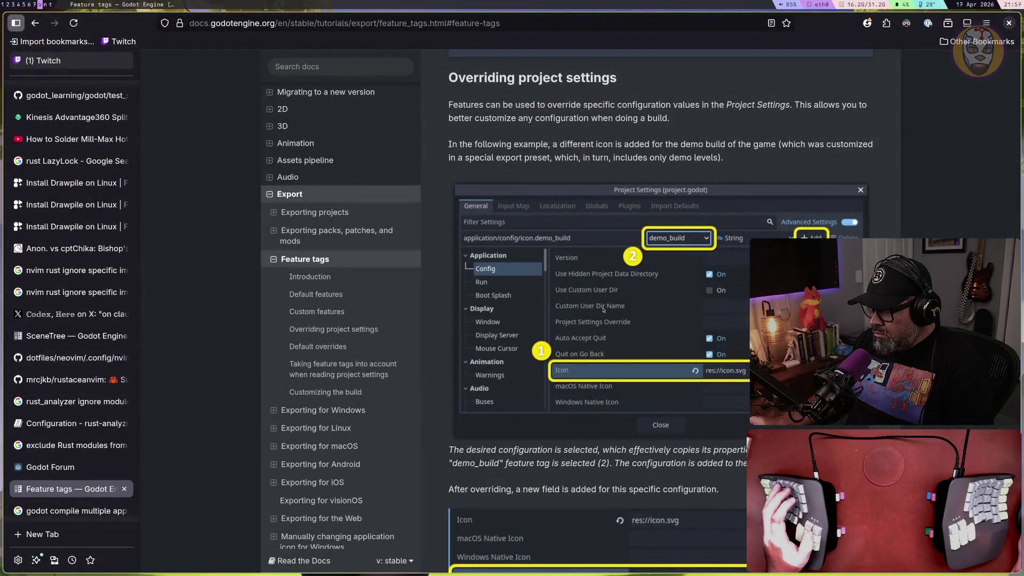
key(super+1)
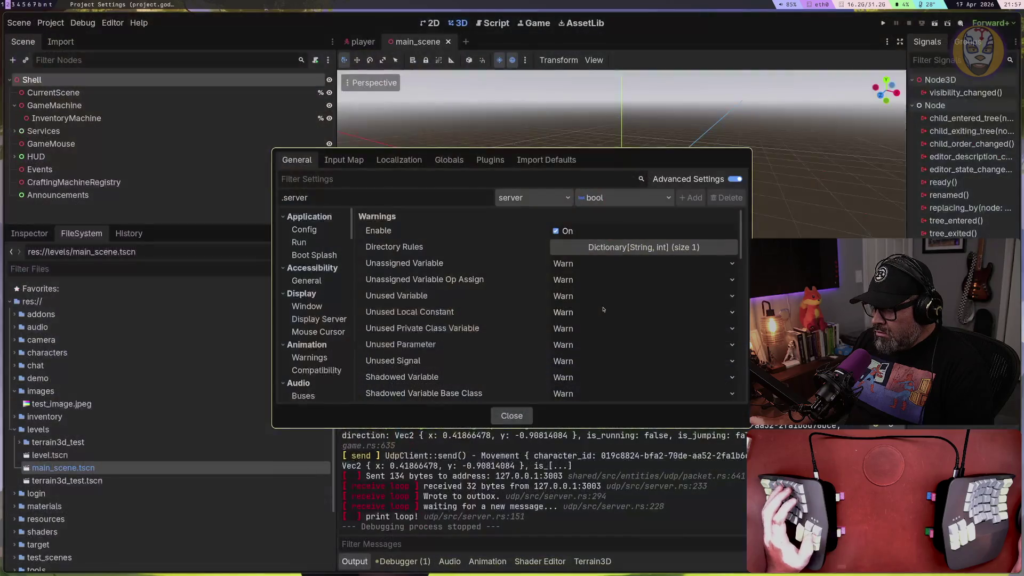
click(328, 235)
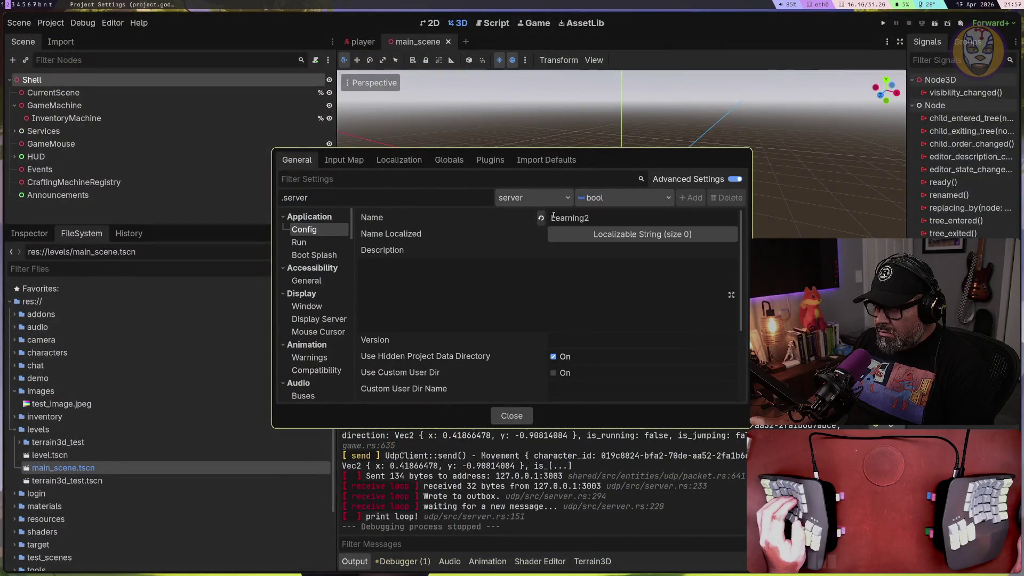
Select the application/config/description setting and scroll the Config pane toward Project Settings Override
scroll(516, 308, down, 3)
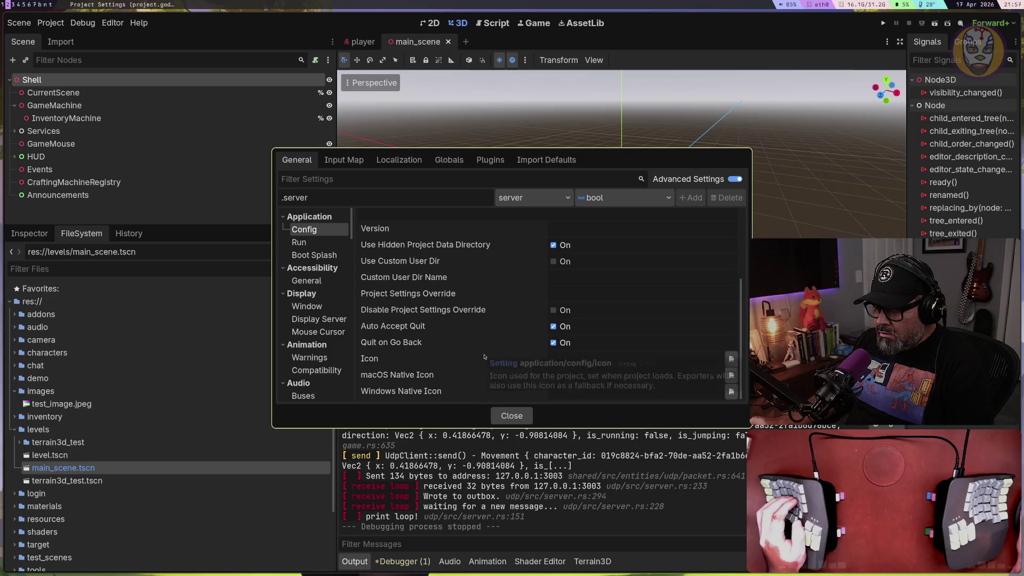
scroll(485, 356, up, 3)
scroll(485, 357, up, 1)
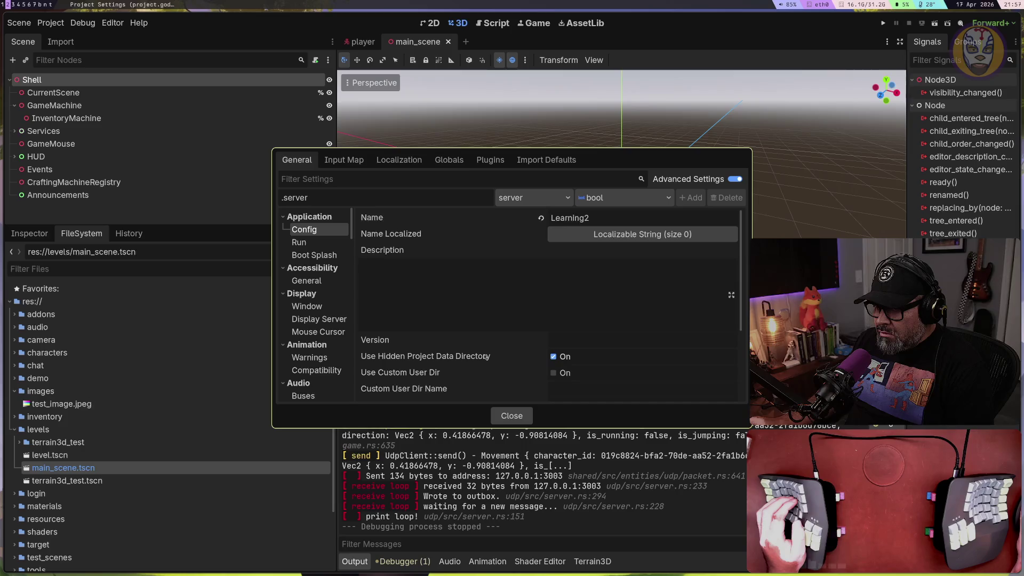
mouse_move(541, 238)
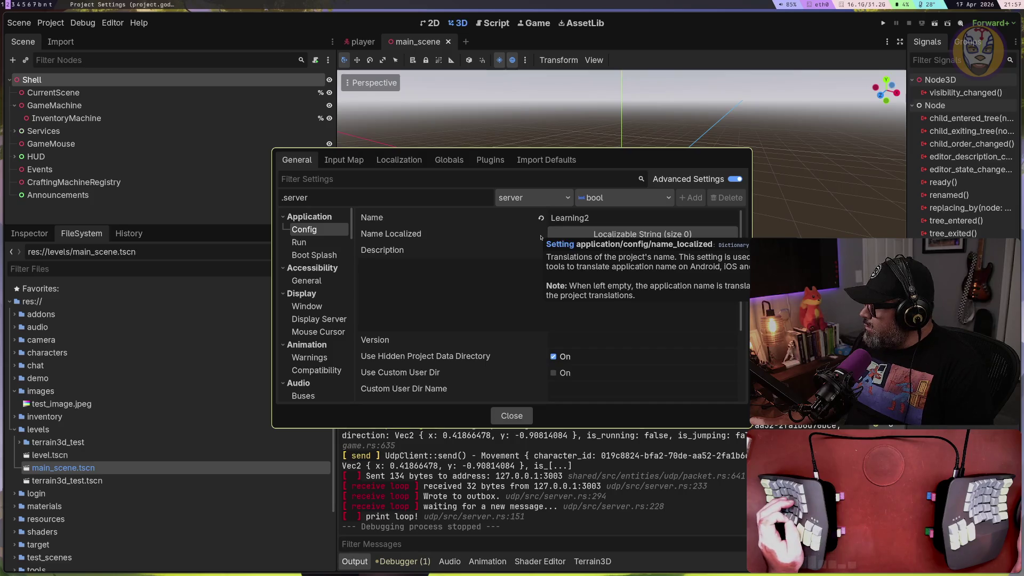
click(521, 266)
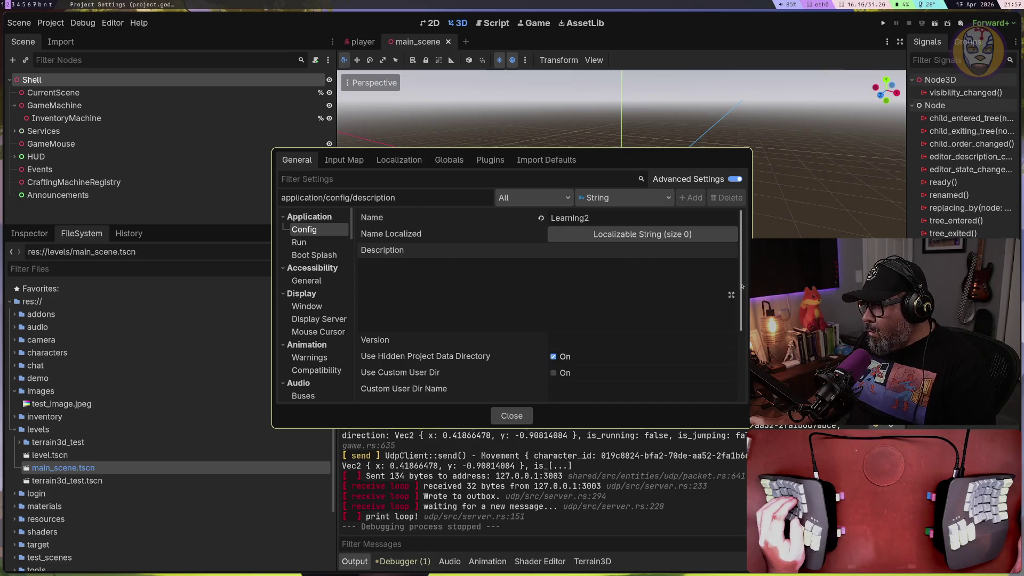
drag(741, 256, 747, 358)
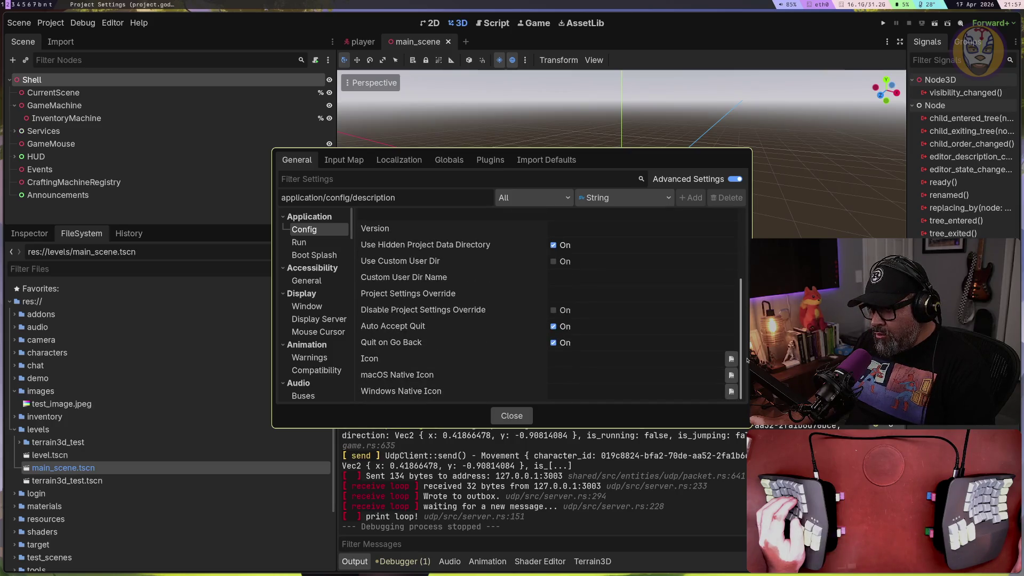
scroll(340, 331, down, 2)
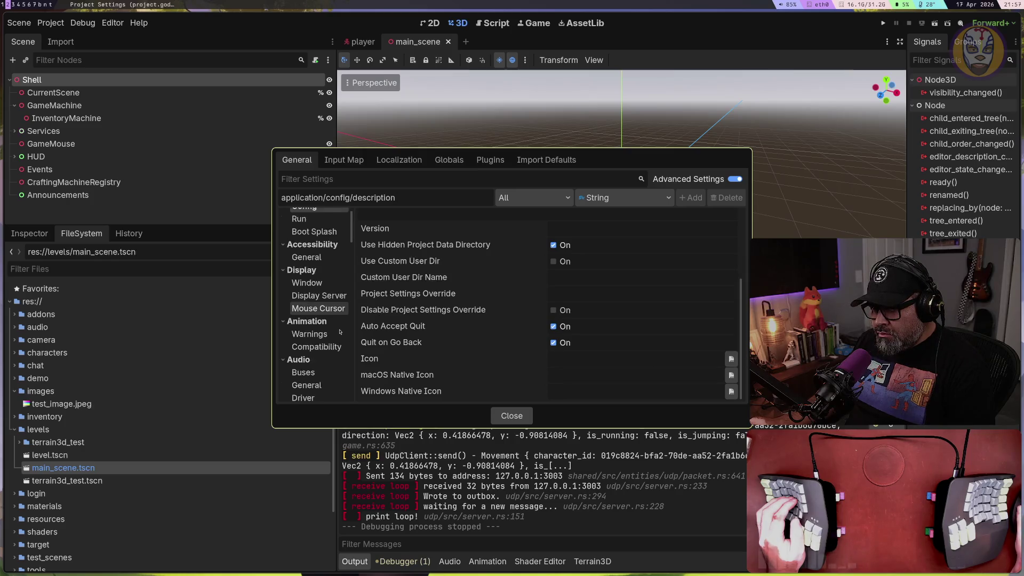
Browse the category tree to Navigation World and Avoidance, then filter settings by 'scene'
scroll(340, 332, down, 3)
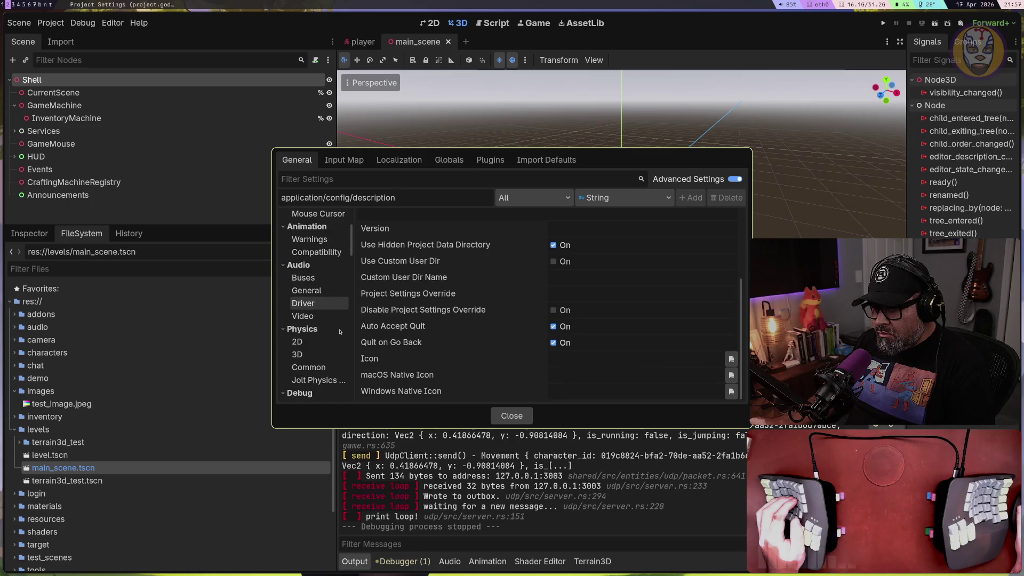
scroll(339, 331, down, 4)
scroll(340, 331, down, 5)
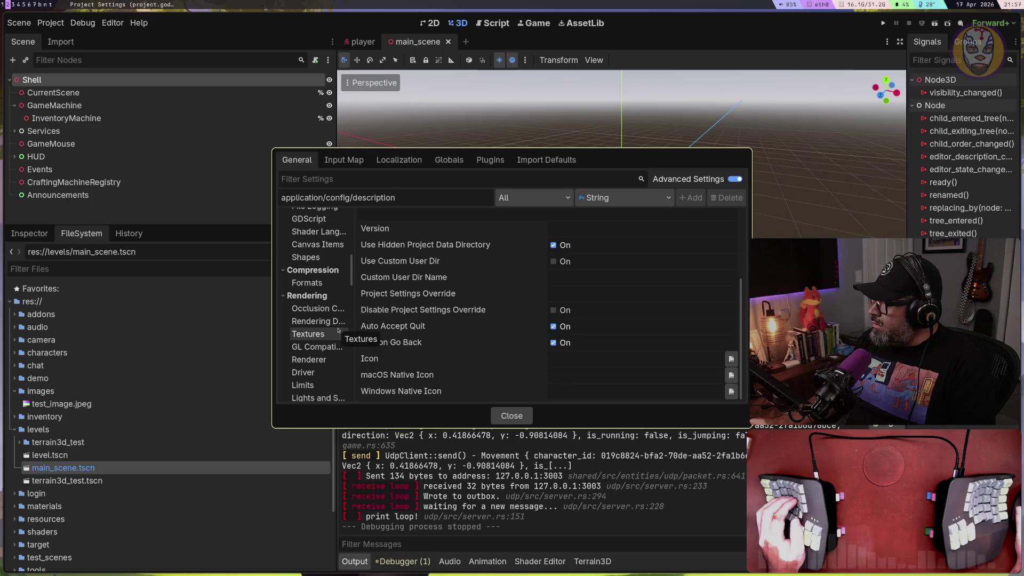
scroll(339, 331, down, 8)
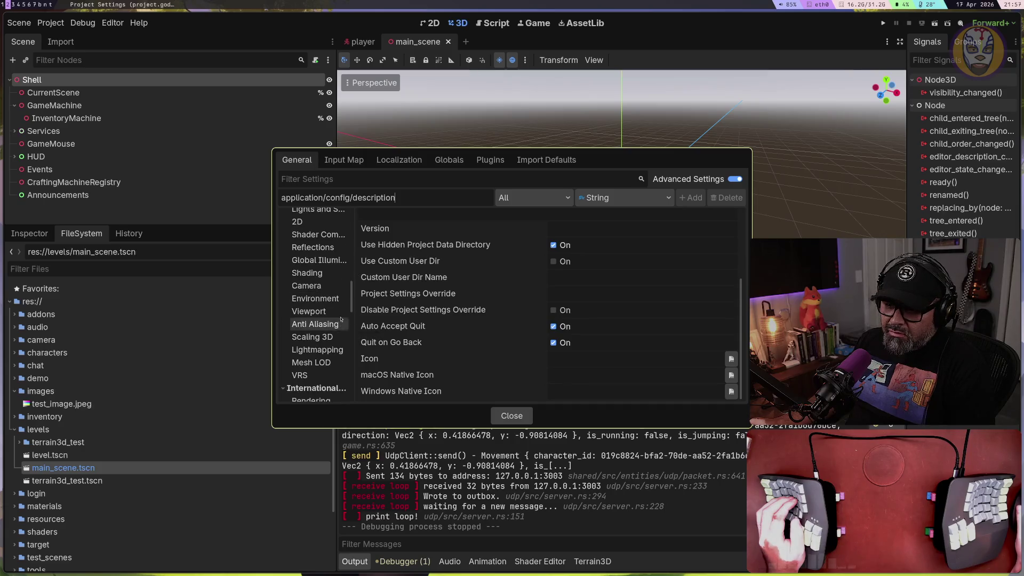
drag(350, 292, 353, 301)
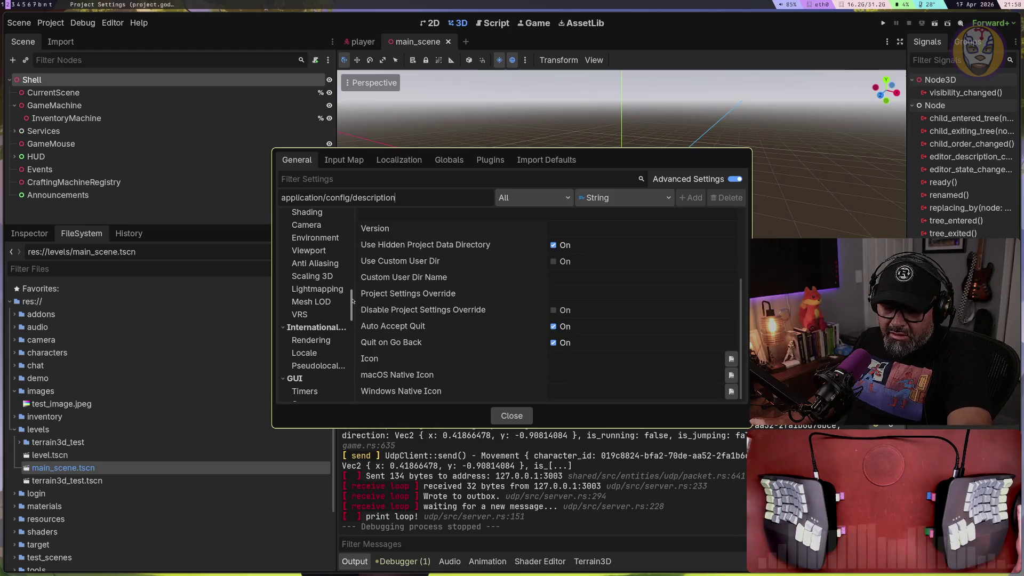
drag(352, 302, 353, 304)
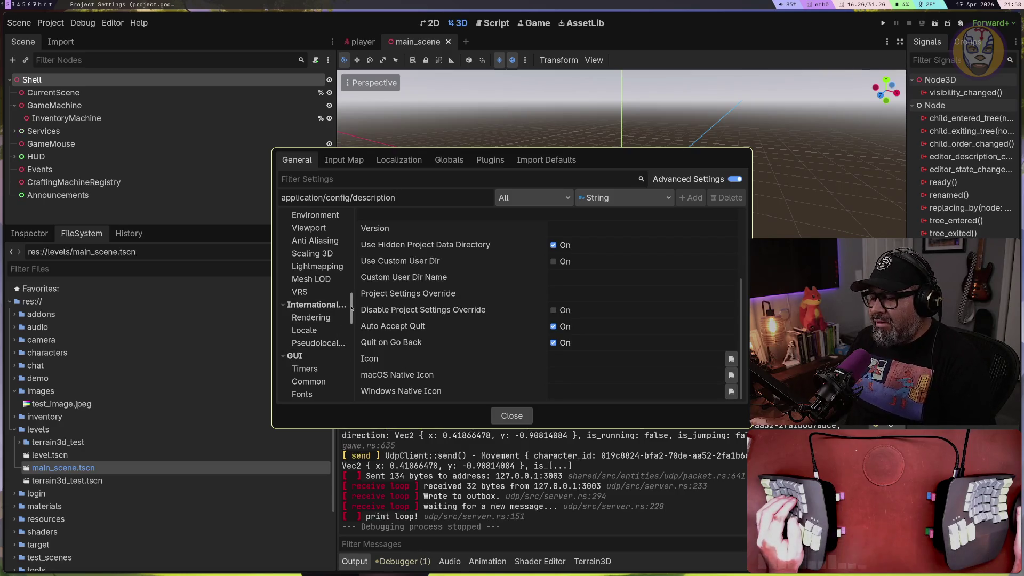
drag(351, 304, 350, 338)
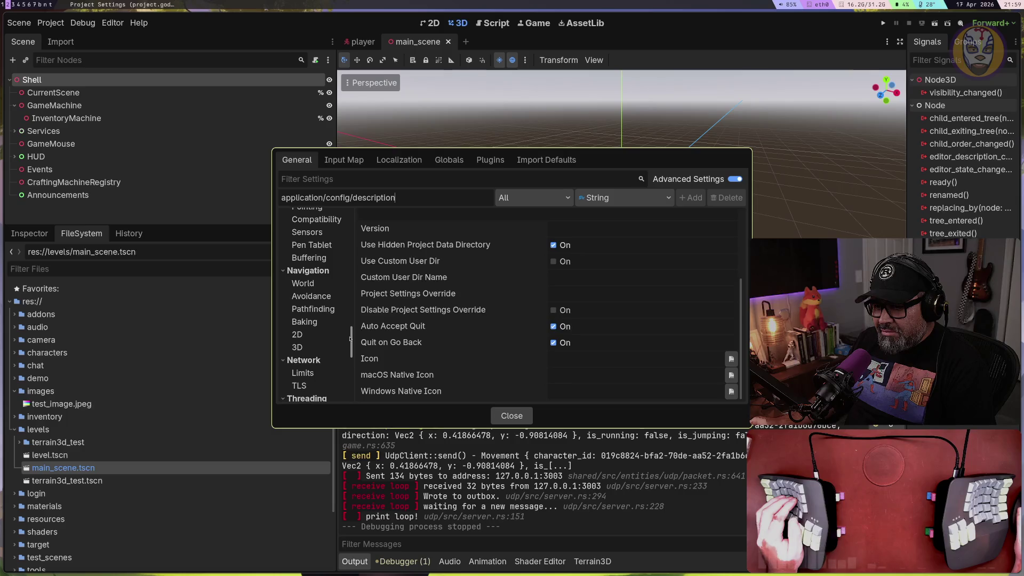
click(323, 285)
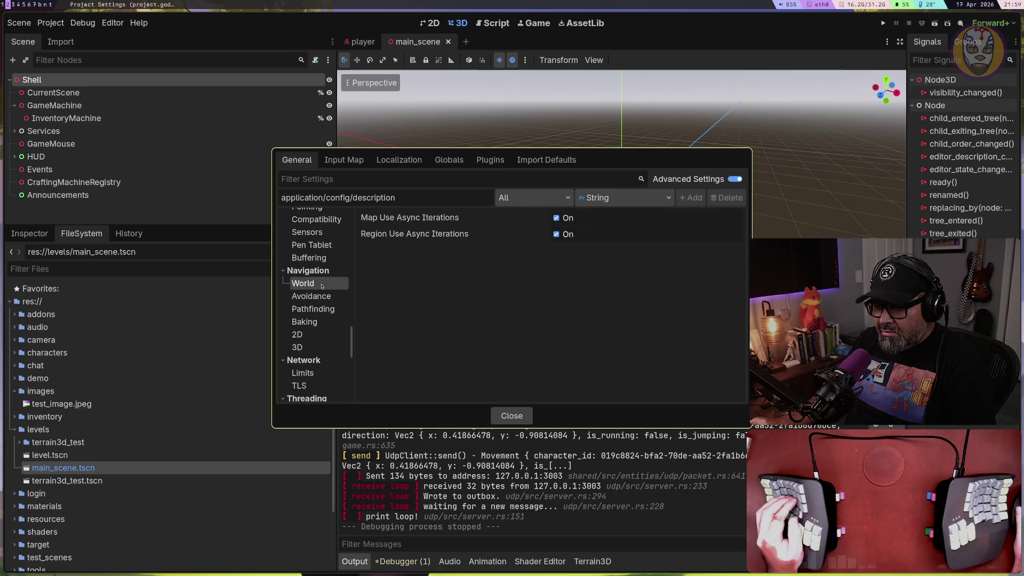
click(323, 298)
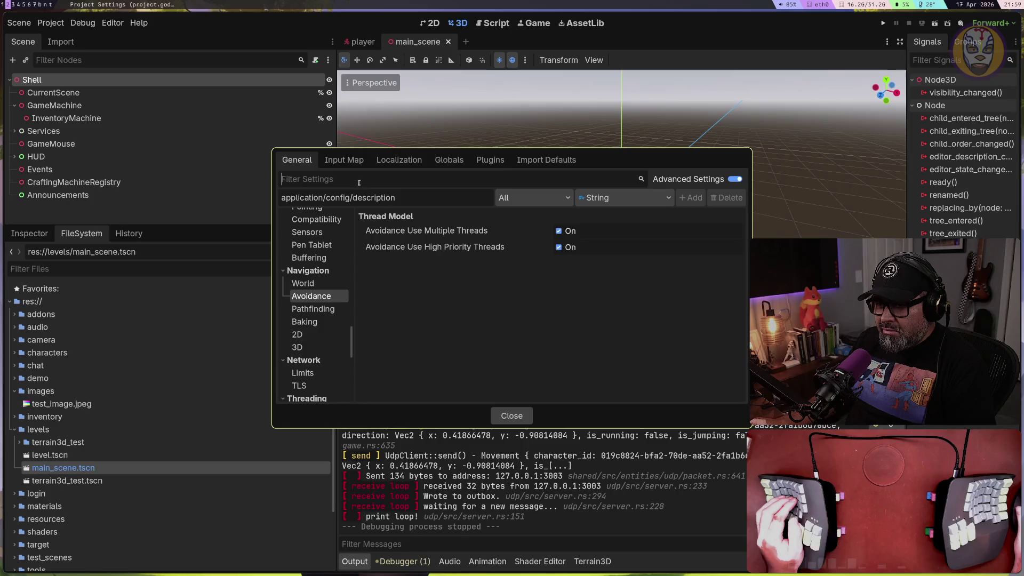
text(scene)
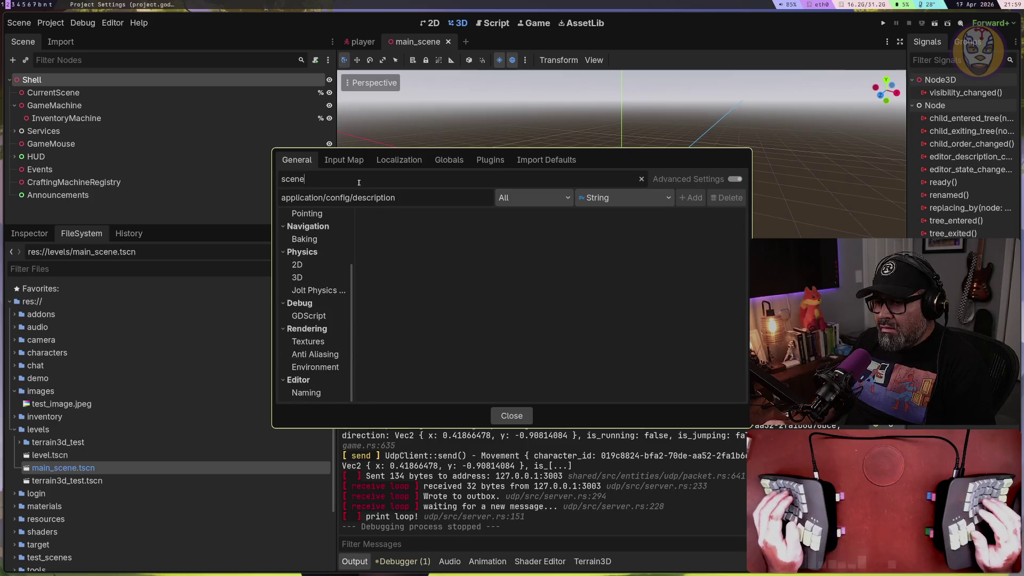
Confirm res://levels/main_scene.tscn as Main Scene under Application > Run, after briefly viewing Config
scroll(320, 277, up, 3)
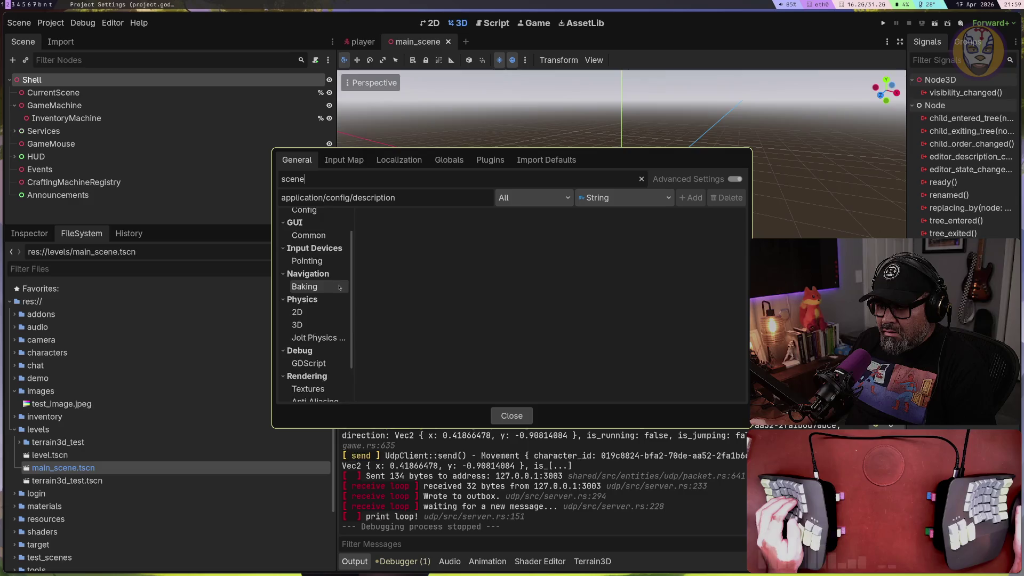
click(306, 230)
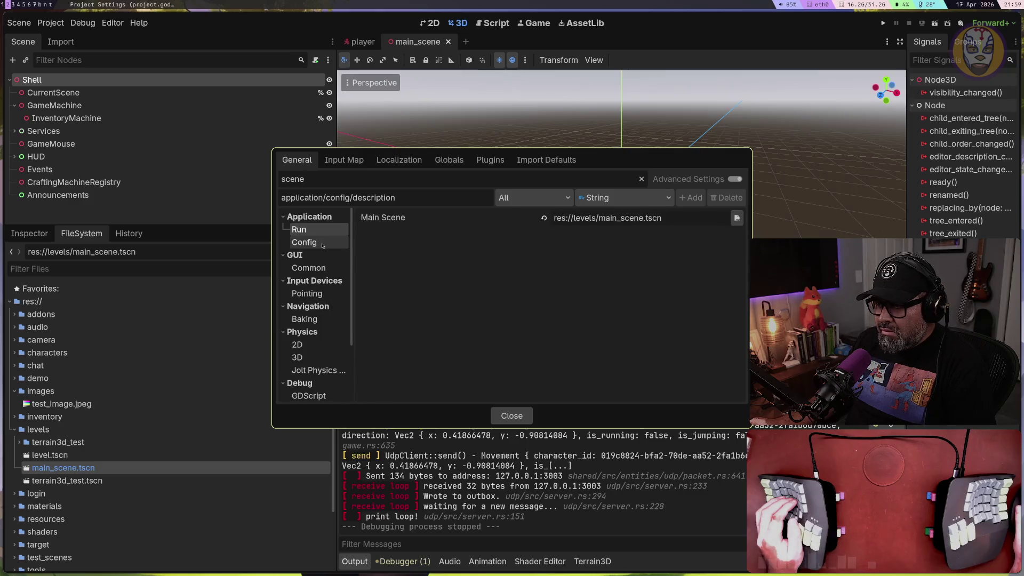
click(323, 244)
click(324, 233)
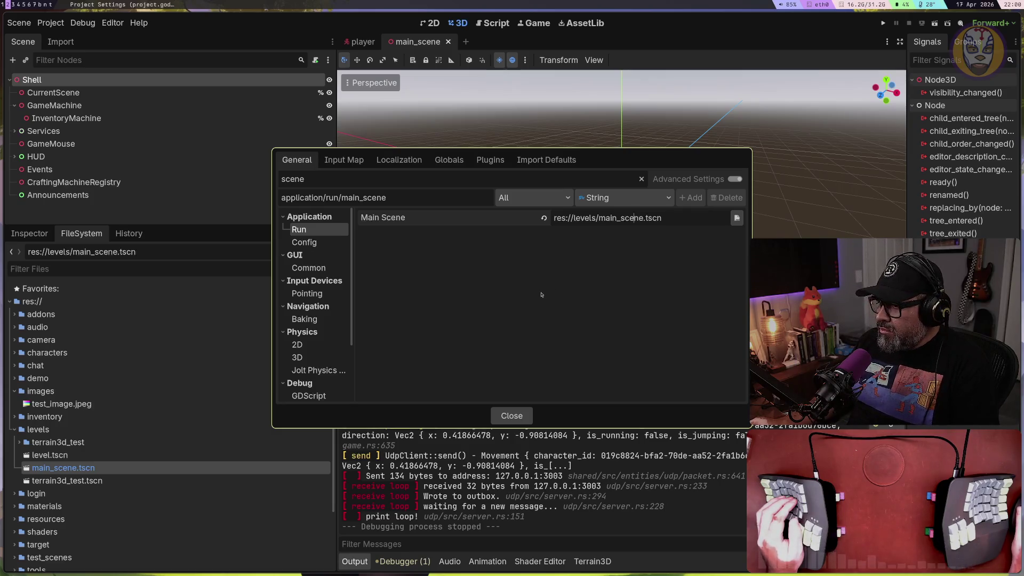
key(Return)
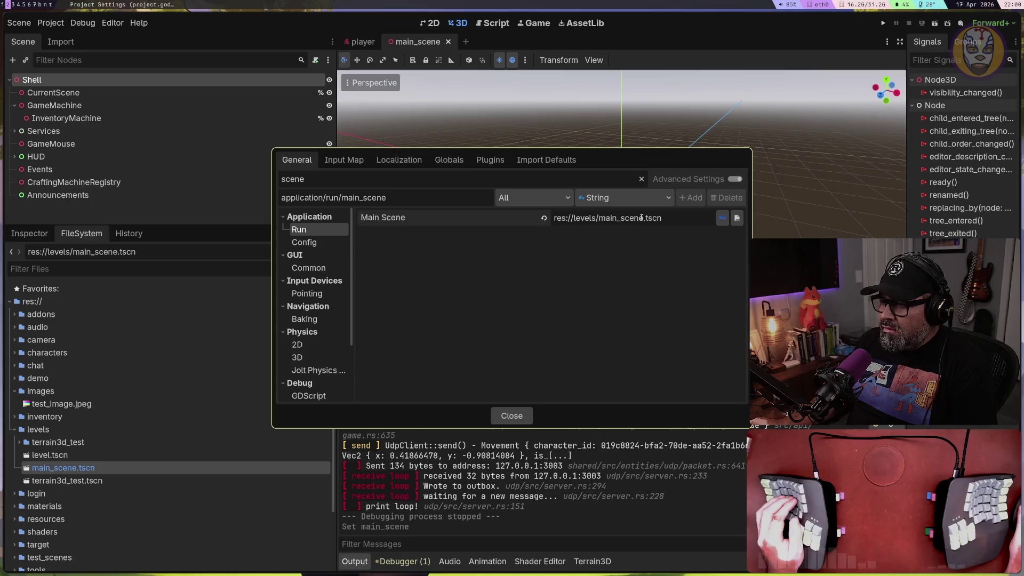
click(526, 198)
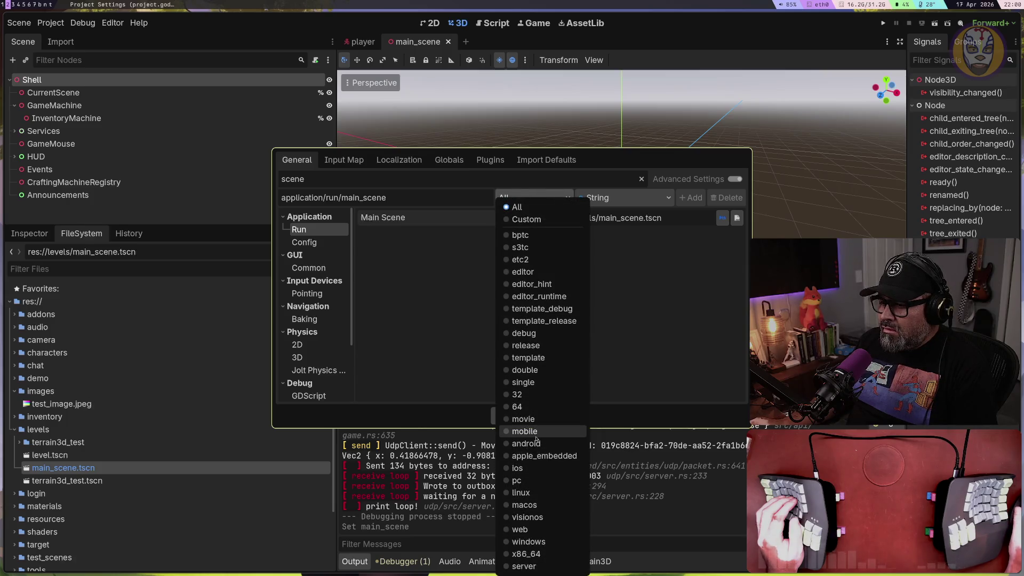
Draft an application/run/main_scene.server override, cancel the file browser, and close Project Settings
click(524, 567)
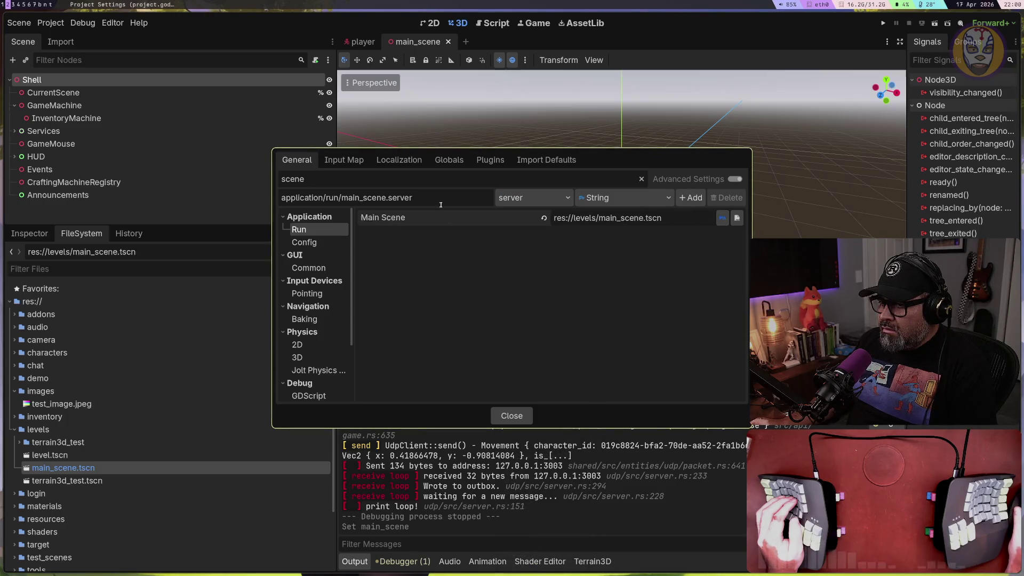
click(737, 219)
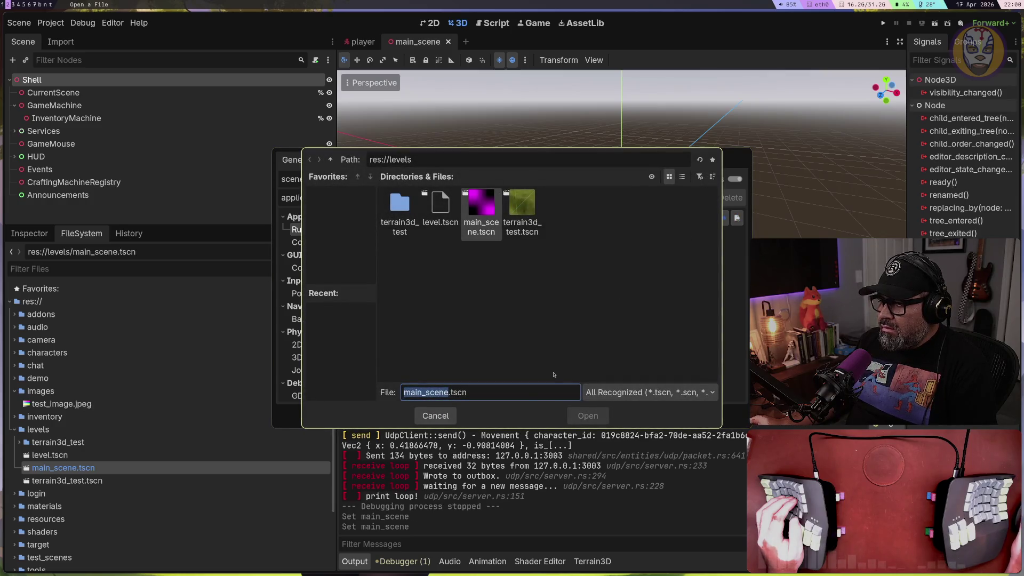
click(435, 415)
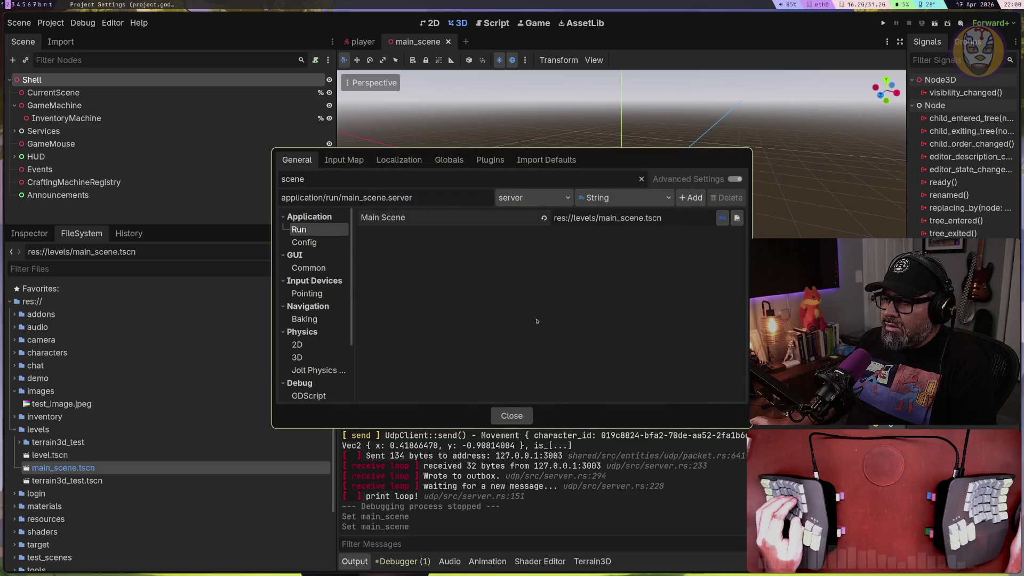
click(508, 417)
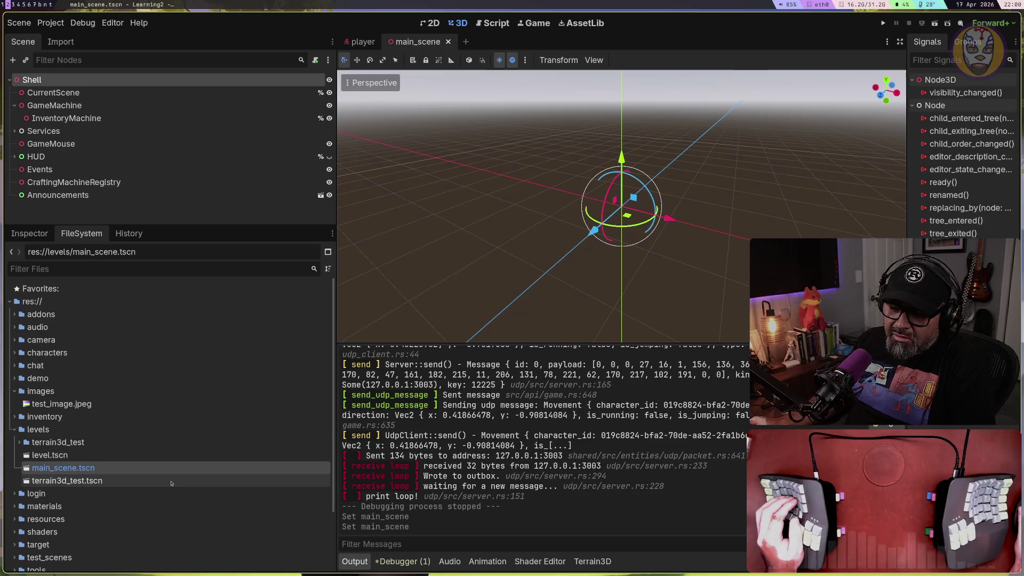
Scroll FileSystem to the levels folder, opening and dismissing its context menu
scroll(169, 483, down, 3)
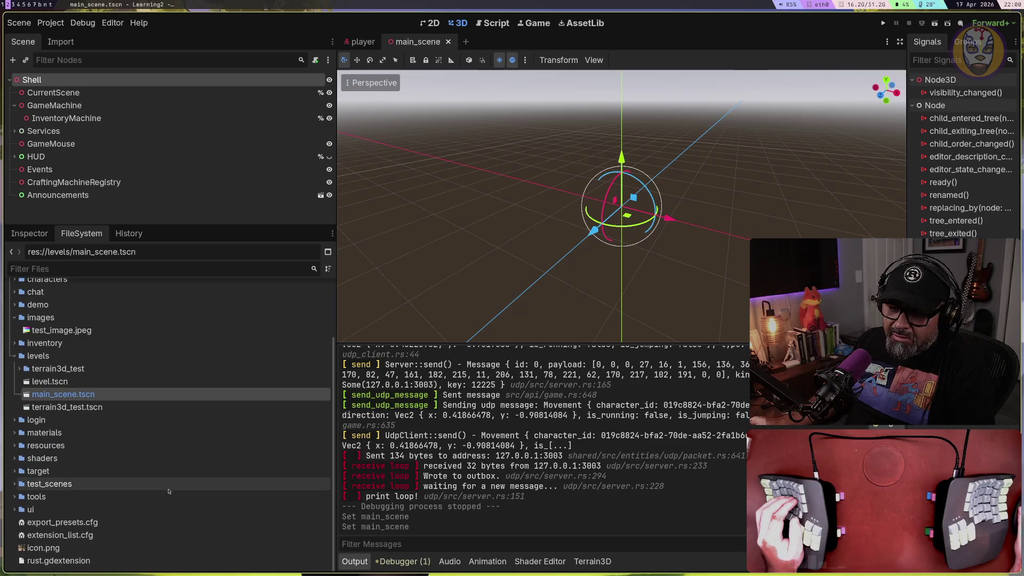
scroll(43, 408, up, 3)
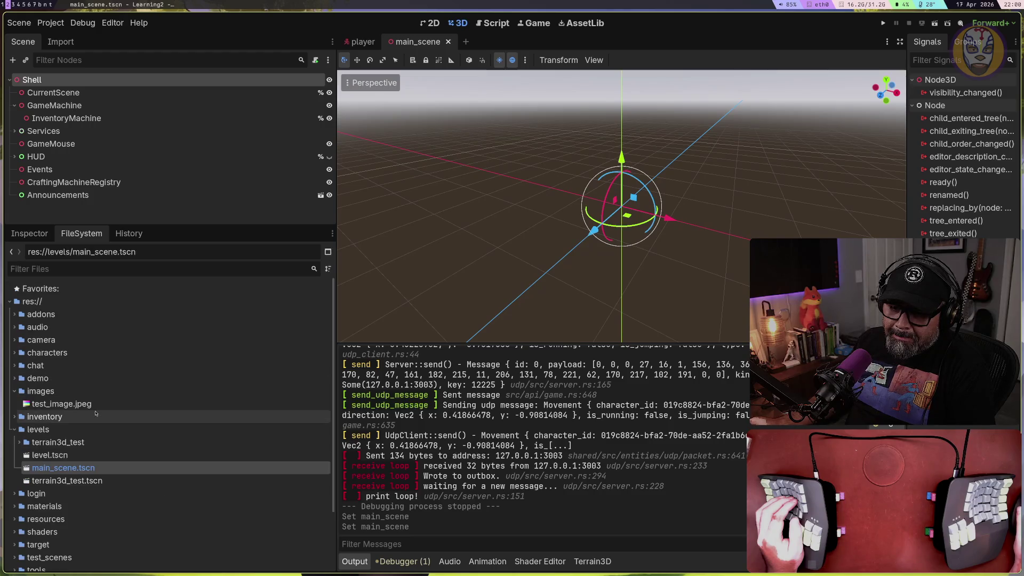
scroll(16, 392, down, 3)
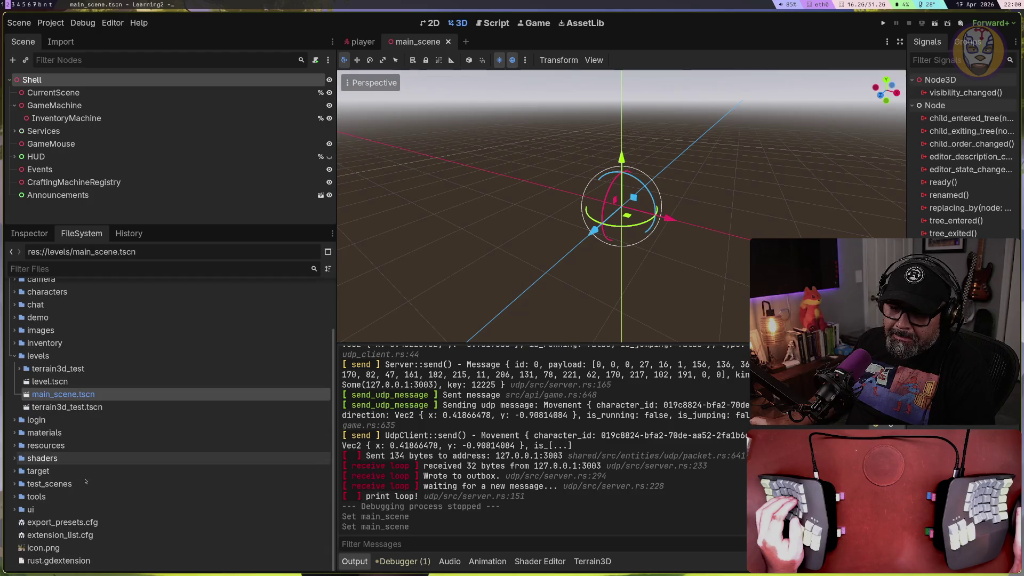
right_click(42, 358)
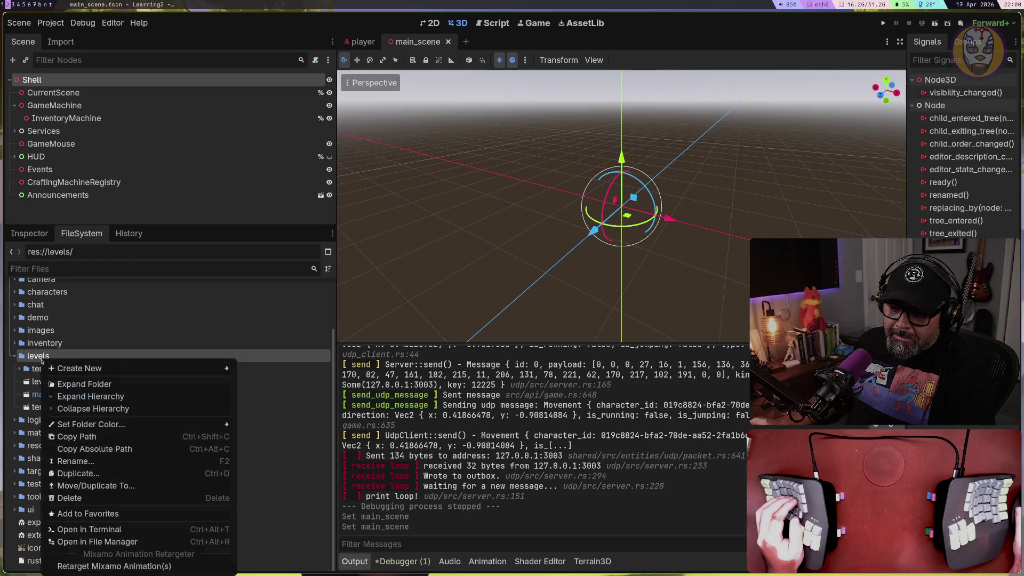
key(Escape)
click(47, 394)
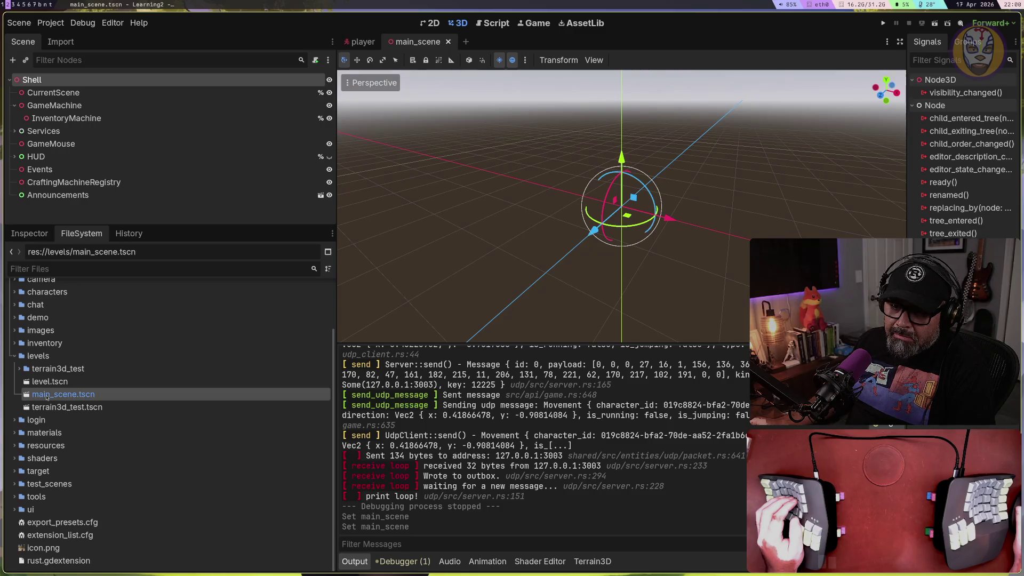
From the levels folder's menu, create server.tscn with a 3D Scene root node
right_click(49, 356)
mouse_move(84, 366)
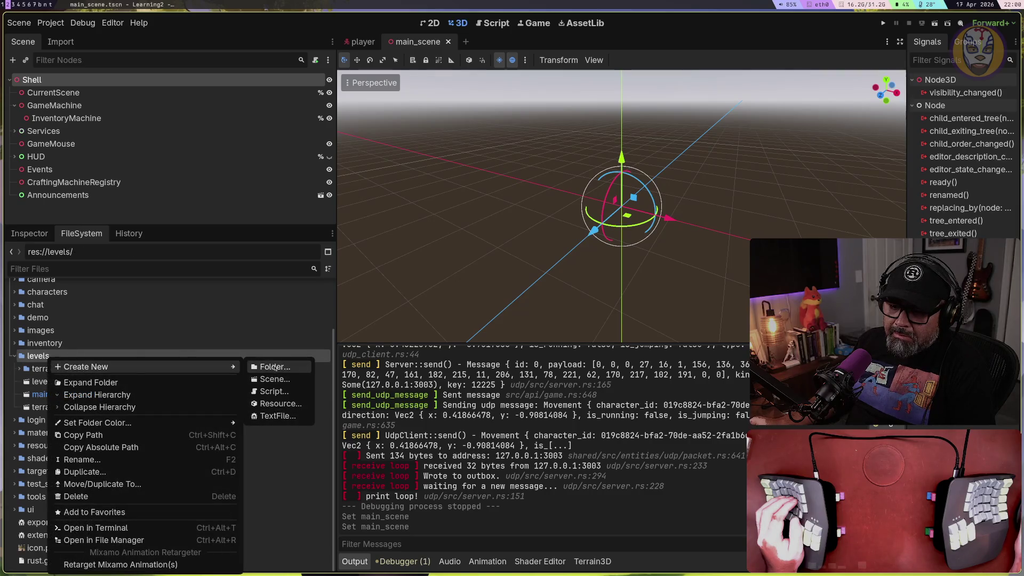
click(272, 380)
text(serj)
key(BackSpace)
text(ver)
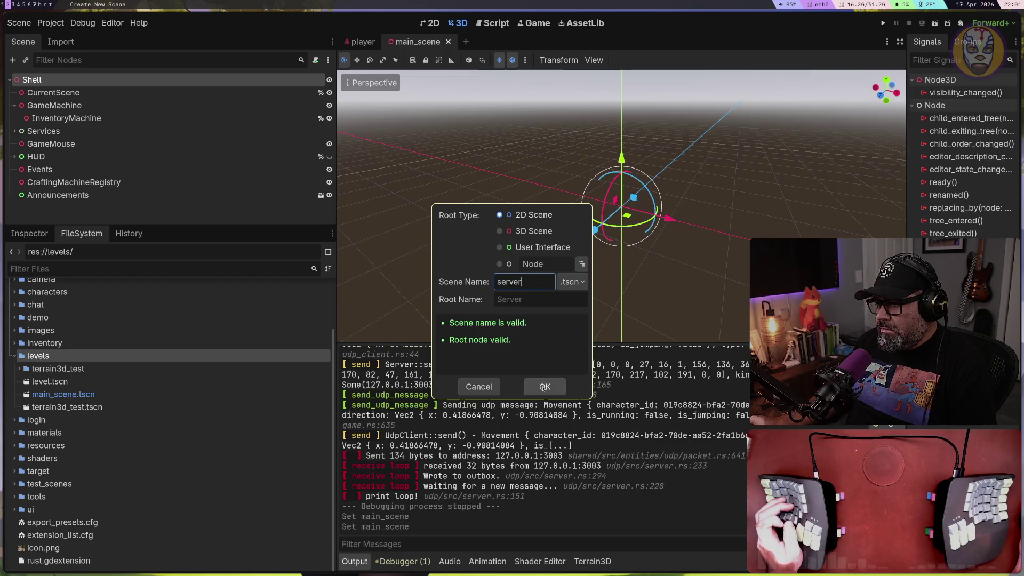
click(499, 230)
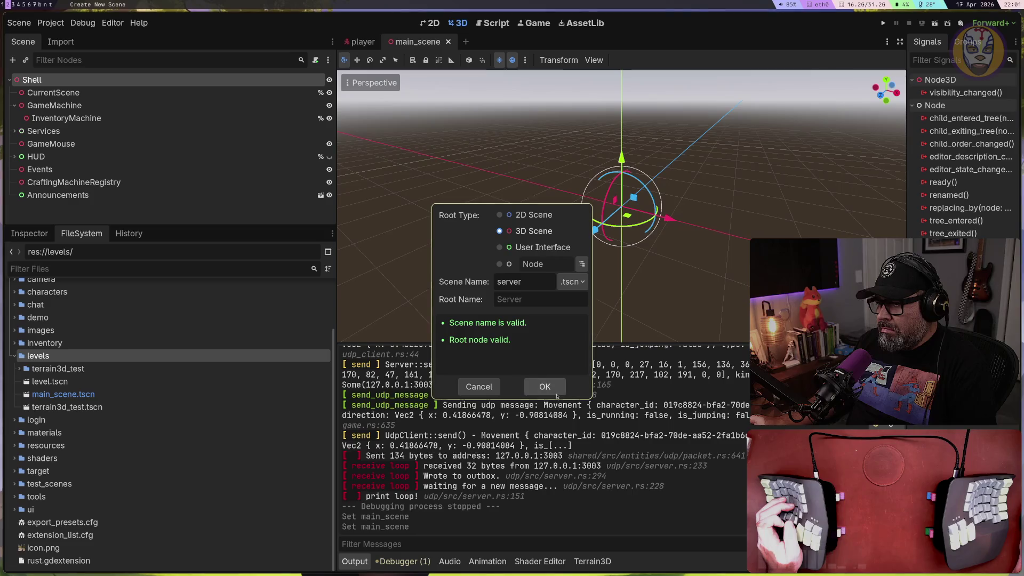
click(555, 392)
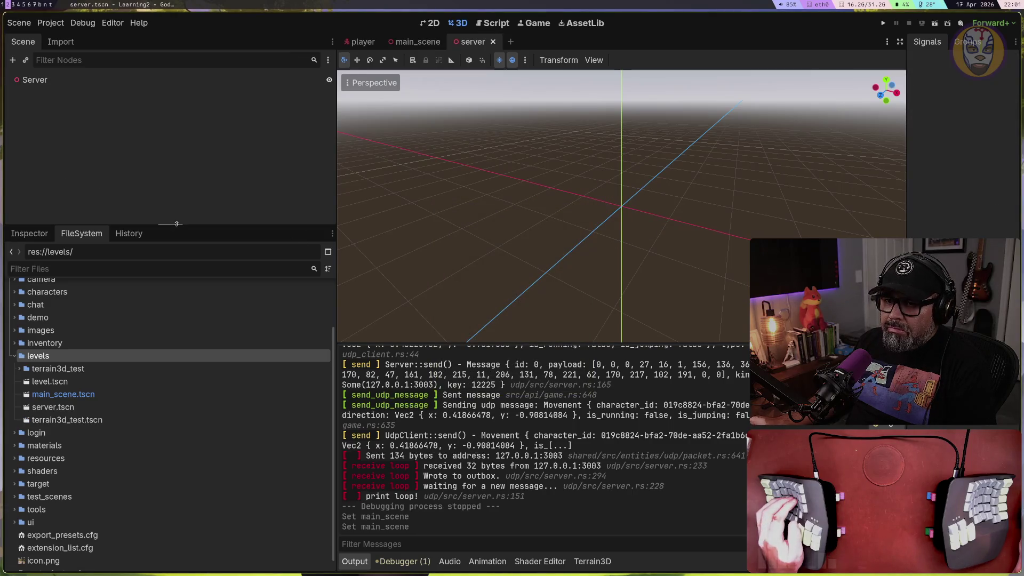
Set the server-tagged Main Scene override to res://levels/server.tscn and close Project Settings
click(50, 23)
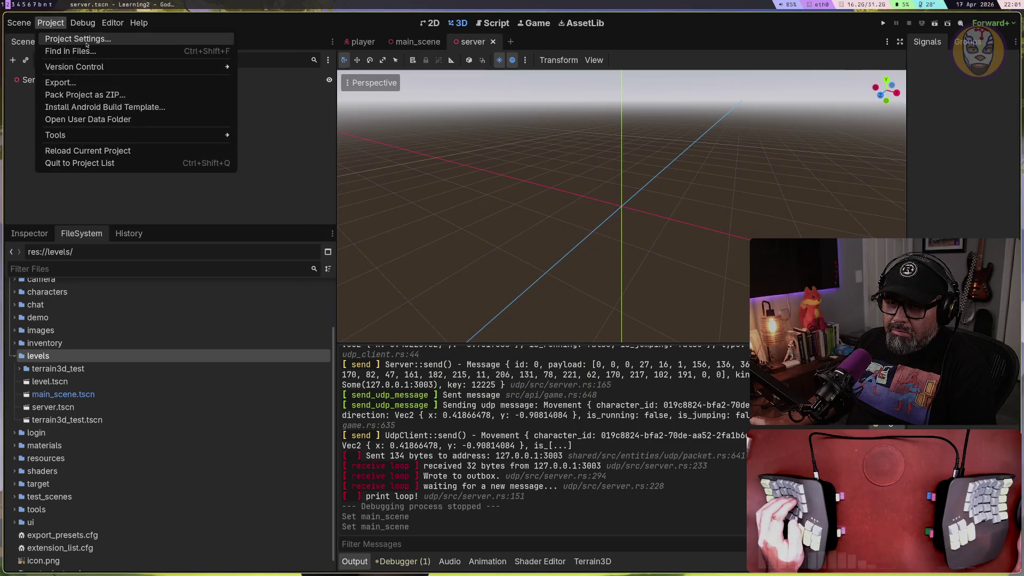
click(78, 38)
click(634, 218)
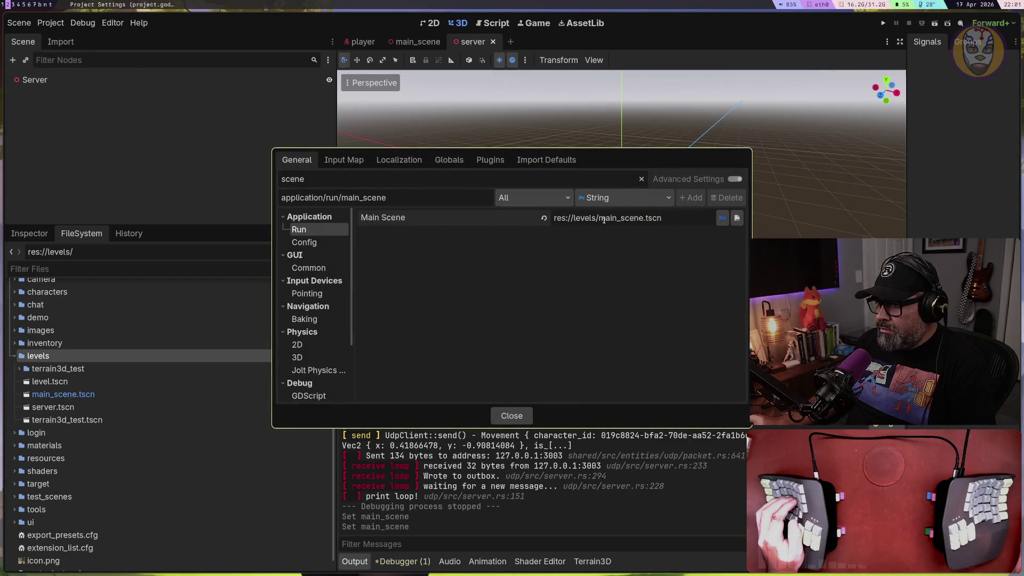
click(534, 198)
click(523, 564)
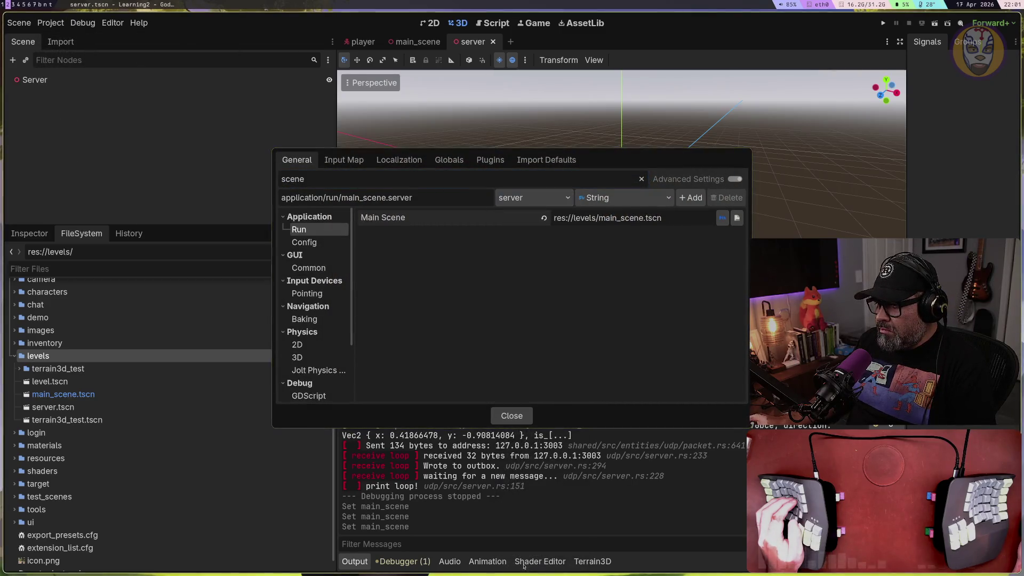
click(737, 217)
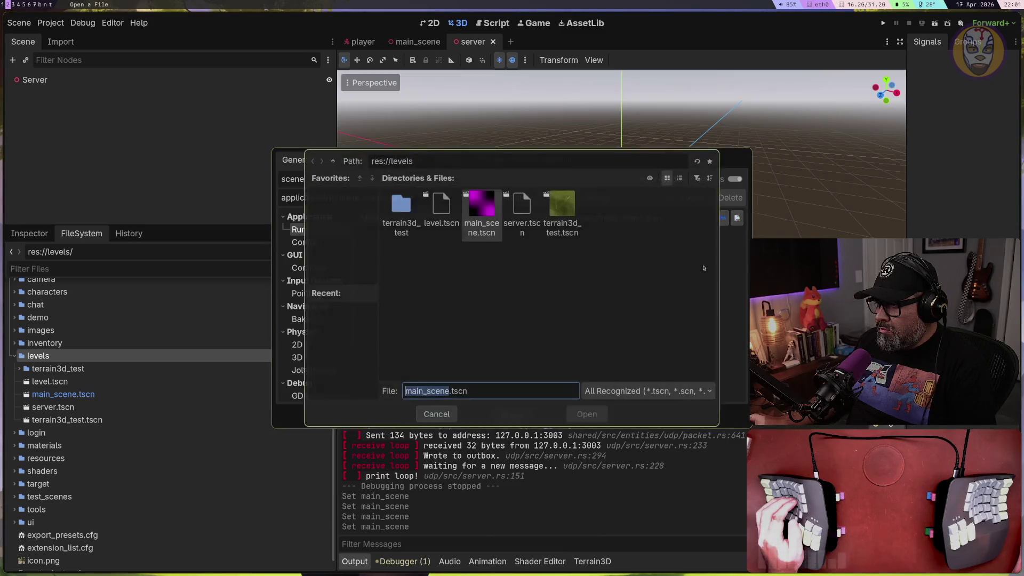
click(518, 219)
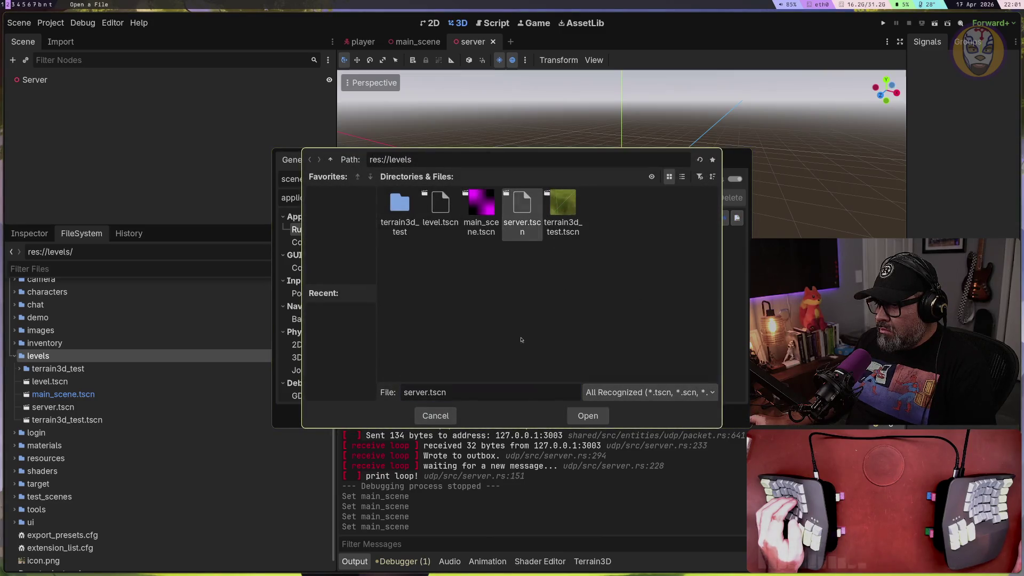
click(584, 417)
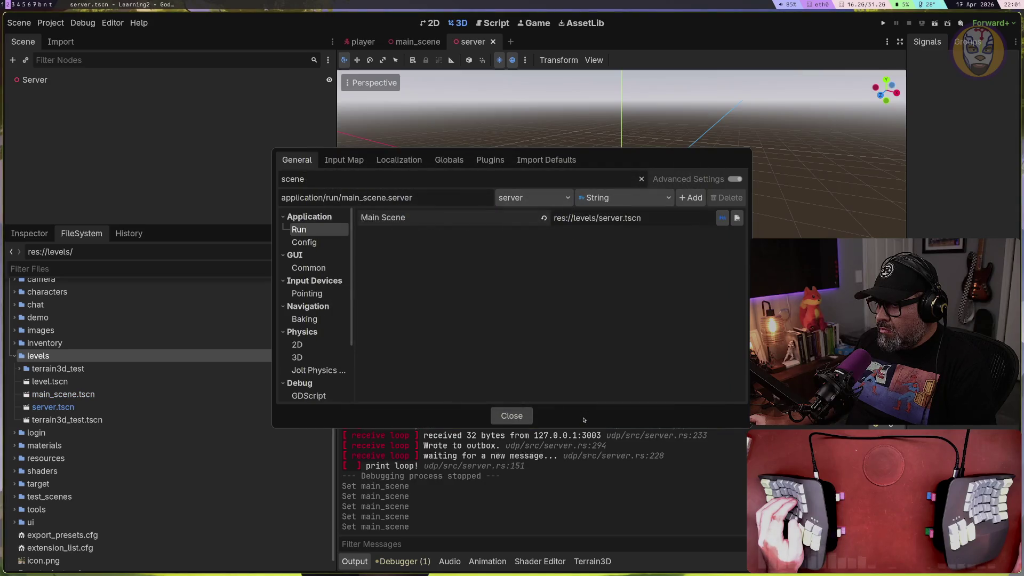
click(512, 416)
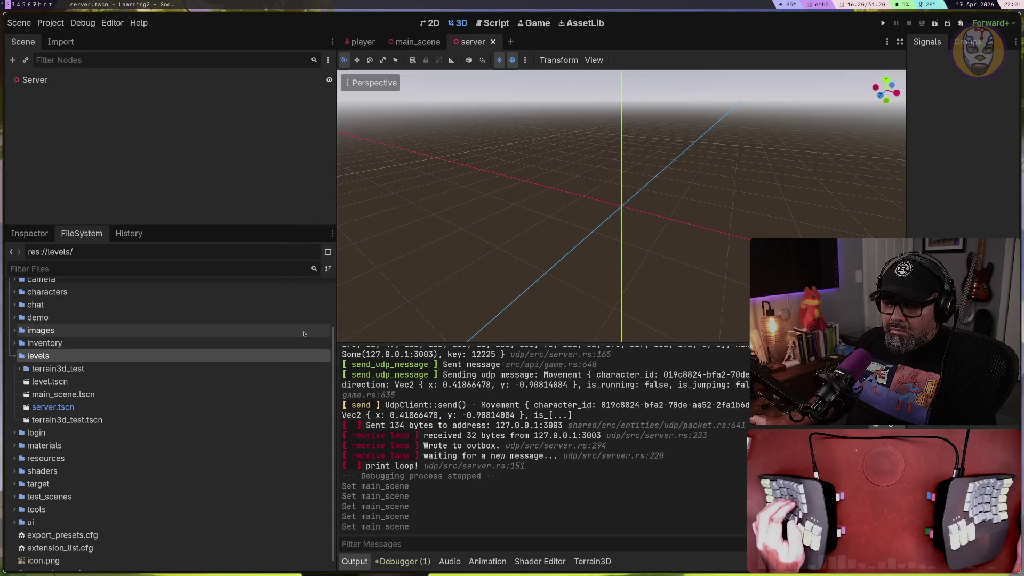
Reopen Project Settings to verify Main Scene reads res://levels/server.tscn, then close
click(50, 22)
click(80, 39)
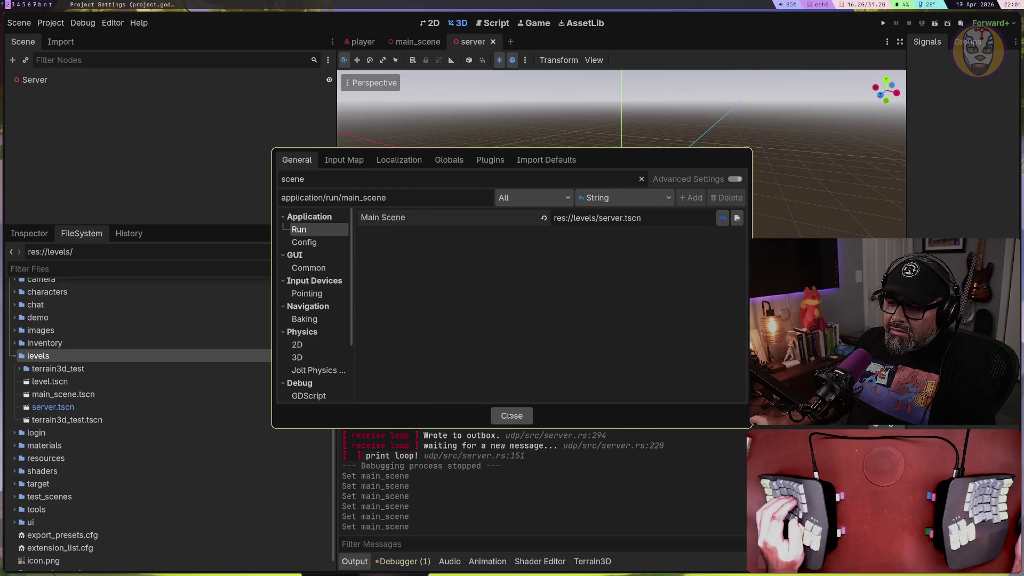
click(512, 416)
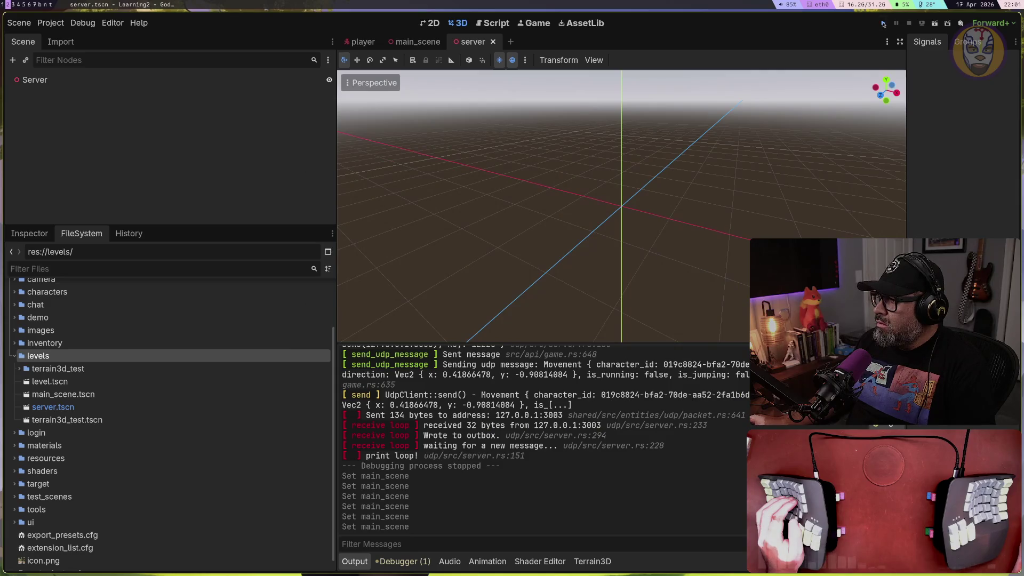
Test-run the project, stop it, and switch to the main_scene tab
click(883, 23)
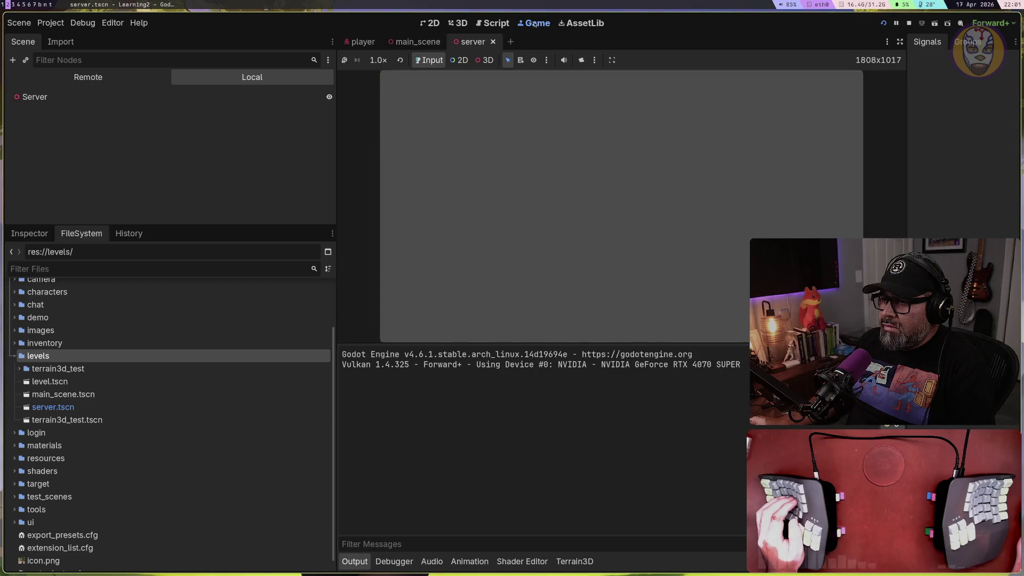
click(908, 24)
click(417, 42)
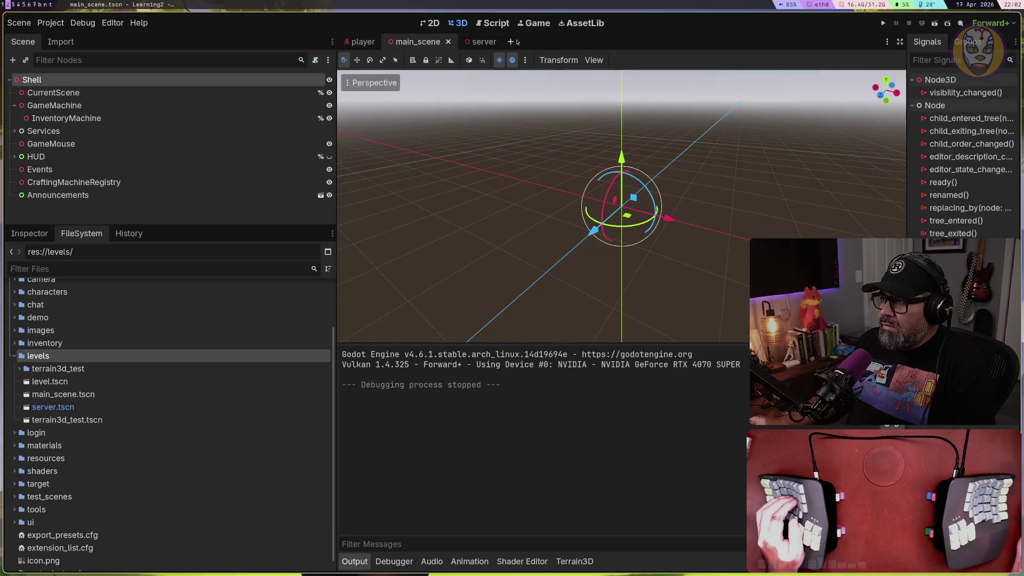
Run and stop the project again, then flip between the server and main_scene tabs, ending on main_scene
click(883, 24)
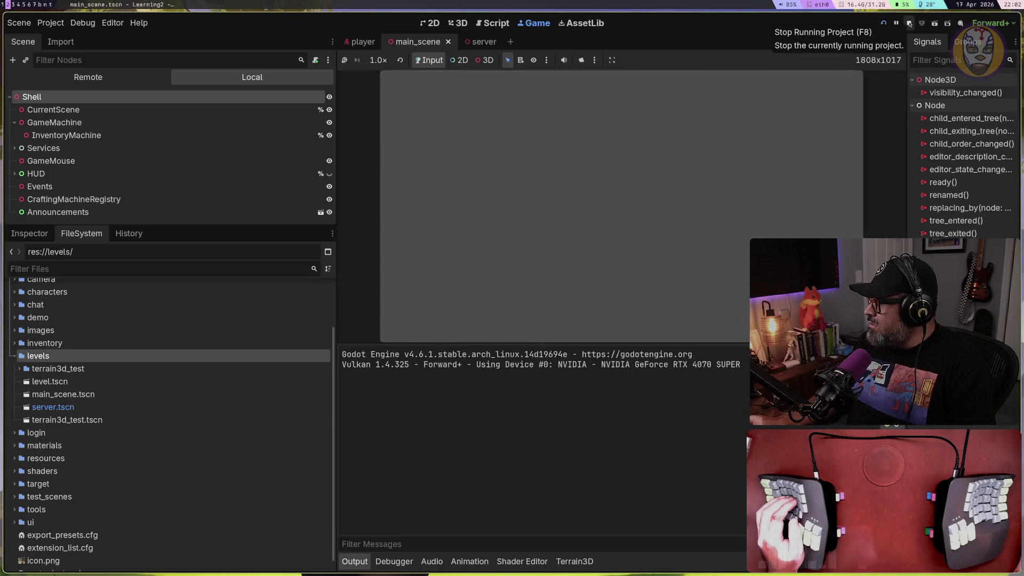
click(909, 24)
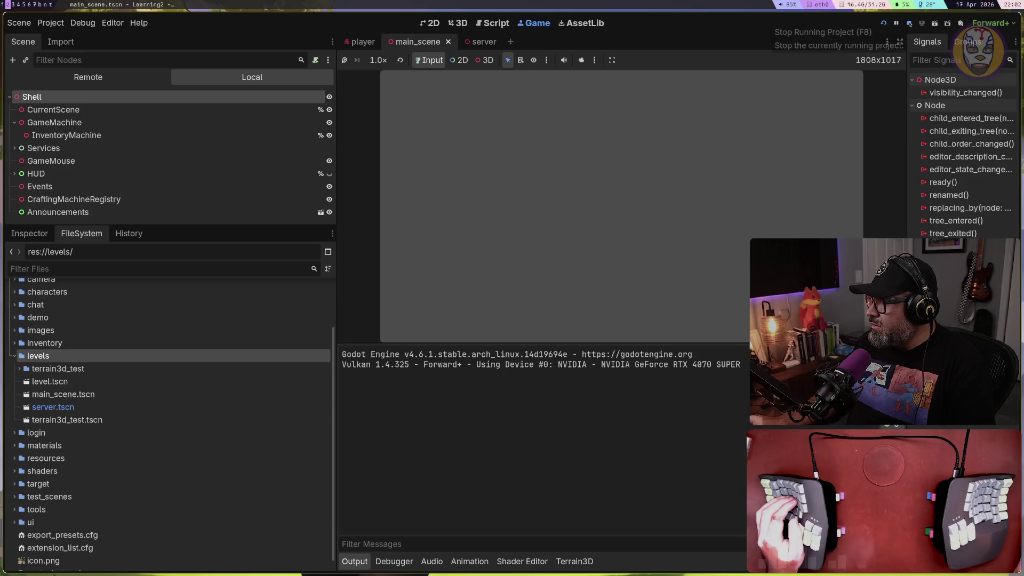
click(478, 43)
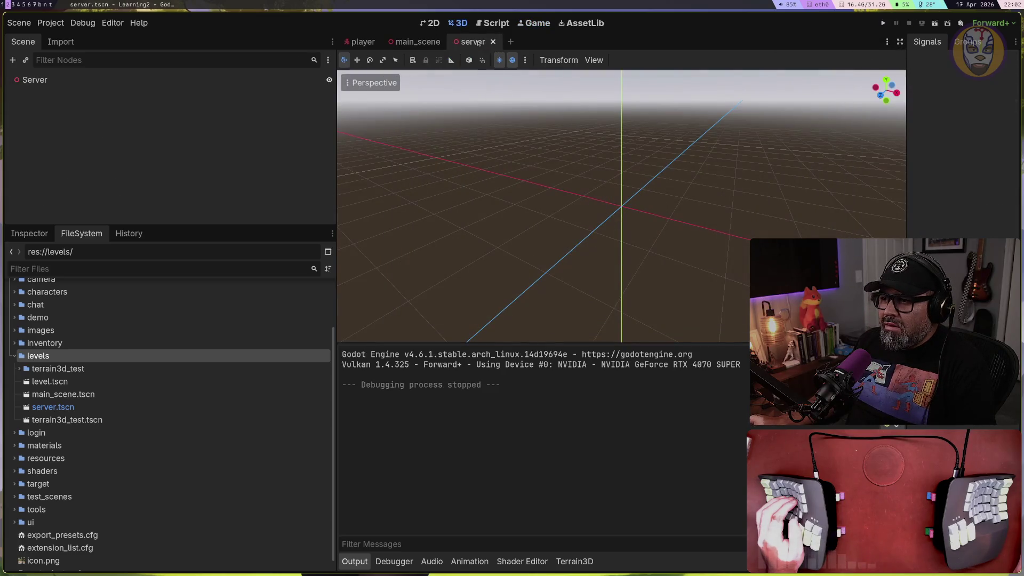
click(413, 44)
click(483, 42)
click(416, 43)
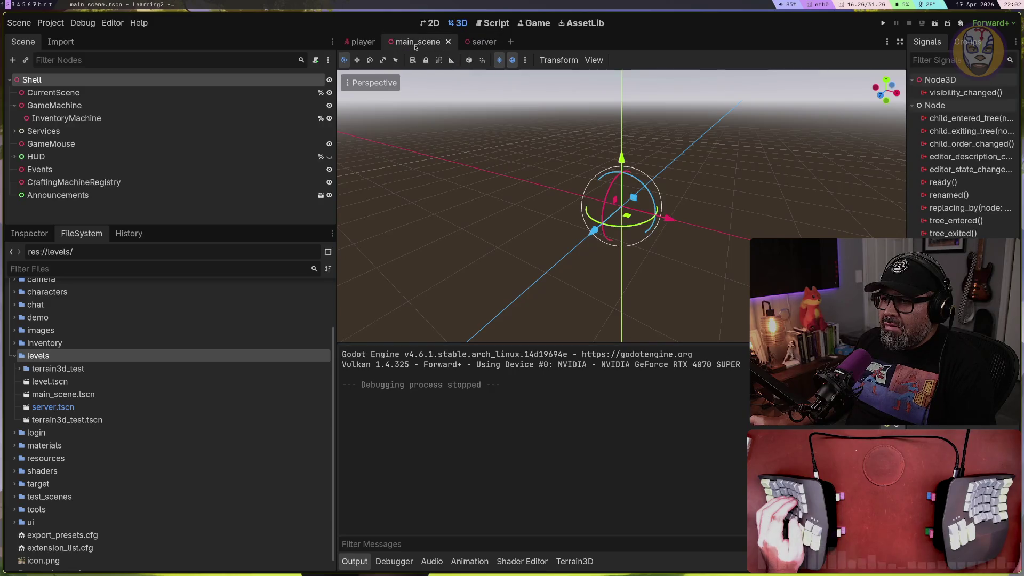
Run and stop the project, then bring up Project Settings to view the Main Scene setting
click(883, 24)
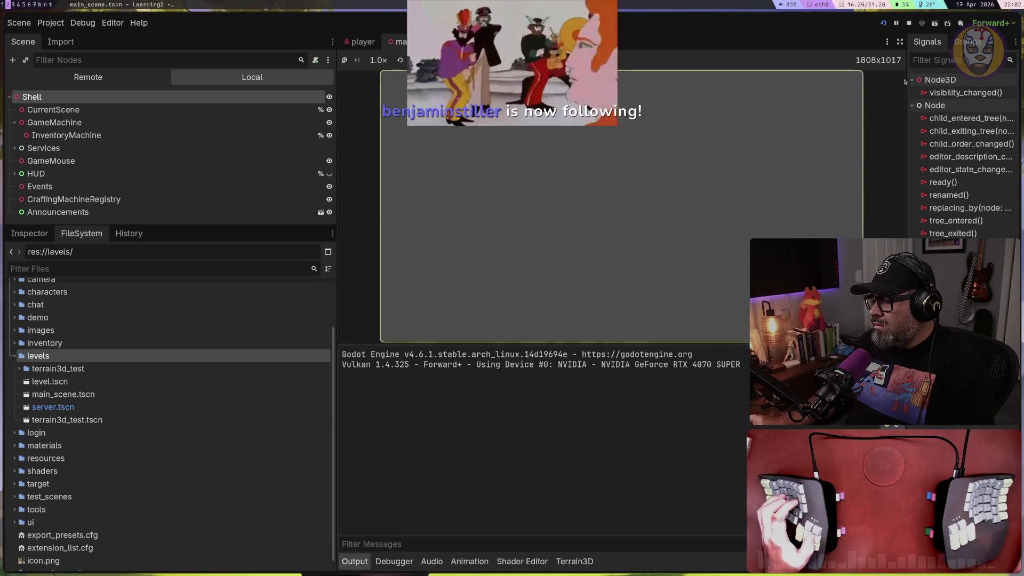
click(908, 24)
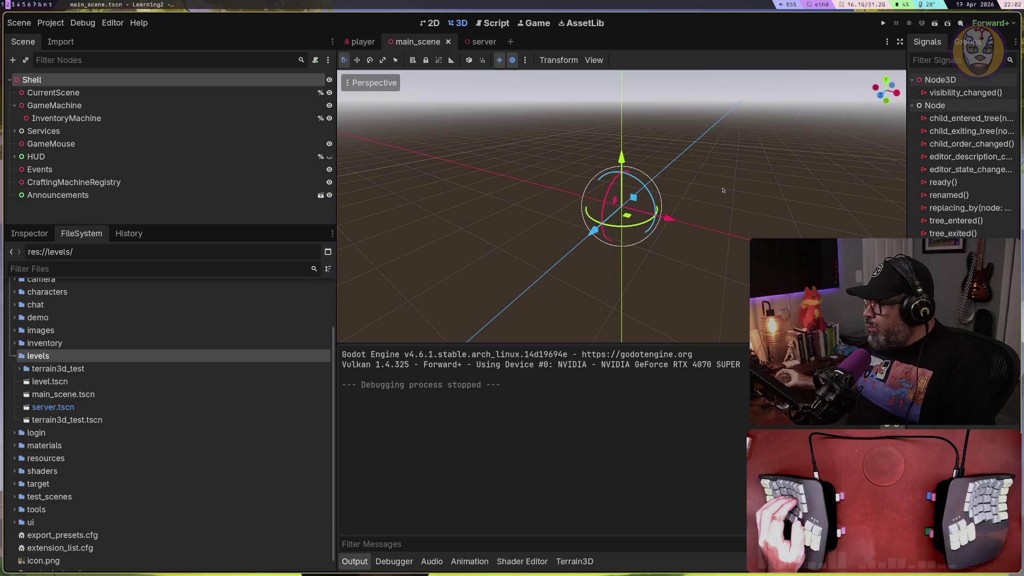
click(51, 23)
click(75, 38)
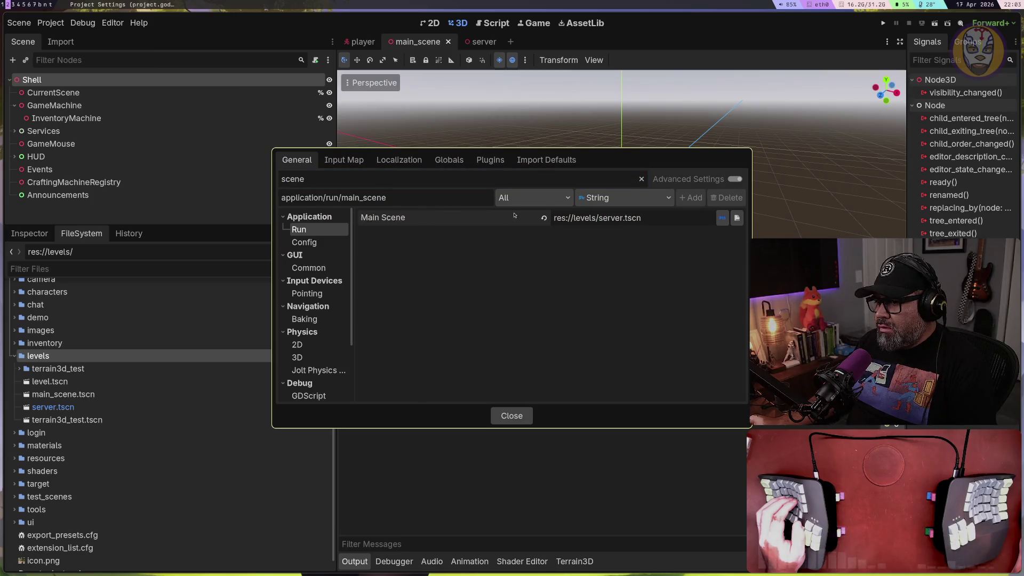
Under the server feature tag, set Main Scene to res://levels/main_scene.tscn
click(528, 198)
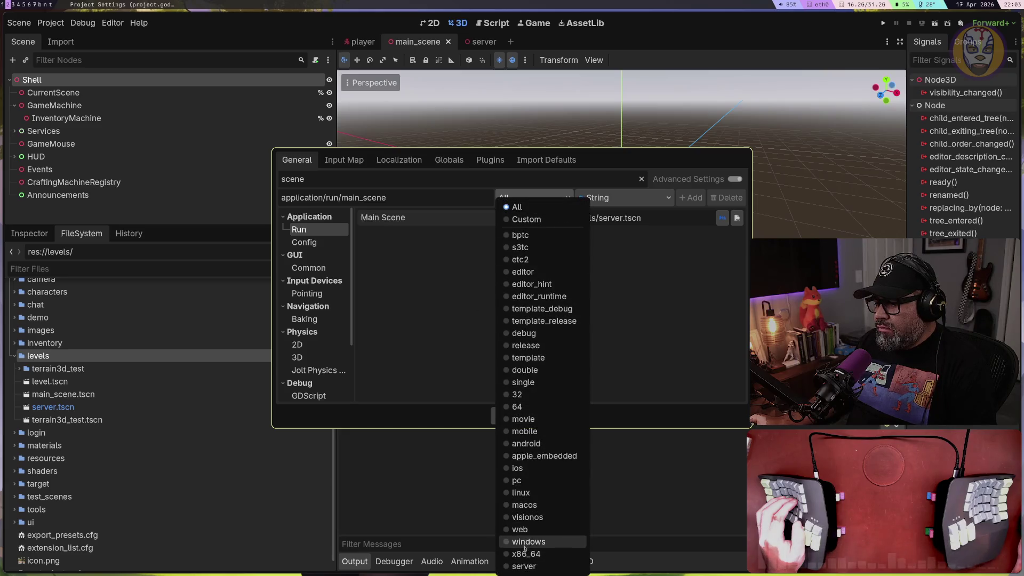
click(525, 566)
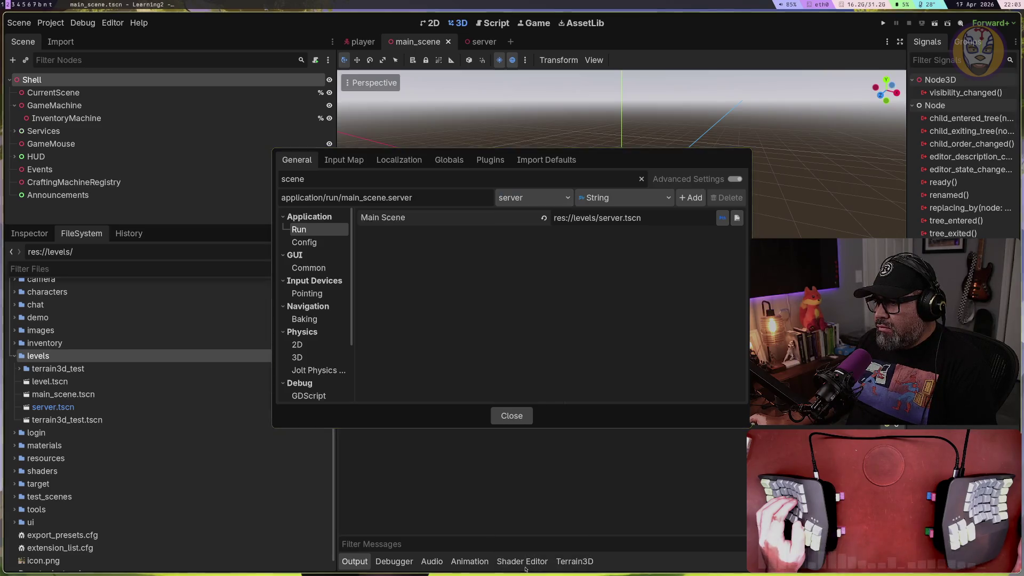
click(533, 198)
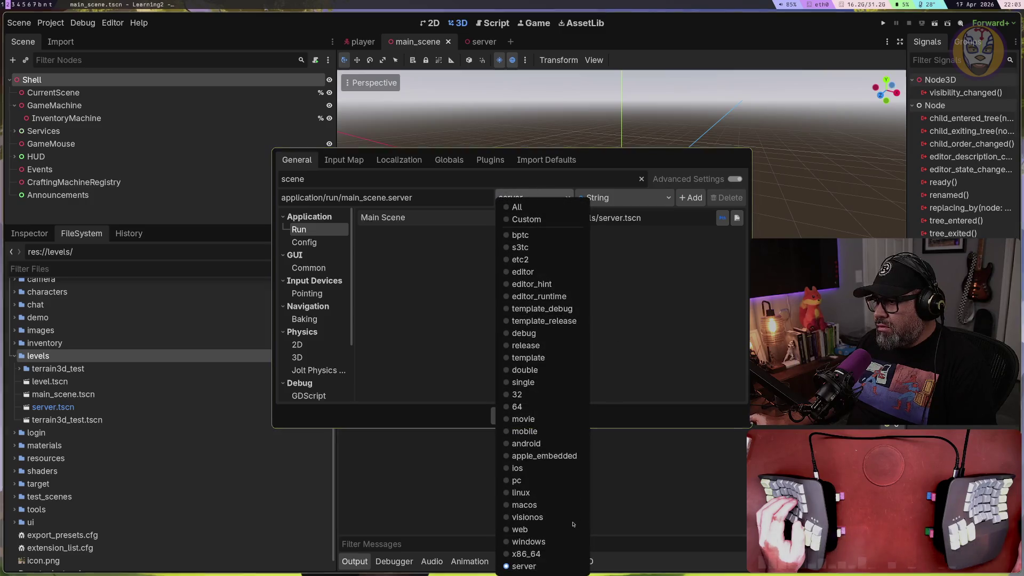
click(446, 261)
click(738, 218)
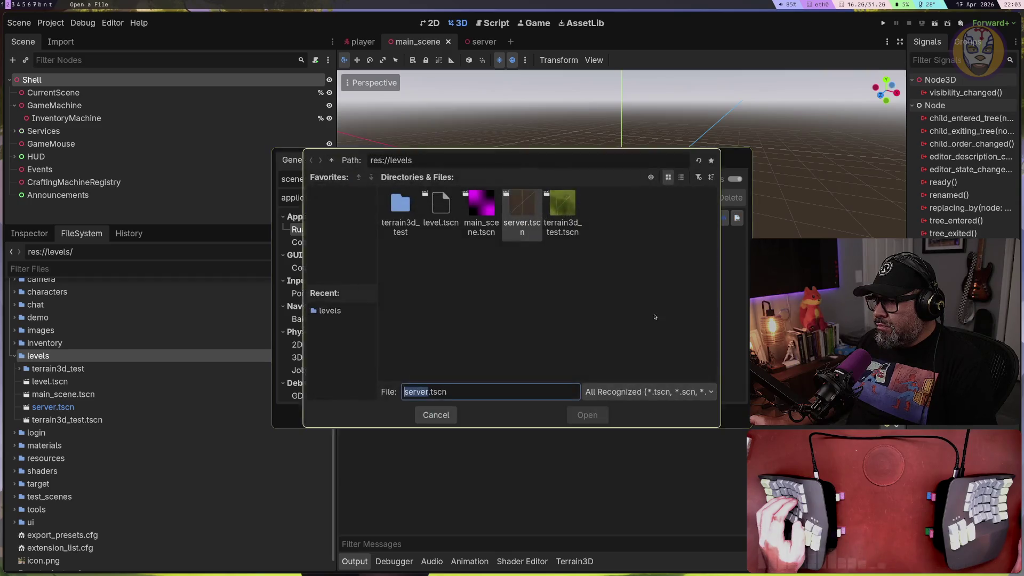
click(481, 208)
click(593, 424)
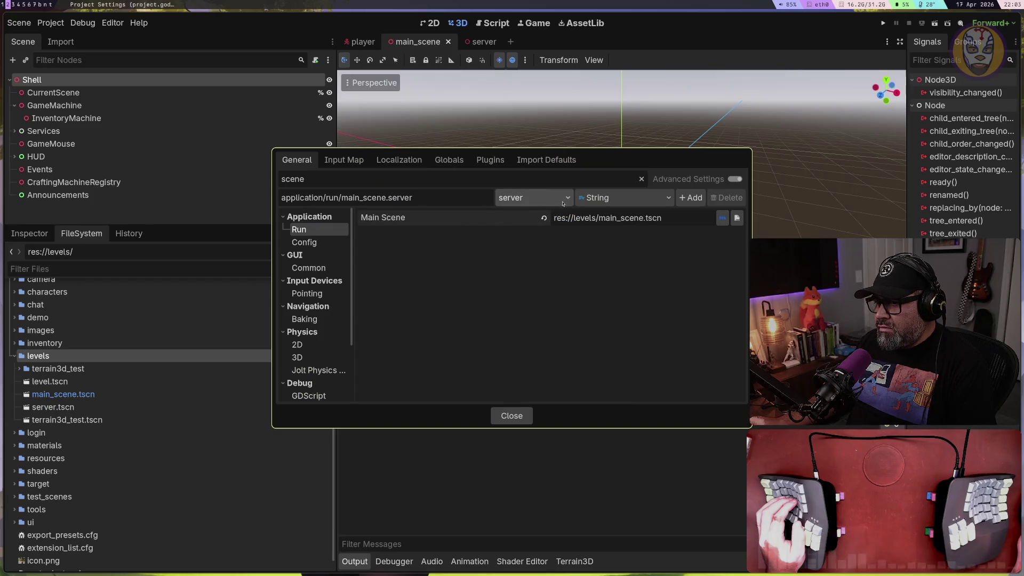
Confirm server stays selected, close Project Settings, and reopen them to verify Main Scene
click(517, 202)
click(453, 296)
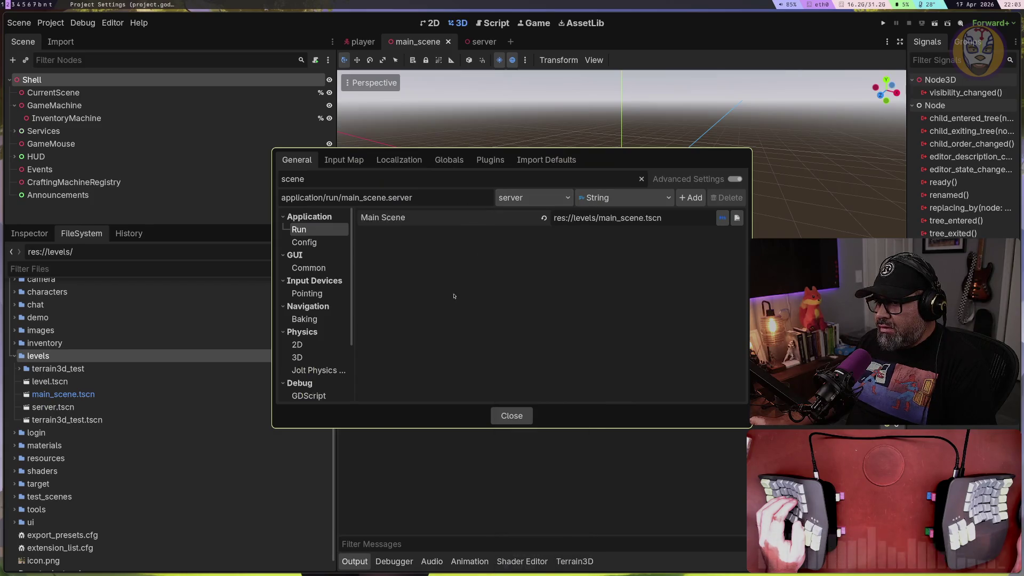
click(512, 416)
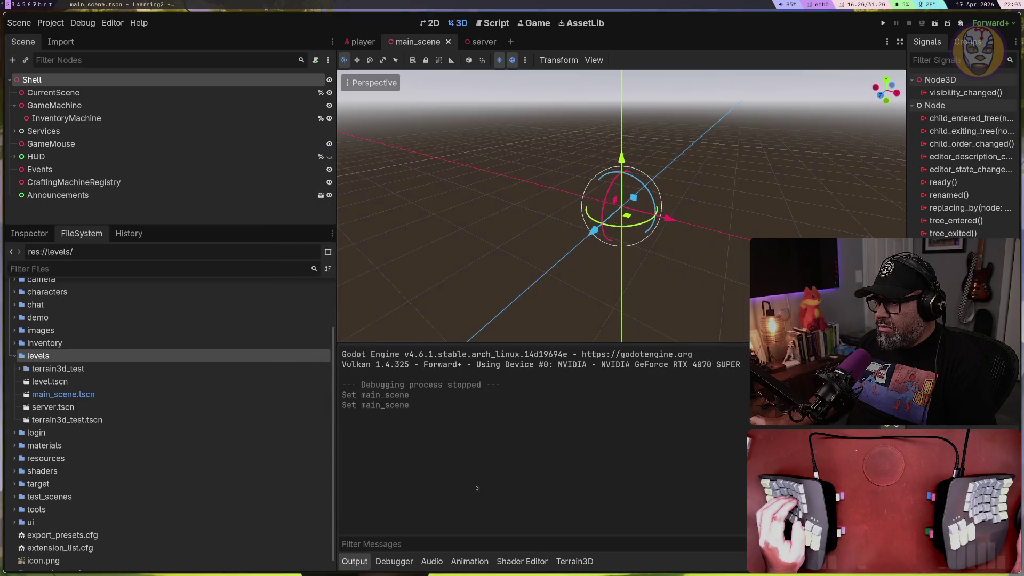
click(50, 23)
click(69, 37)
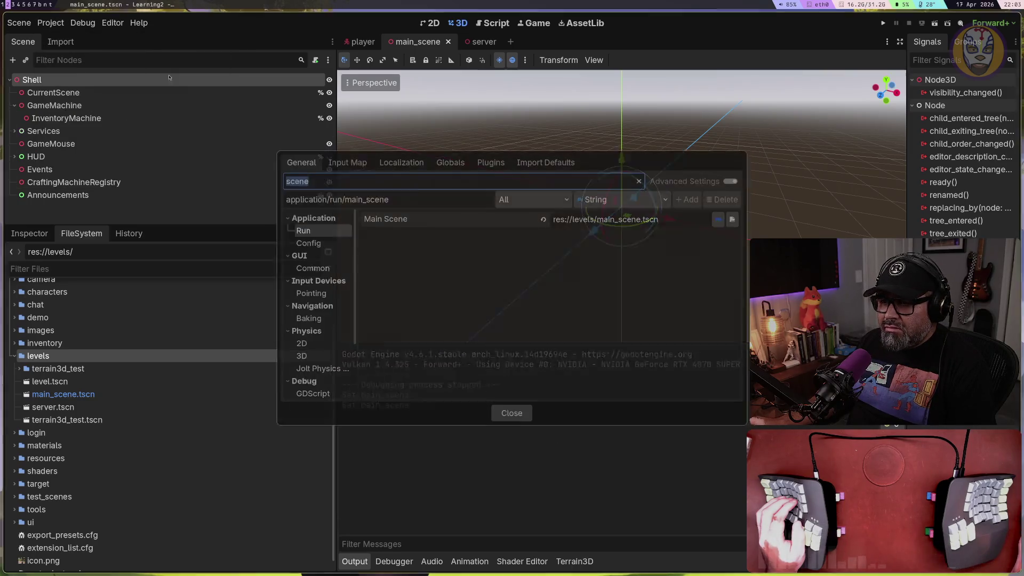
Add a Main Scene override for the server feature tag, keeping the String value type
click(587, 199)
click(516, 317)
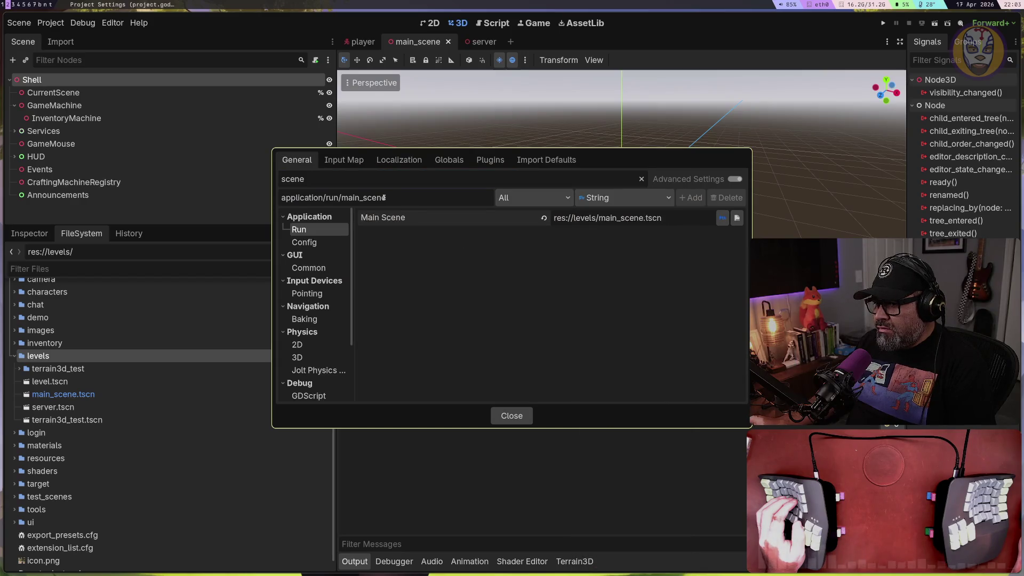
click(568, 198)
click(427, 254)
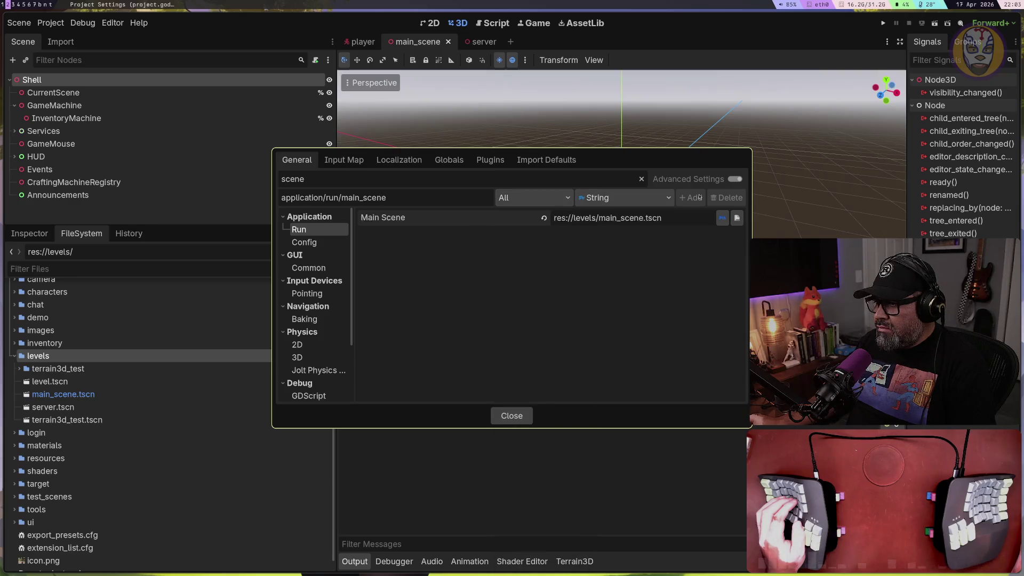
click(592, 197)
click(520, 199)
click(520, 199)
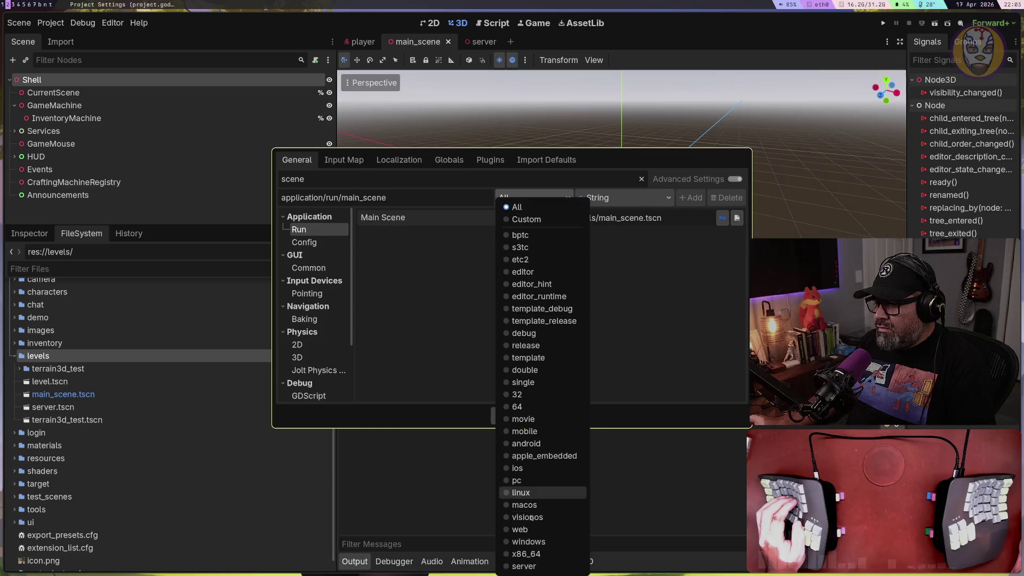
click(534, 562)
click(695, 198)
Set Main Scene.server to res://levels/server.tscn and close Project Settings
click(573, 231)
click(737, 234)
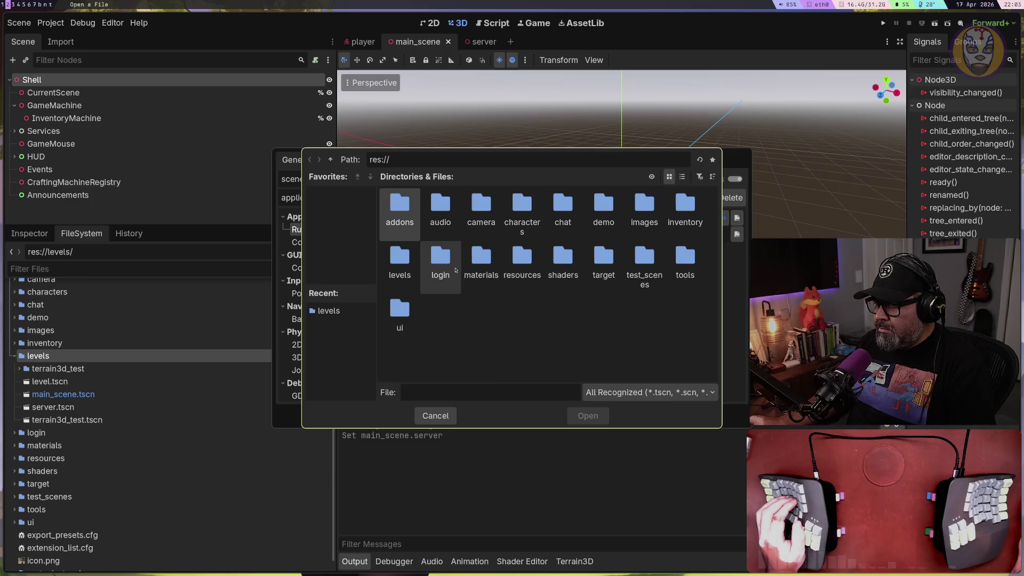
click(399, 274)
double_click(399, 273)
double_click(534, 235)
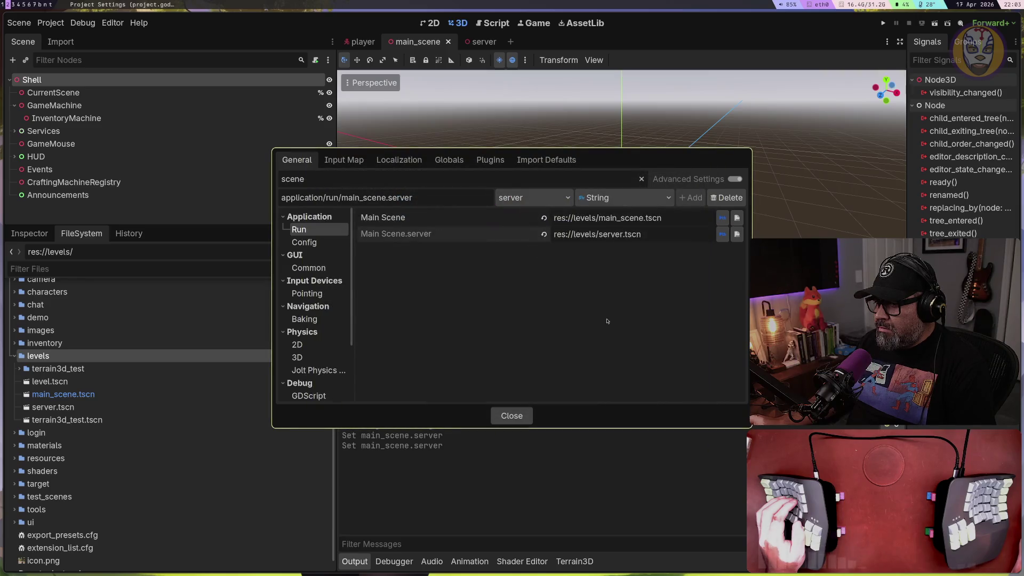
click(506, 417)
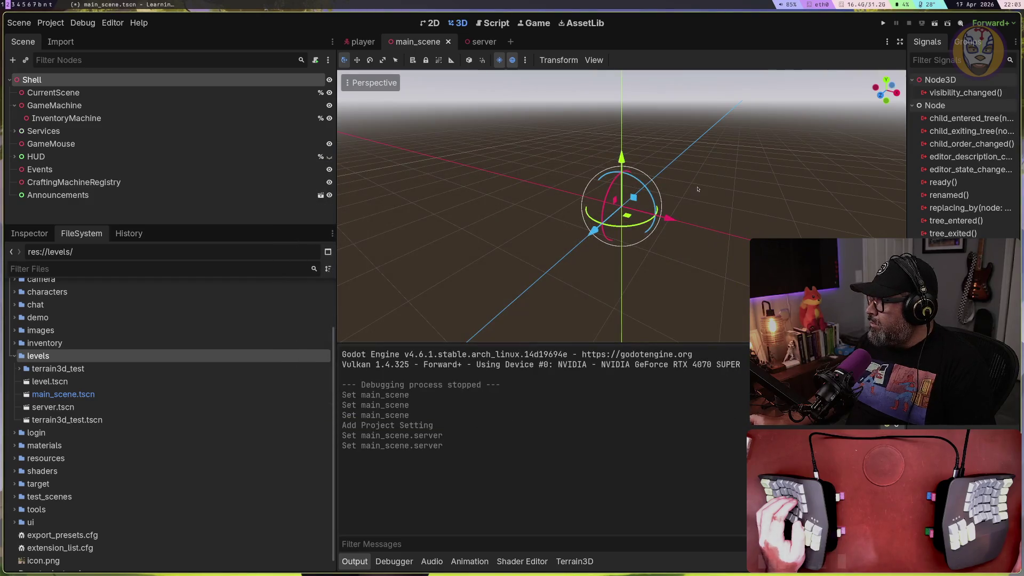
Run the game, log in to the Choose Your Character screen, stop it, and switch to the server scene with Ctrl+Tab
click(884, 23)
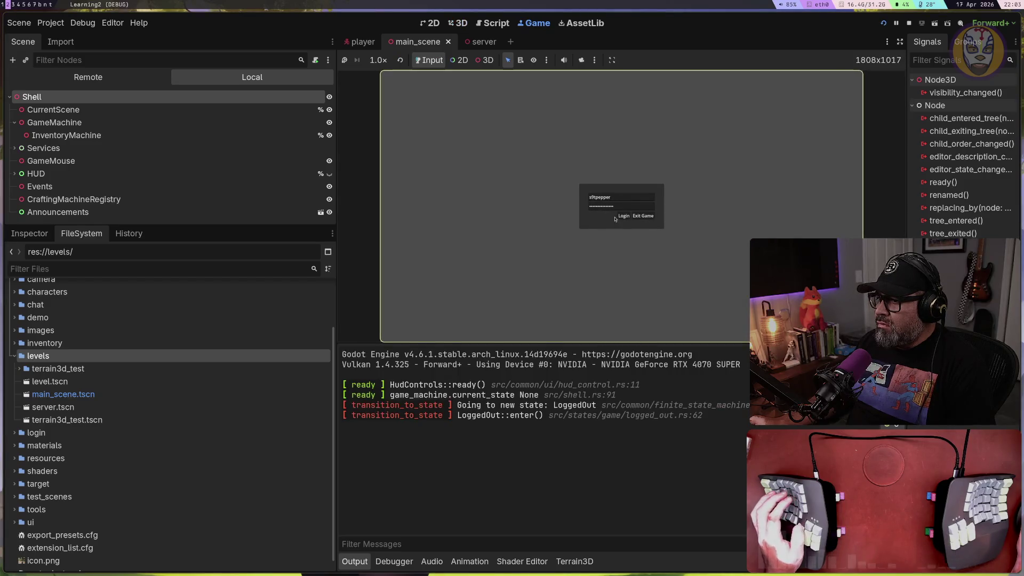
click(623, 216)
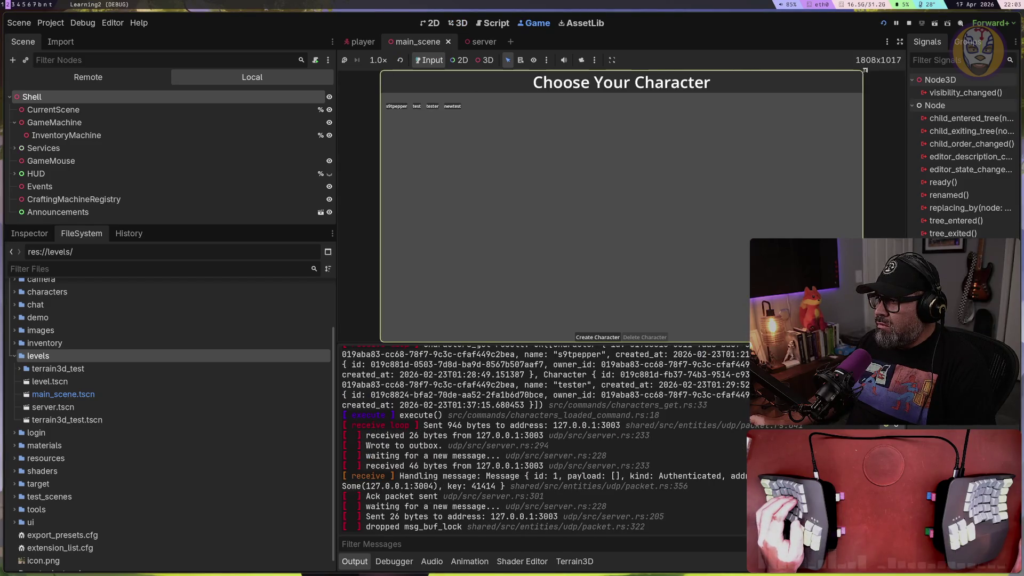
click(909, 24)
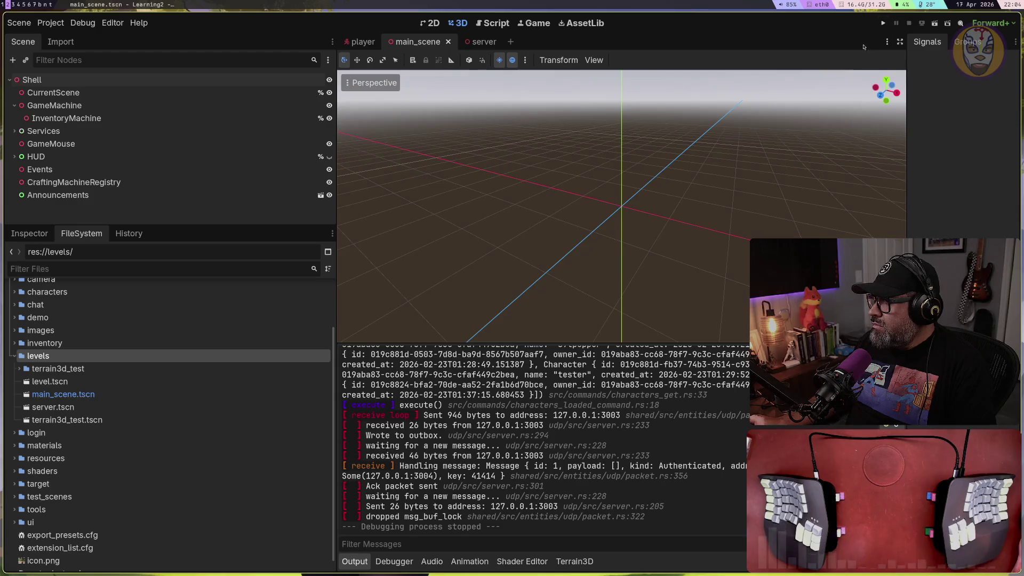
key(ctrl+Tab)
Test-run the project from the server scene and stop it after reaching LoggedOut
click(897, 24)
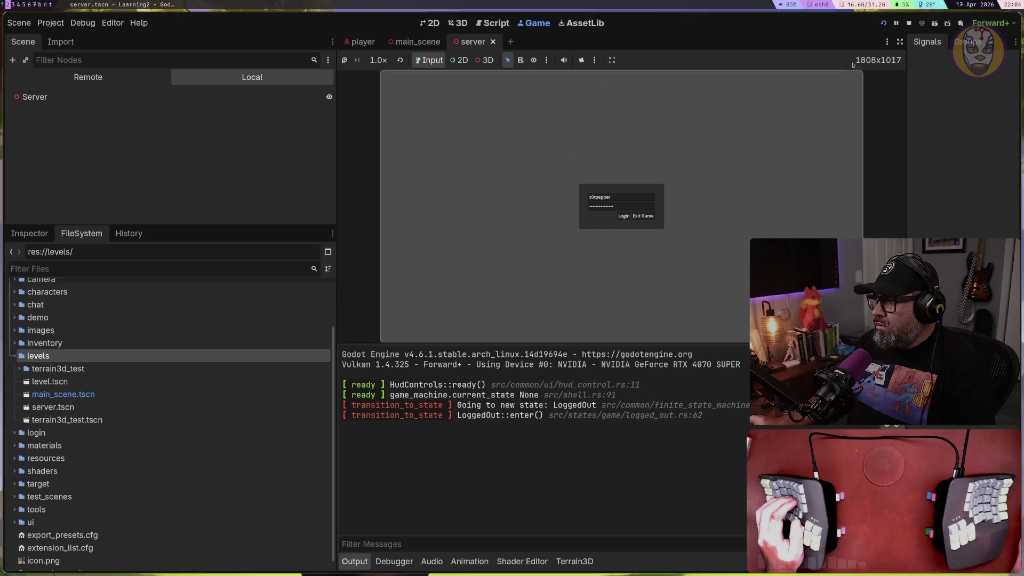
click(909, 23)
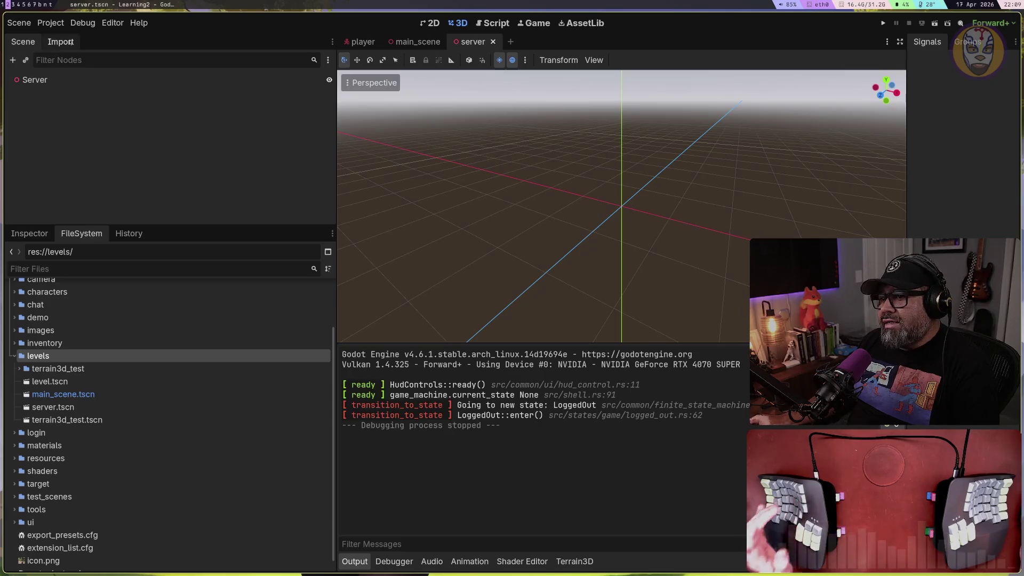
click(115, 396)
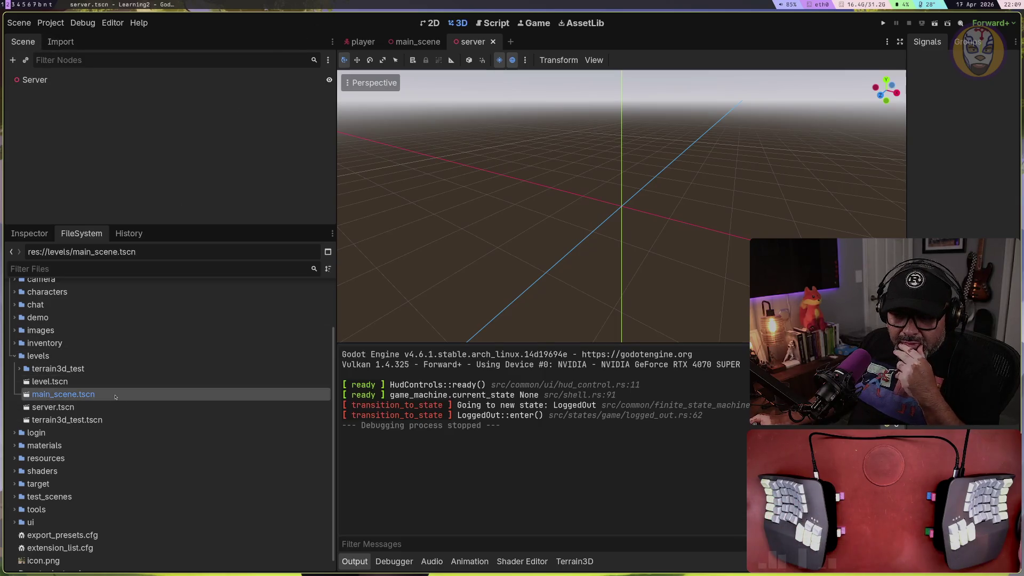
double_click(115, 396)
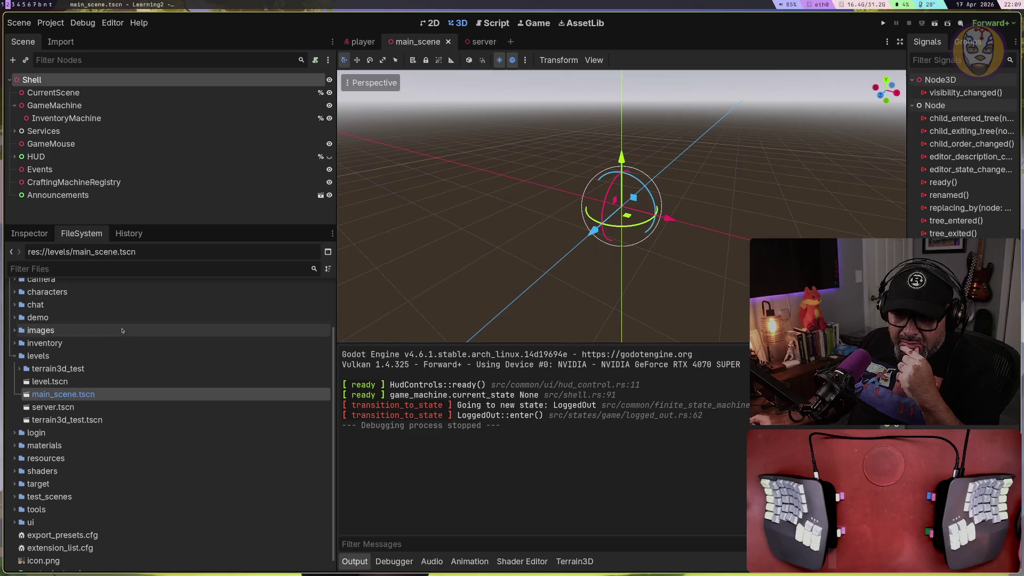
double_click(49, 381)
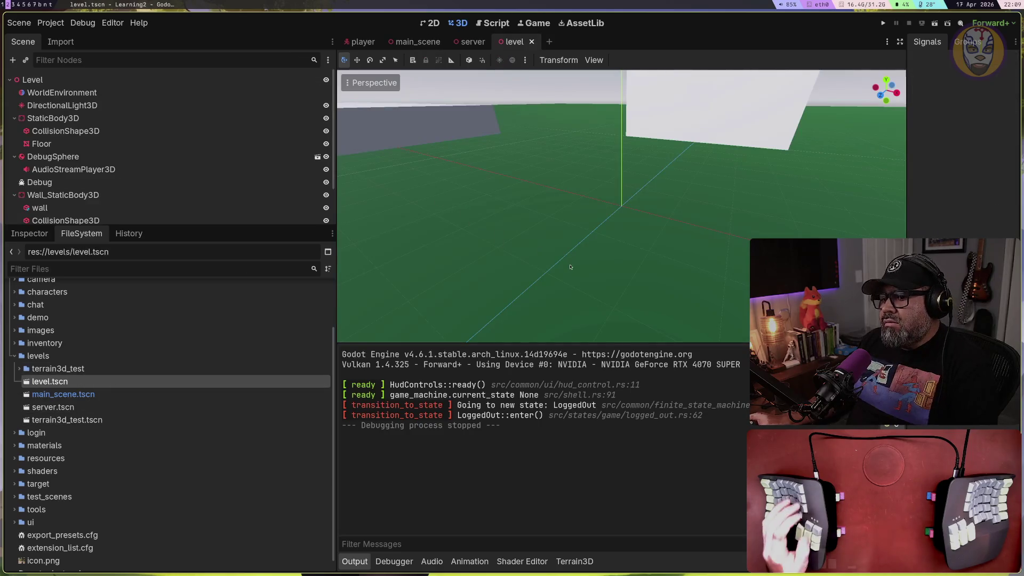
scroll(570, 267, down, 10)
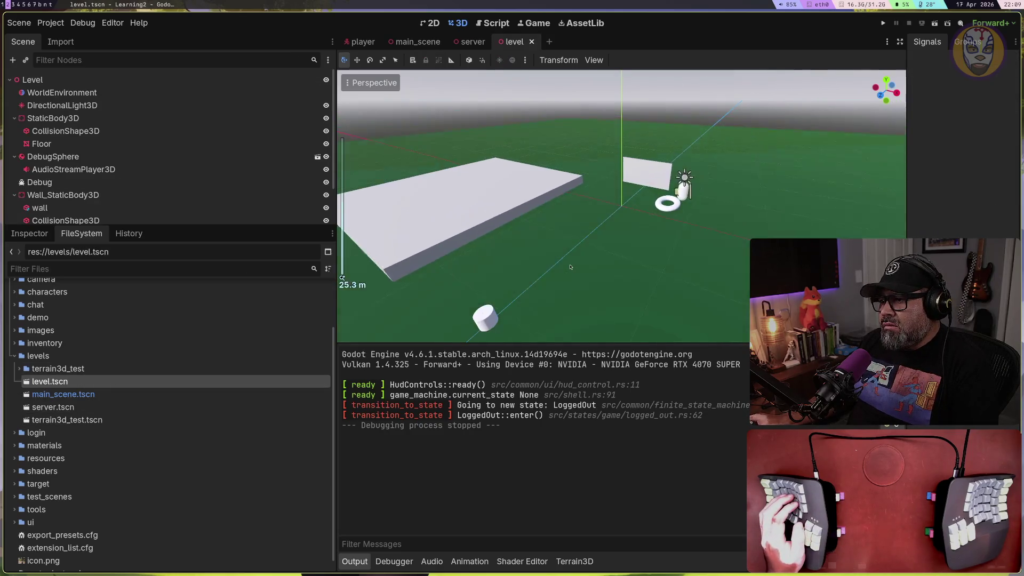
scroll(570, 267, up, 5)
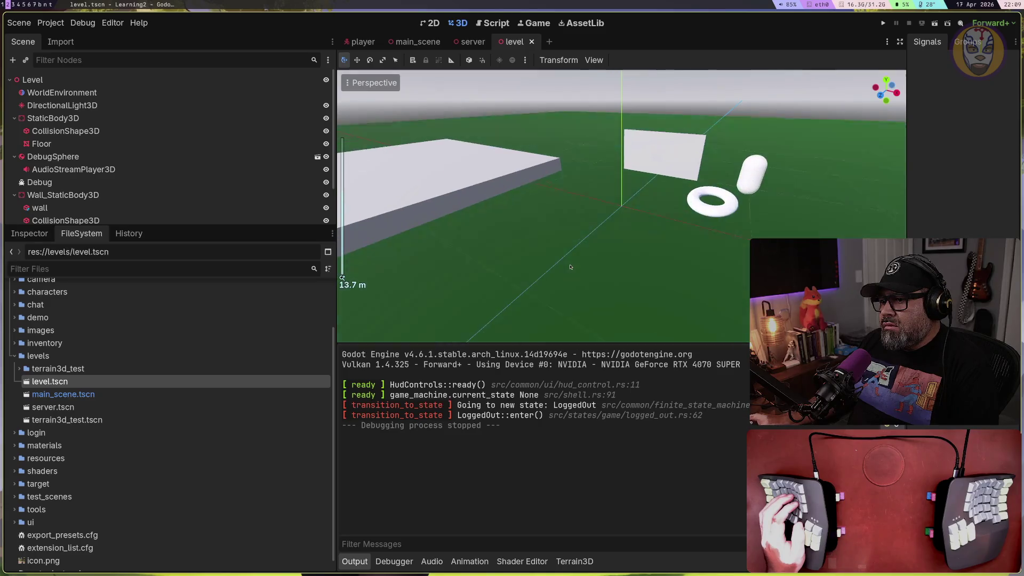
scroll(544, 238, up, 2)
scroll(544, 238, down, 5)
mouse_move(543, 238)
mouse_down()
mouse_move(633, 220)
mouse_move(650, 252)
mouse_up()
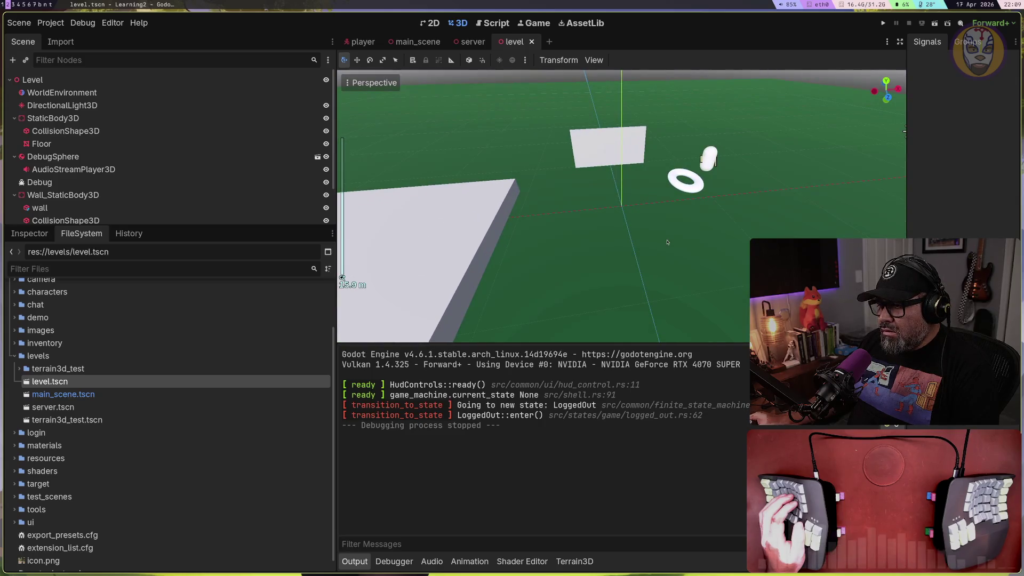
scroll(664, 230, up, 5)
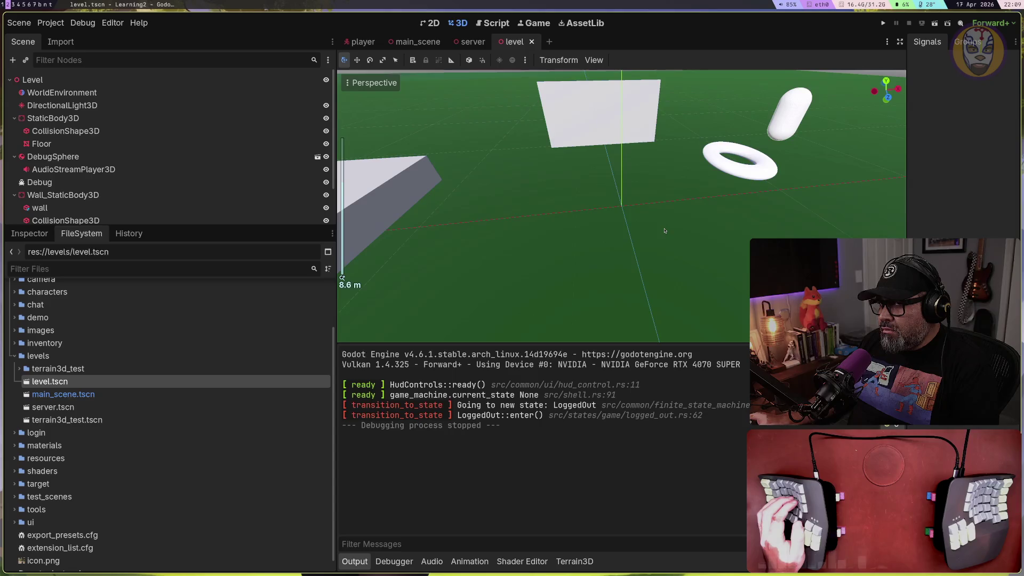
scroll(664, 230, down, 3)
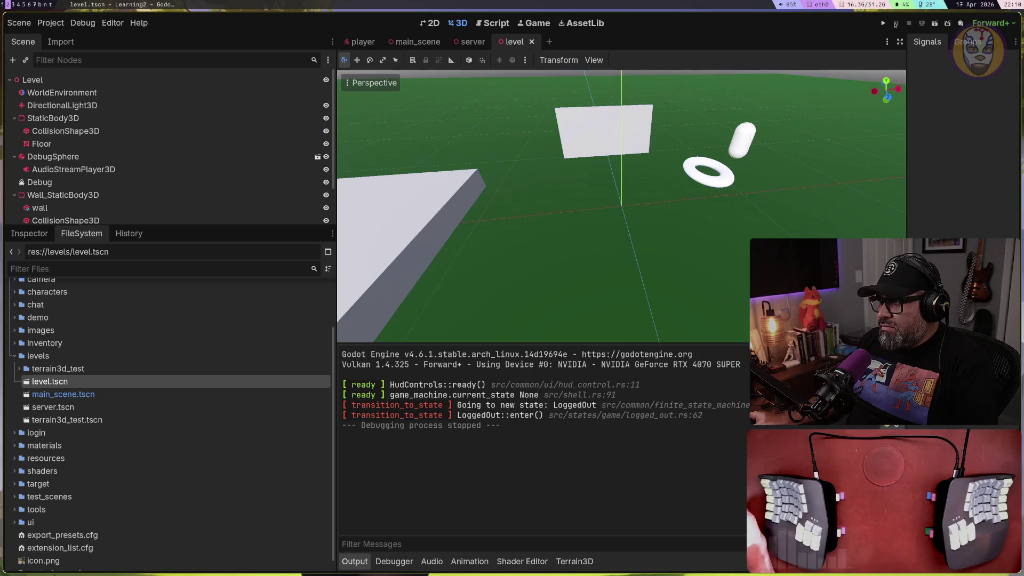
Launch the game with F5, log in, and pick a character to enter the level
key(F5)
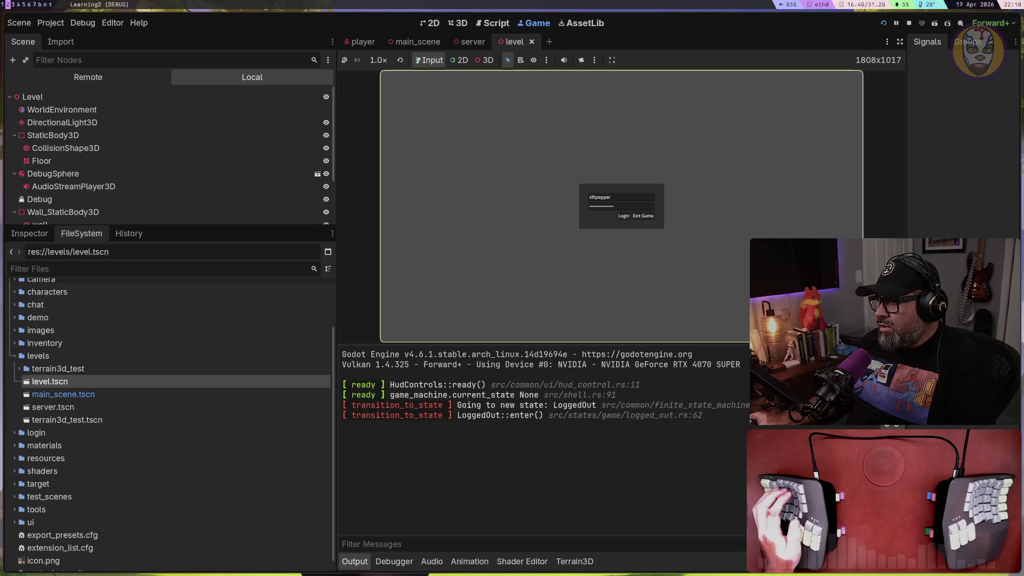
click(625, 215)
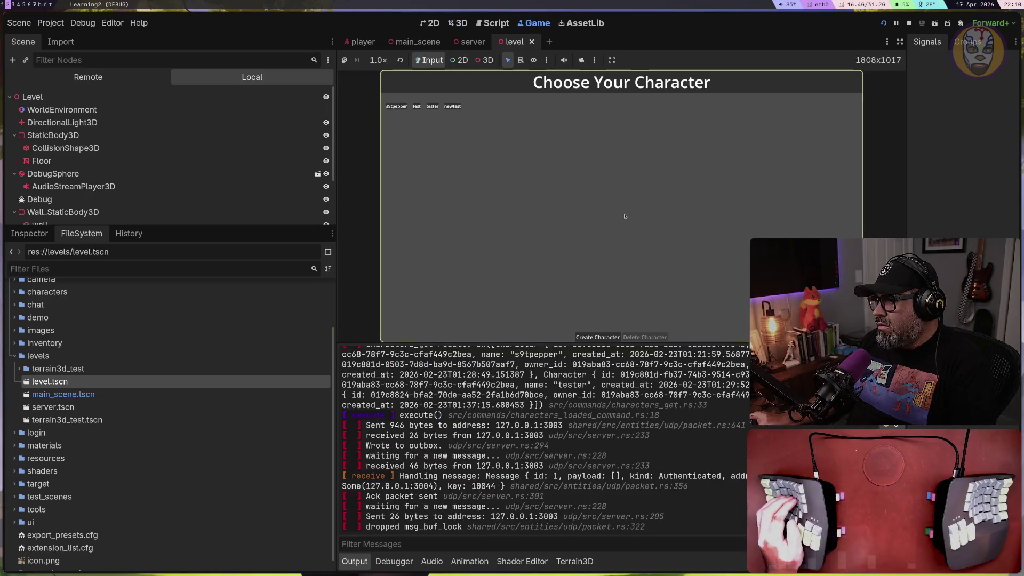
click(452, 106)
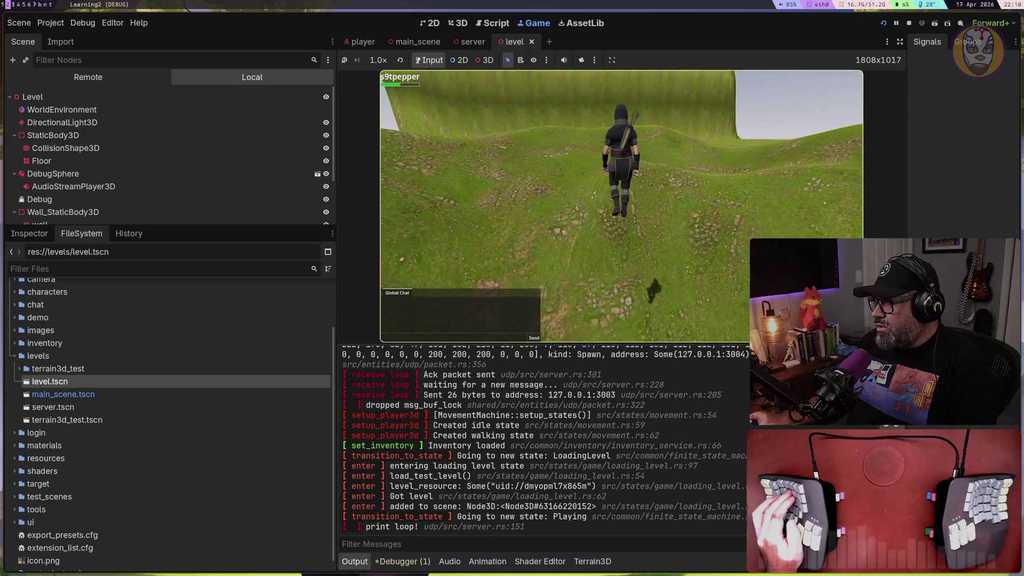
Walk the character across the field and slopes, stop before the tall grassy wall, and release game focus
key(w)
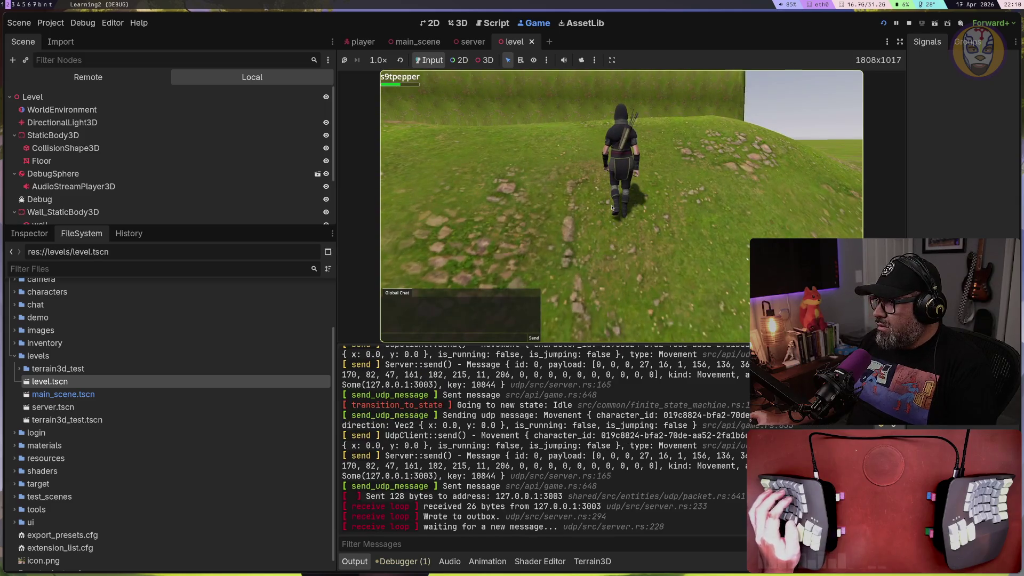
key(w)
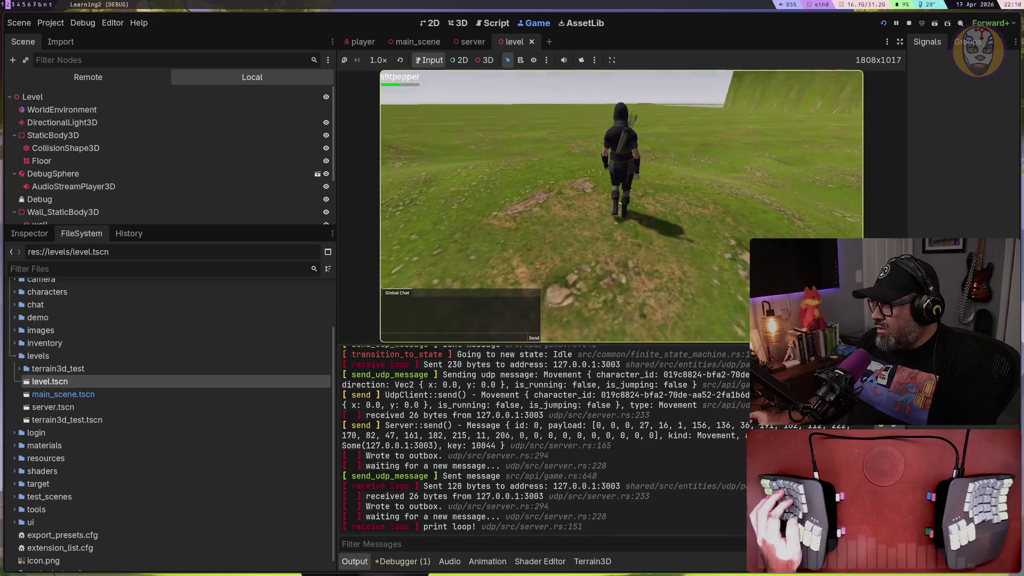
key(w)
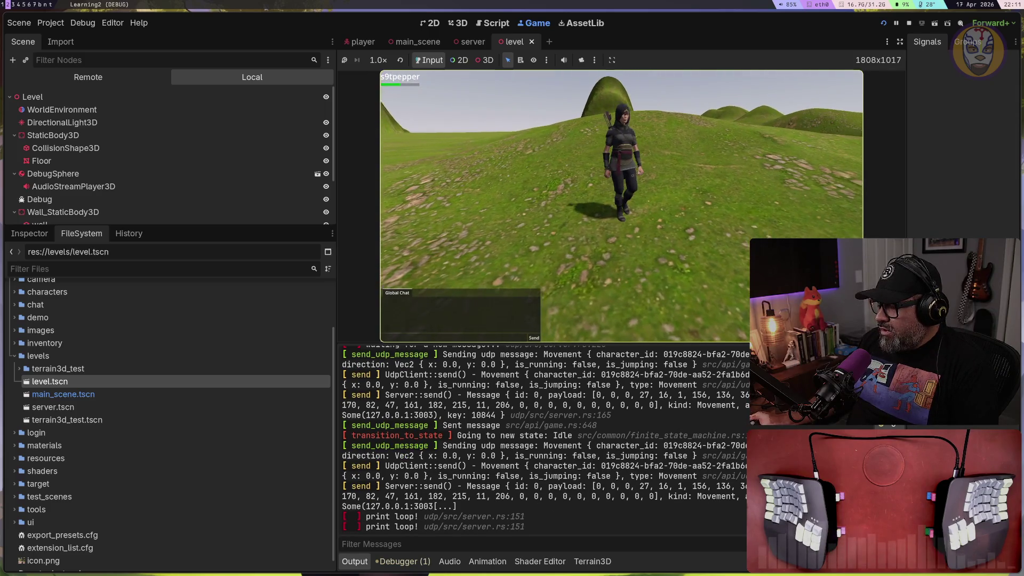
key(w)
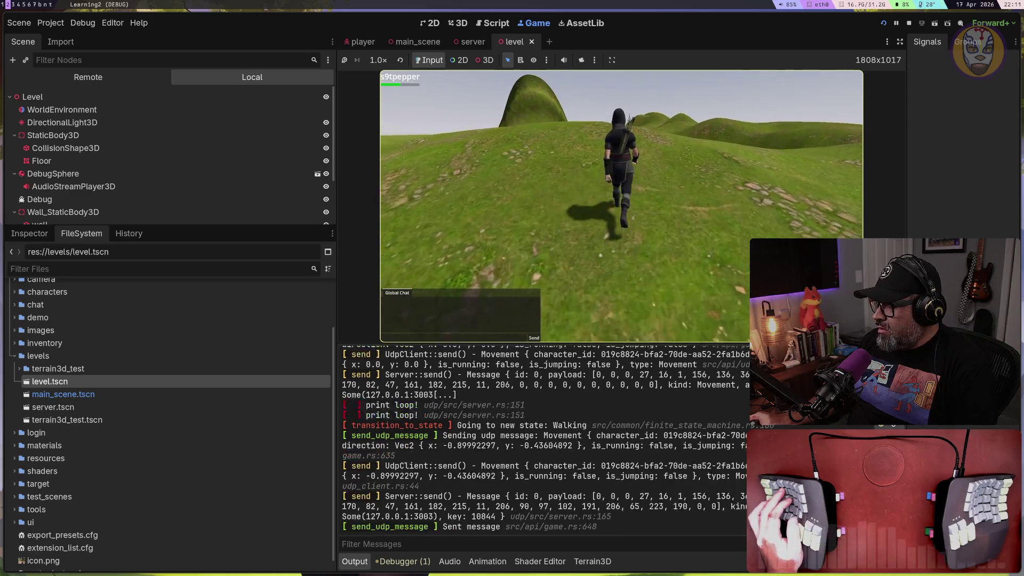
key(w)
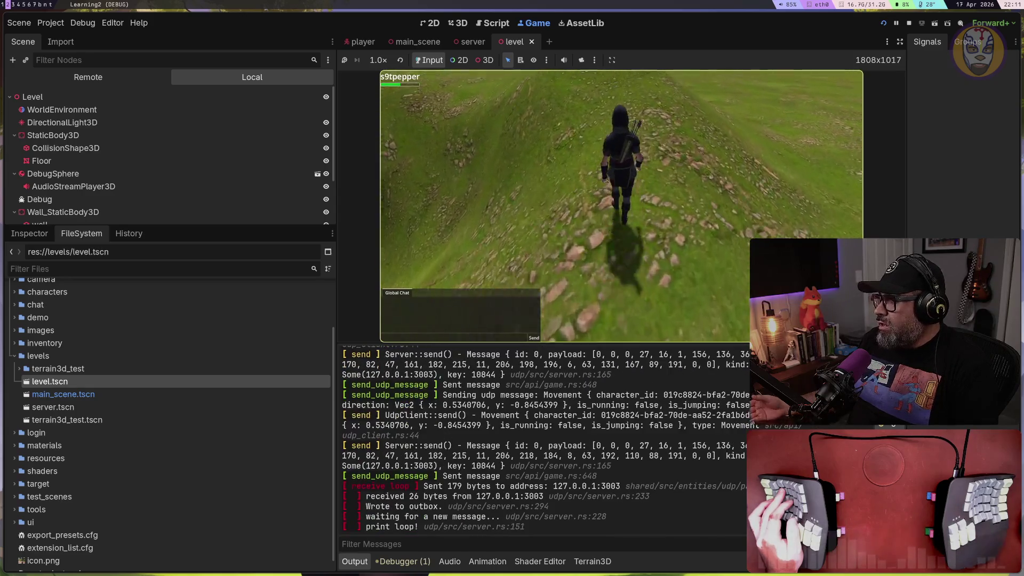
key(w)
key(w)
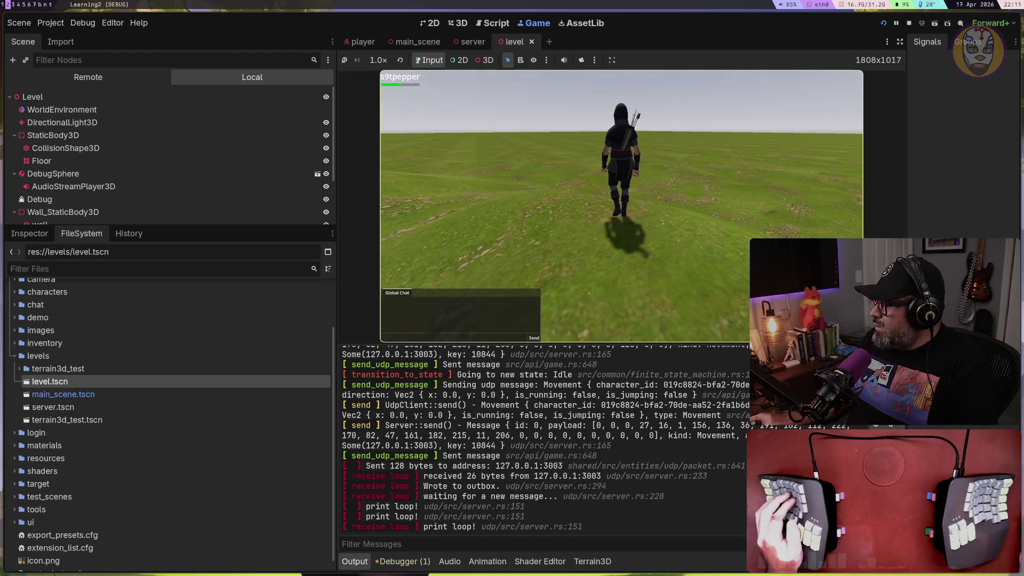
key(w)
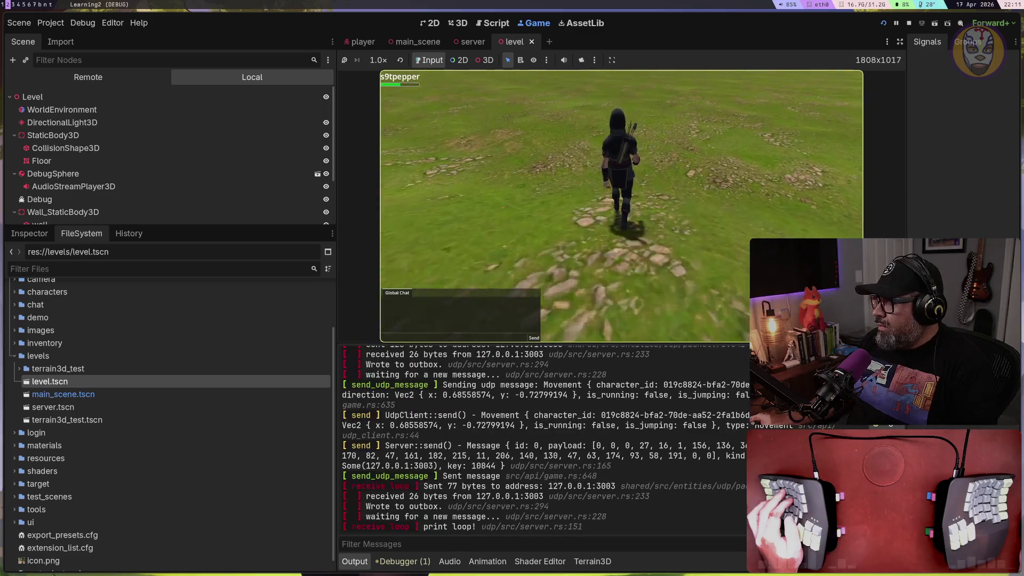
key(w)
key(w)
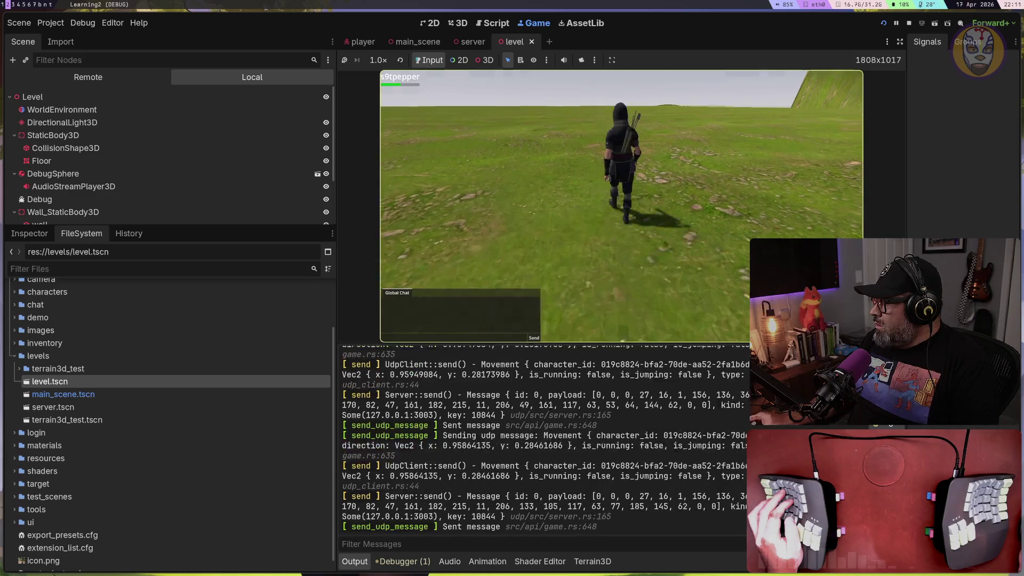
key(w)
key(w)
key(w)
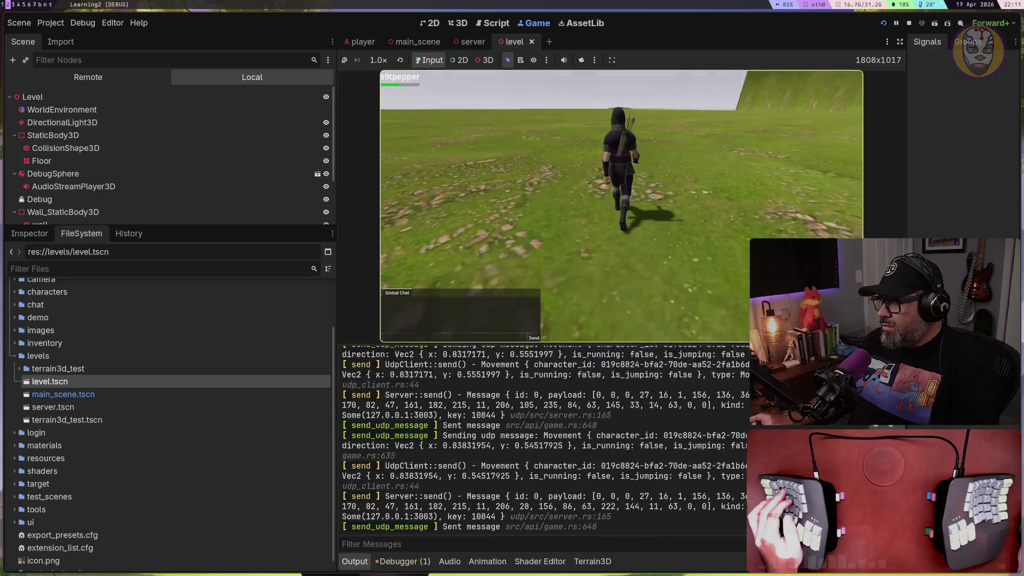
key(w)
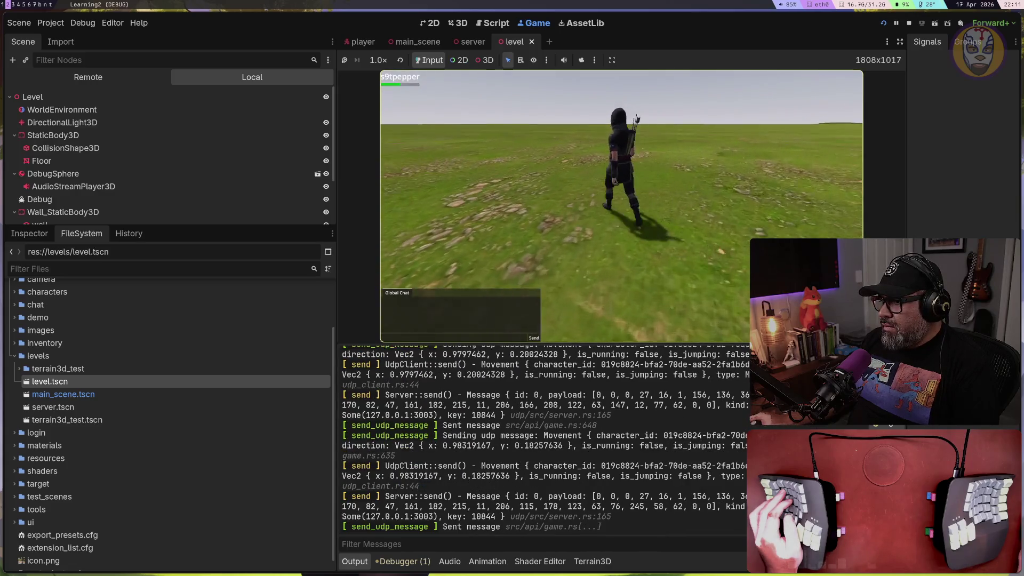
key(w)
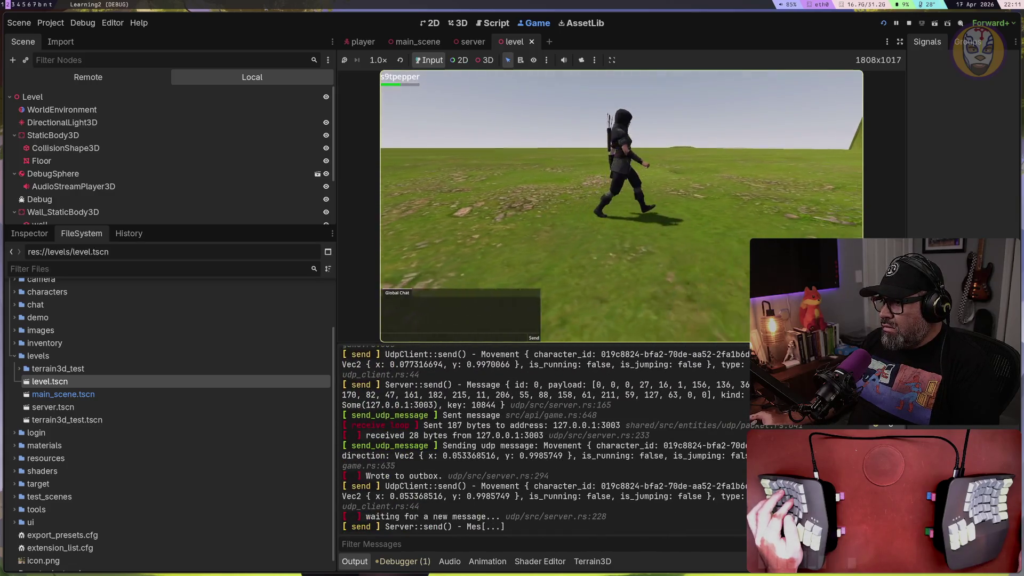
key(w)
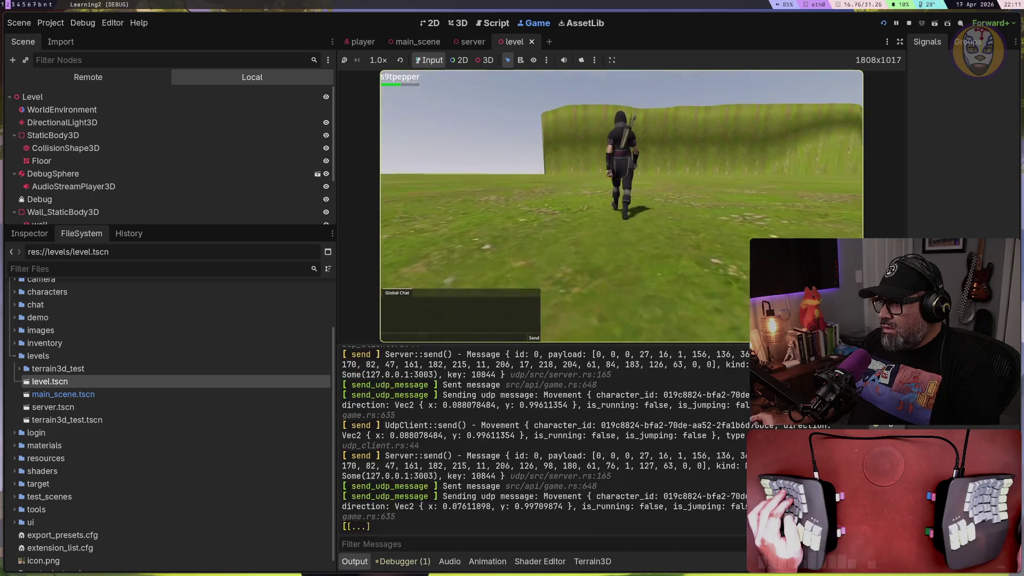
key(w)
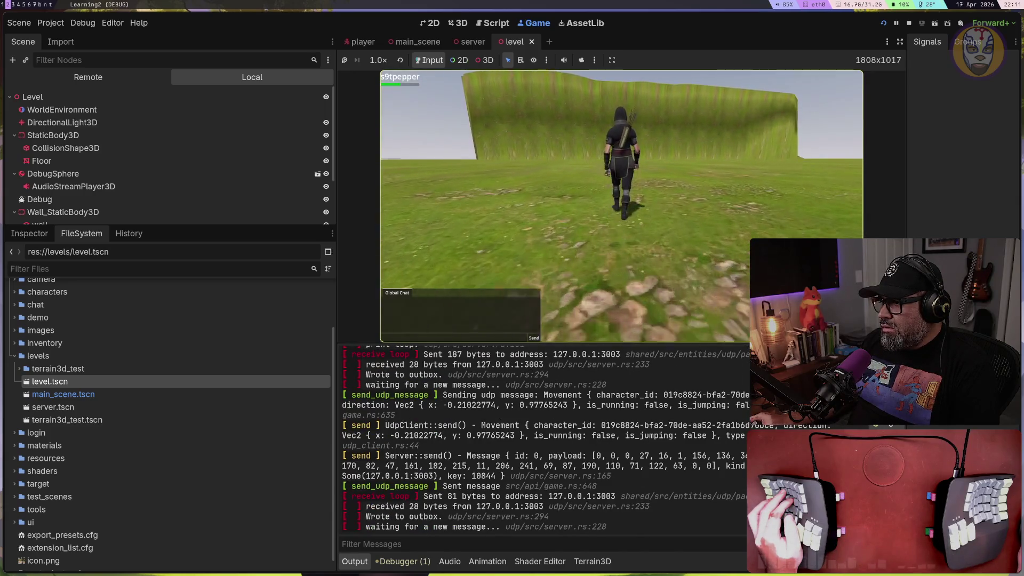
key(w)
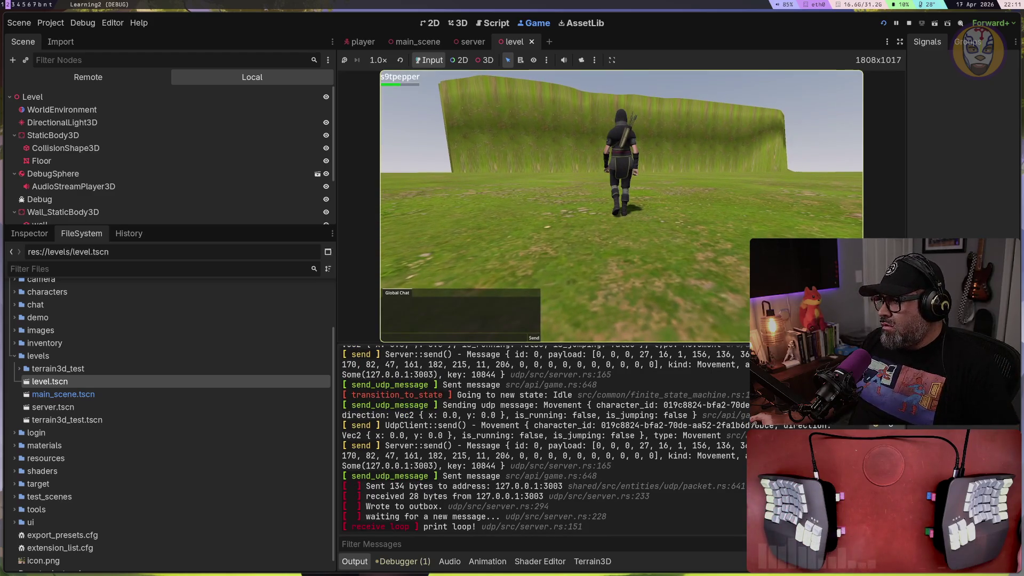
key(d)
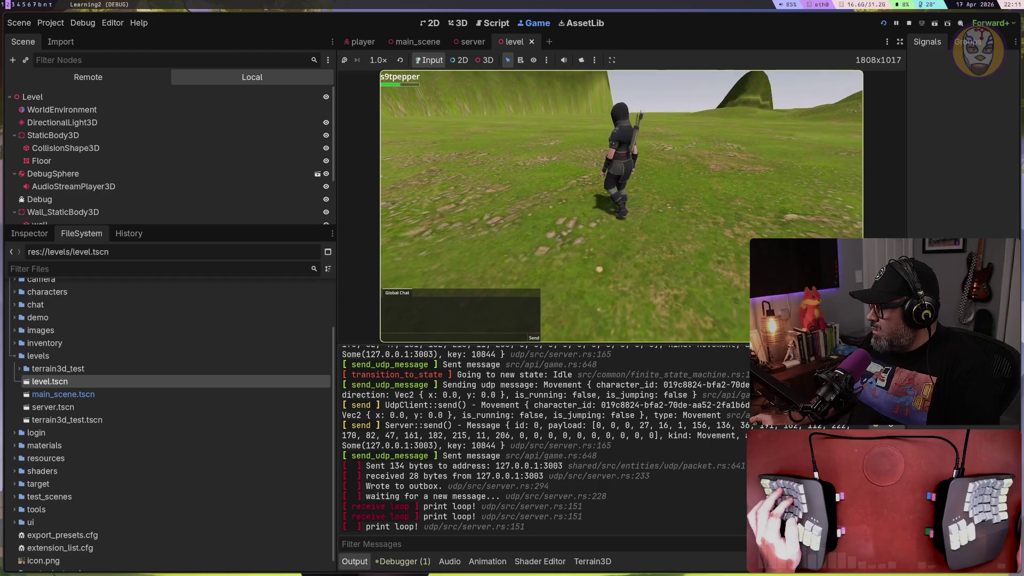
key(w)
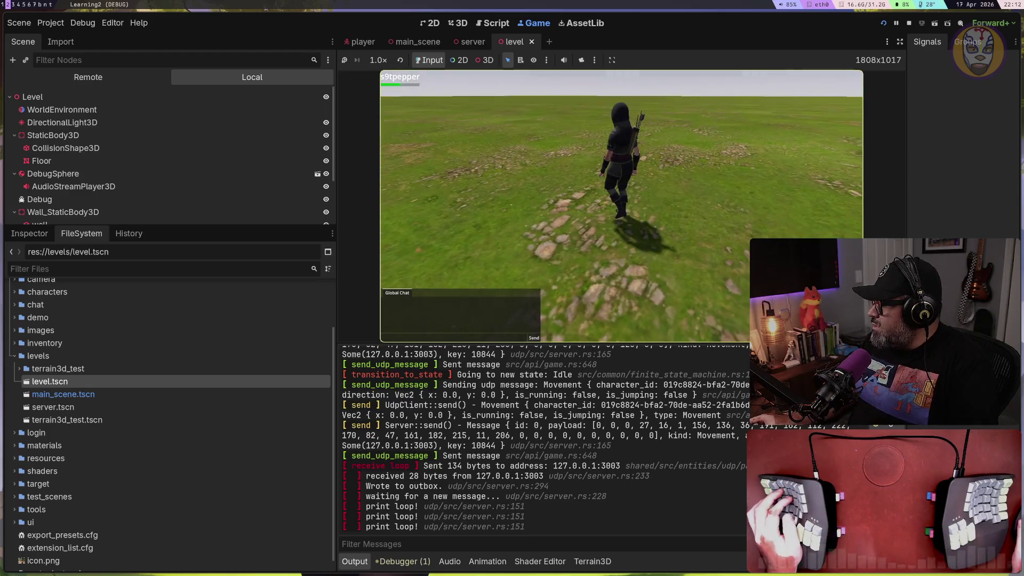
key(w)
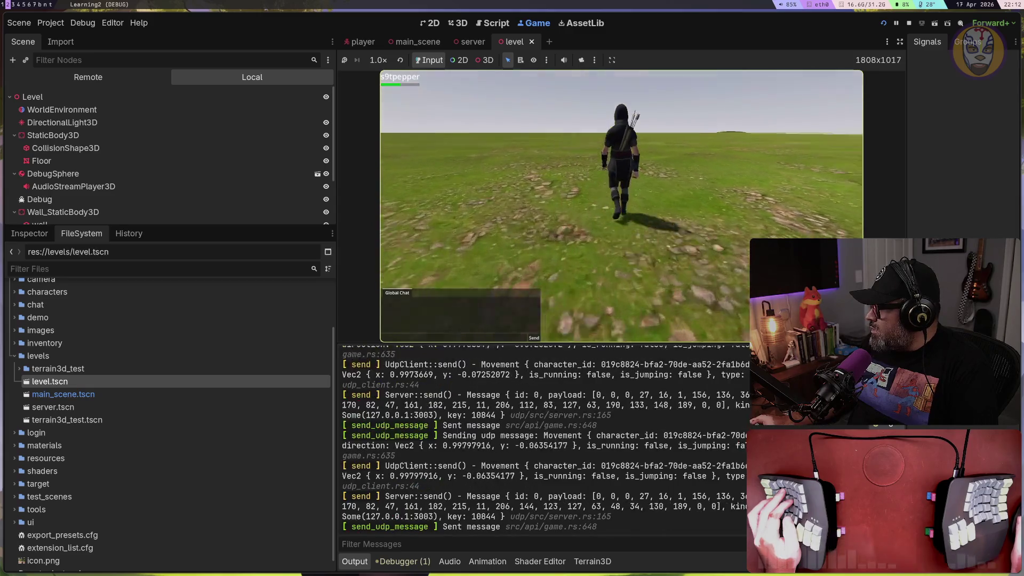
key(w)
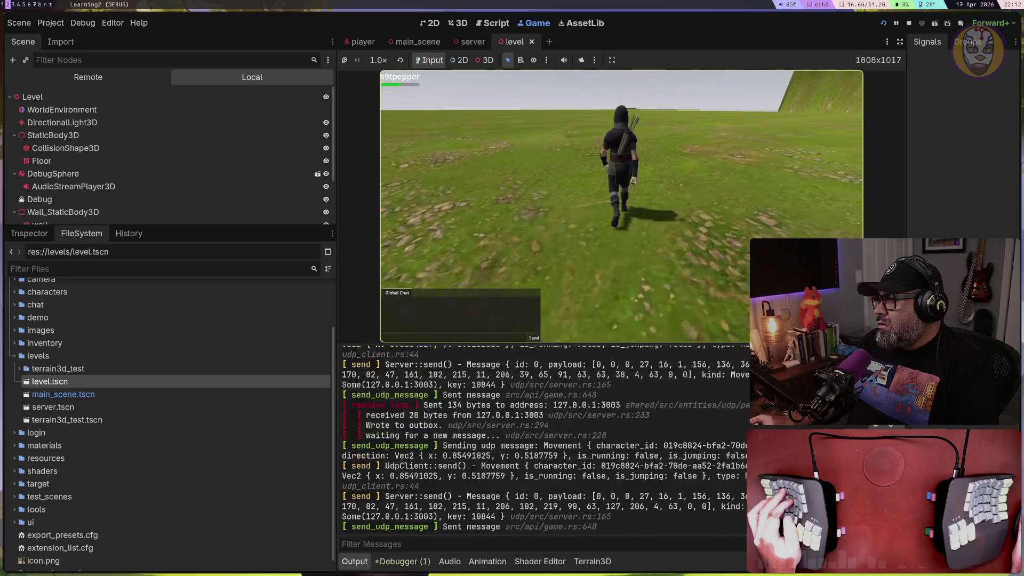
key(w)
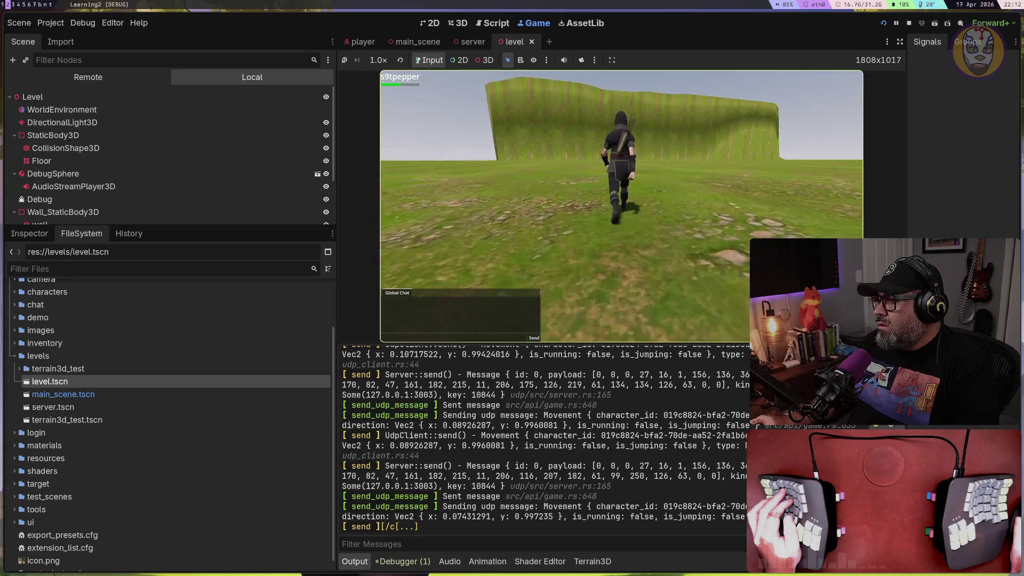
key(w)
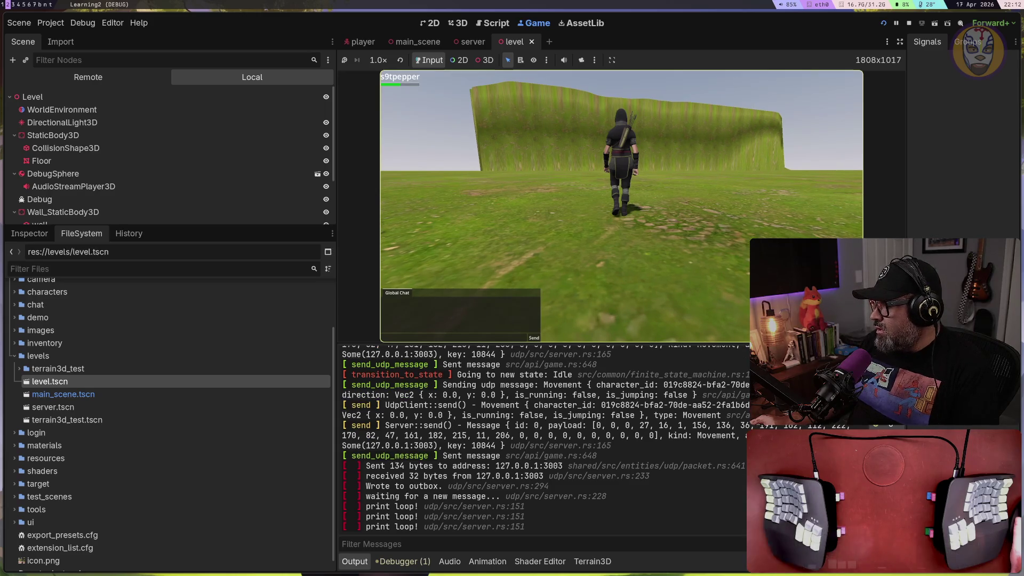
key(Escape)
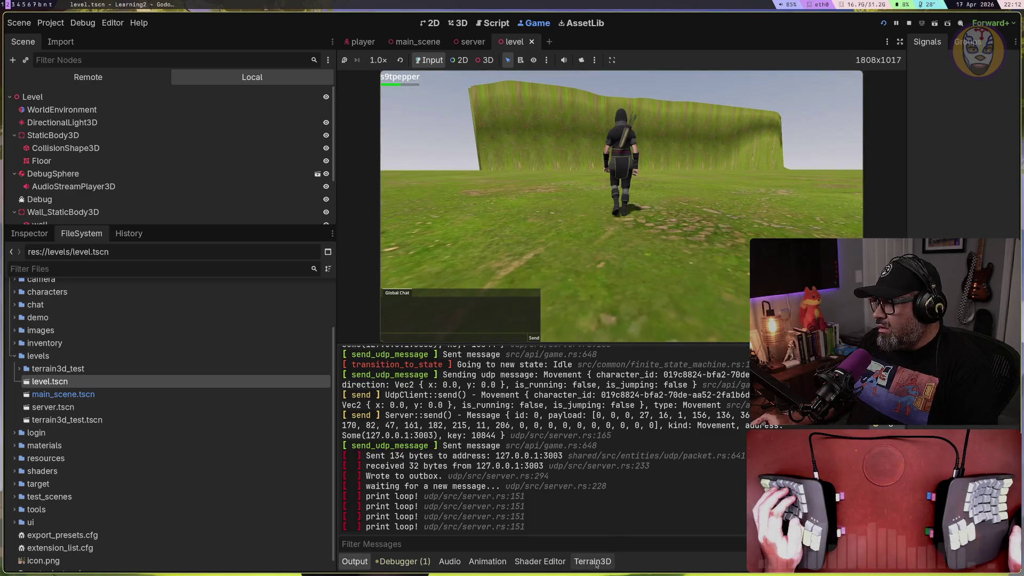
Show the Terrain3D bottom panel, toggle it closed and back, and return focus to the running game
click(592, 561)
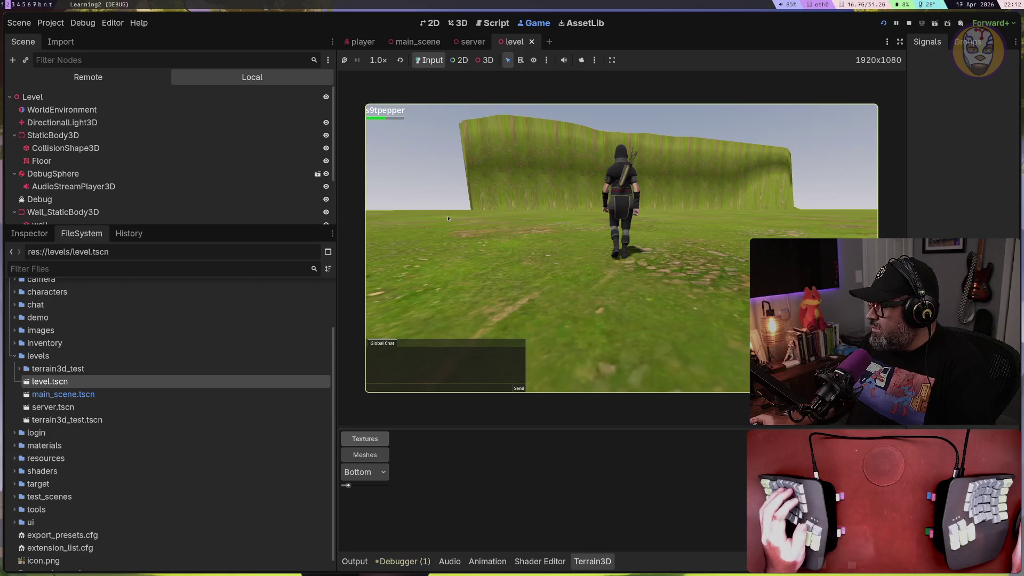
key(s)
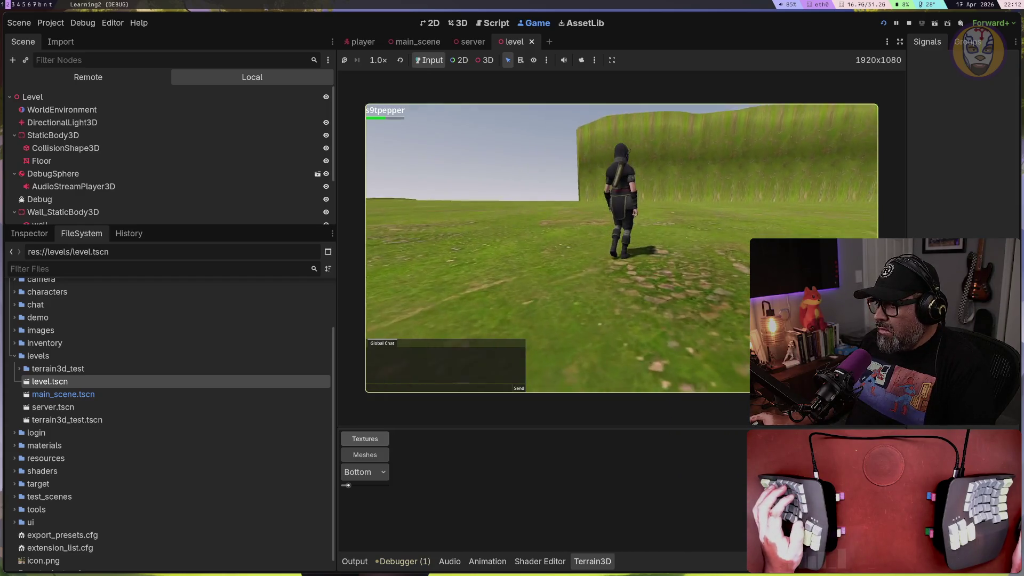
click(589, 563)
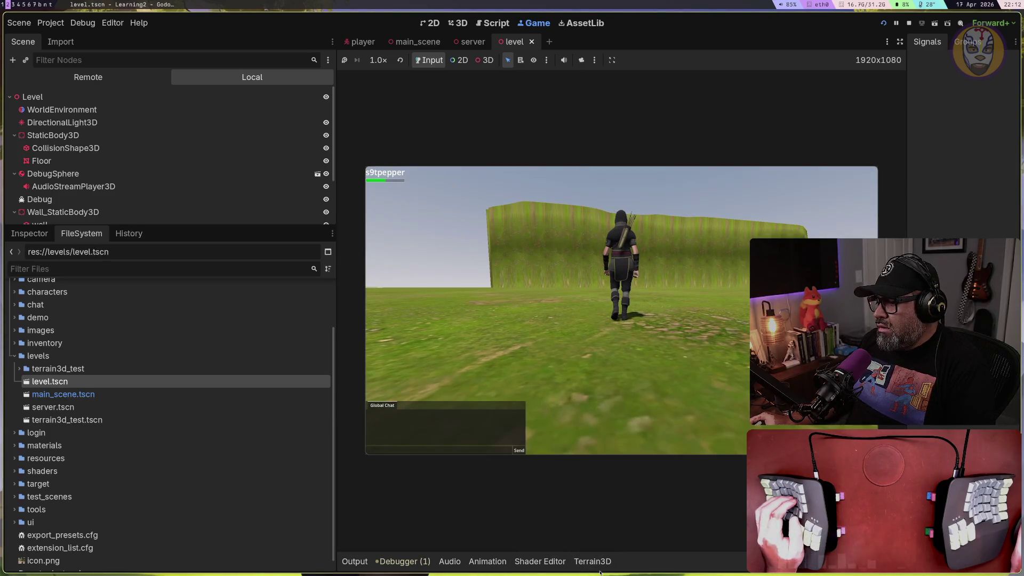
click(598, 566)
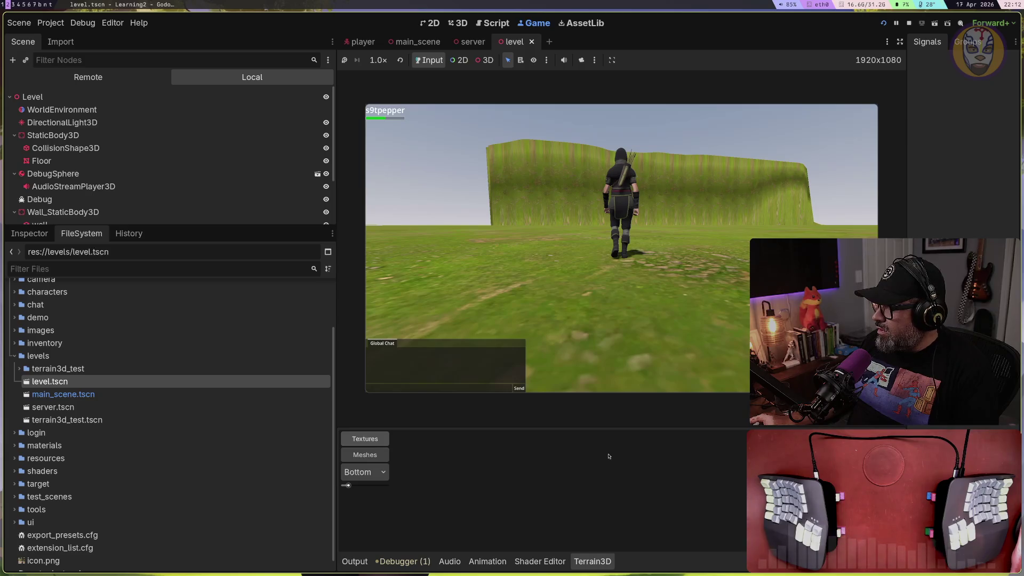
click(591, 373)
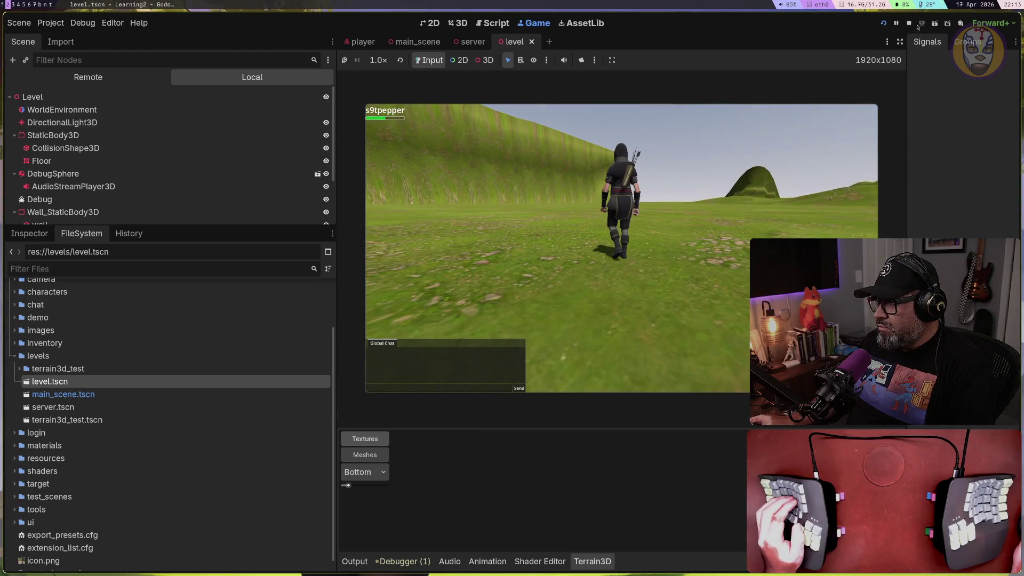
Stop the running game with F8
key(F8)
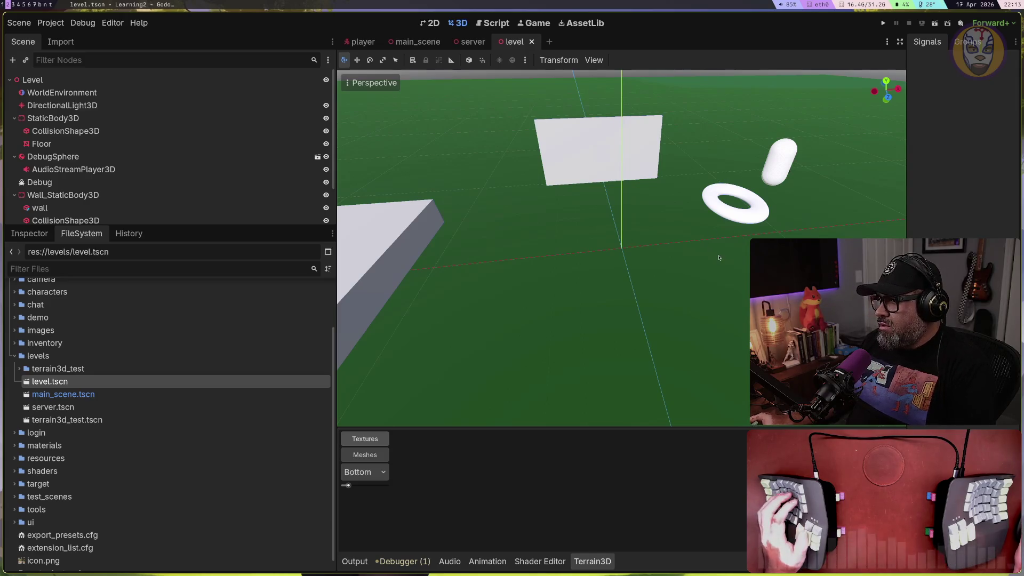
Switch with Super+T to the terminal showing project.godot in Neovim
key(super+t)
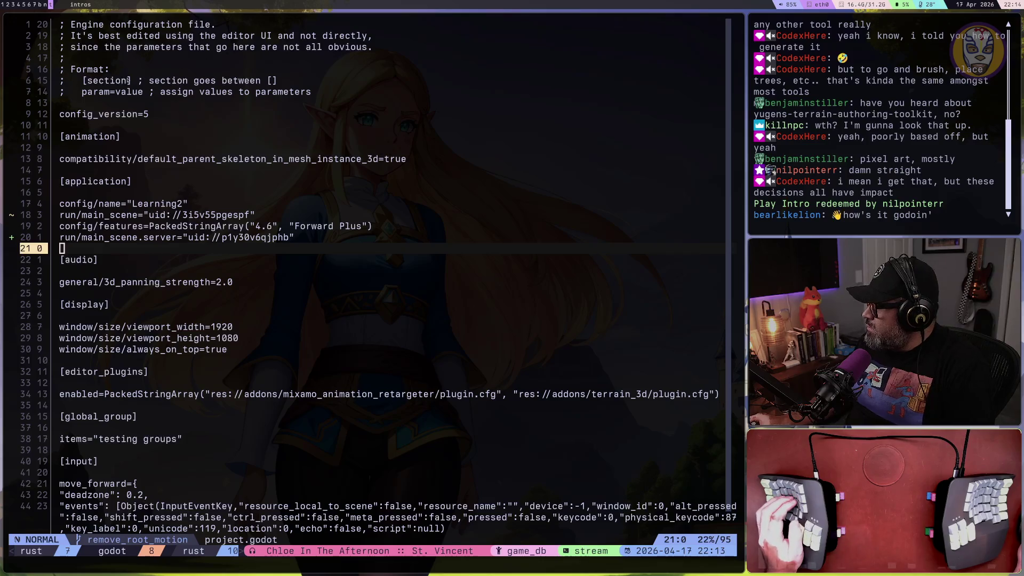
Switch from Neovim back to the Godot editor showing the level.tscn scene
key(super+1)
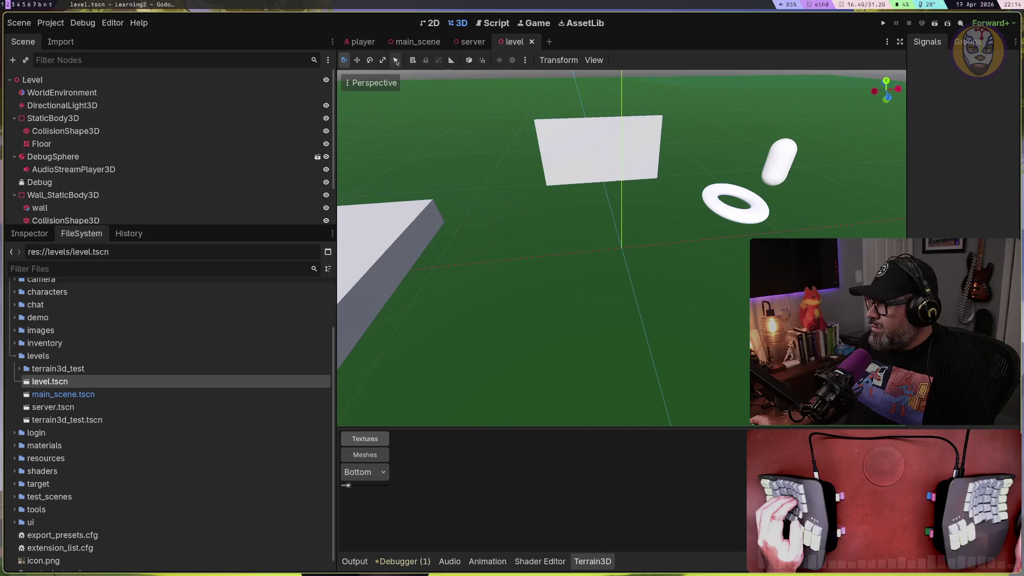
Close the level scene tab and move to the main_scene tab
scroll(706, 114, down, 5)
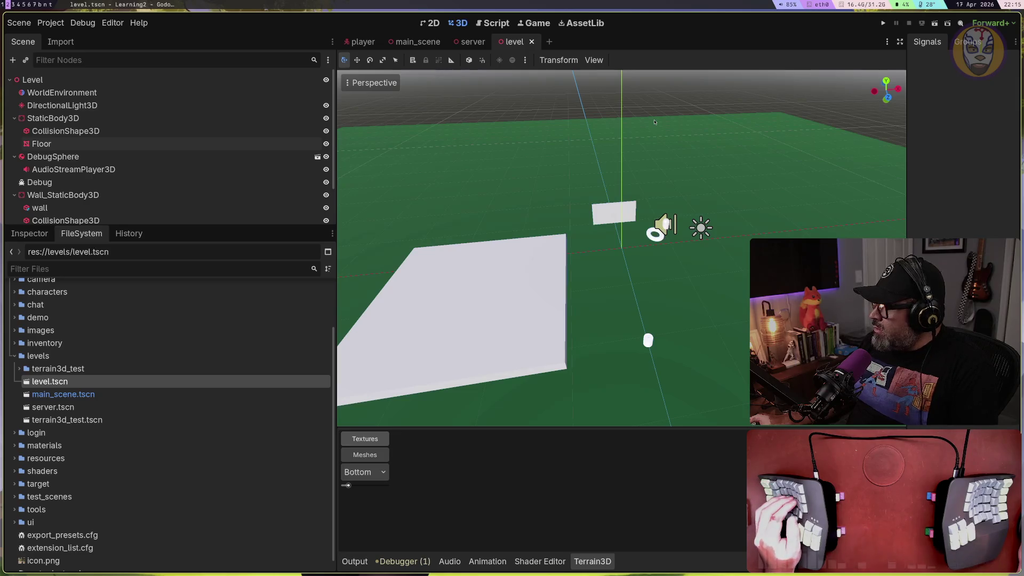
scroll(646, 137, down, 3)
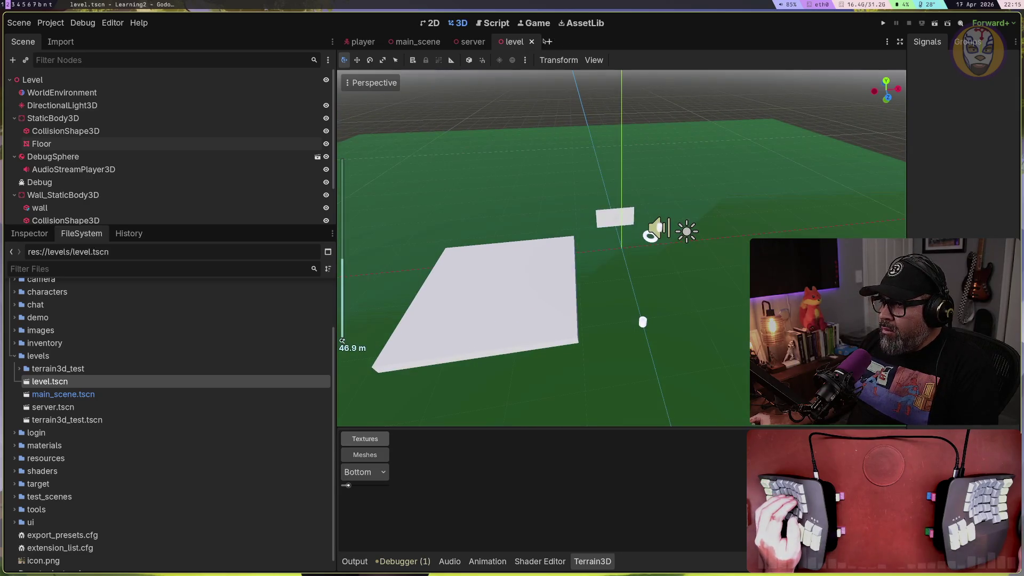
click(531, 42)
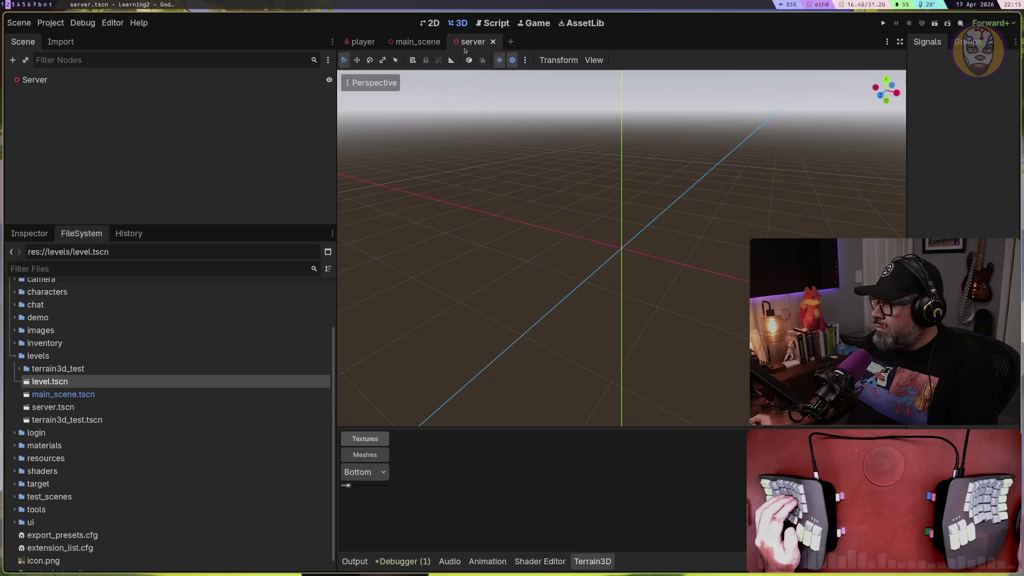
click(446, 43)
key(ctrl+shift+Tab)
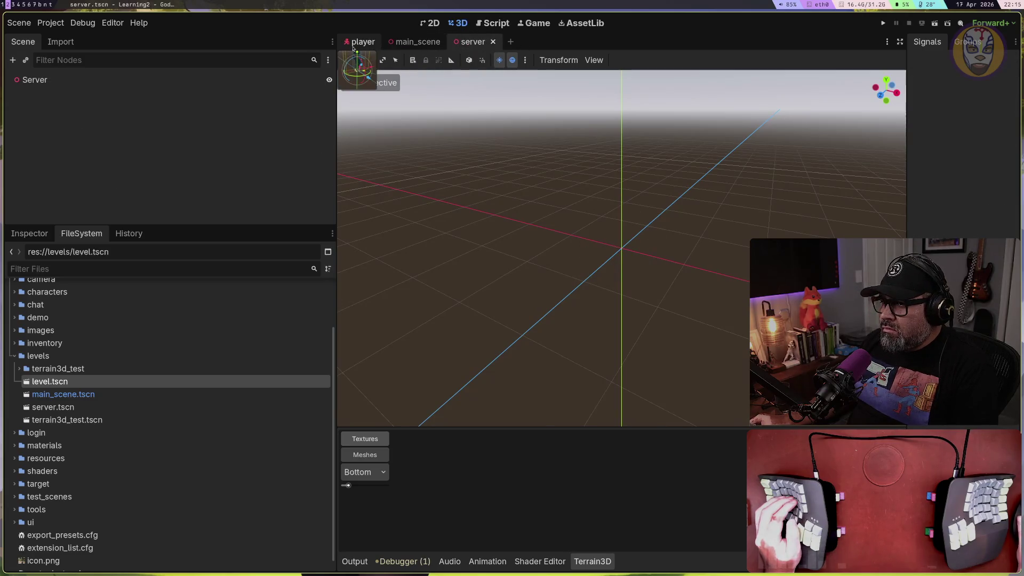
Settle on the player scene, then show the Google results on compiling multiple apps from one project
click(396, 43)
click(426, 42)
key(ctrl+shift+Tab)
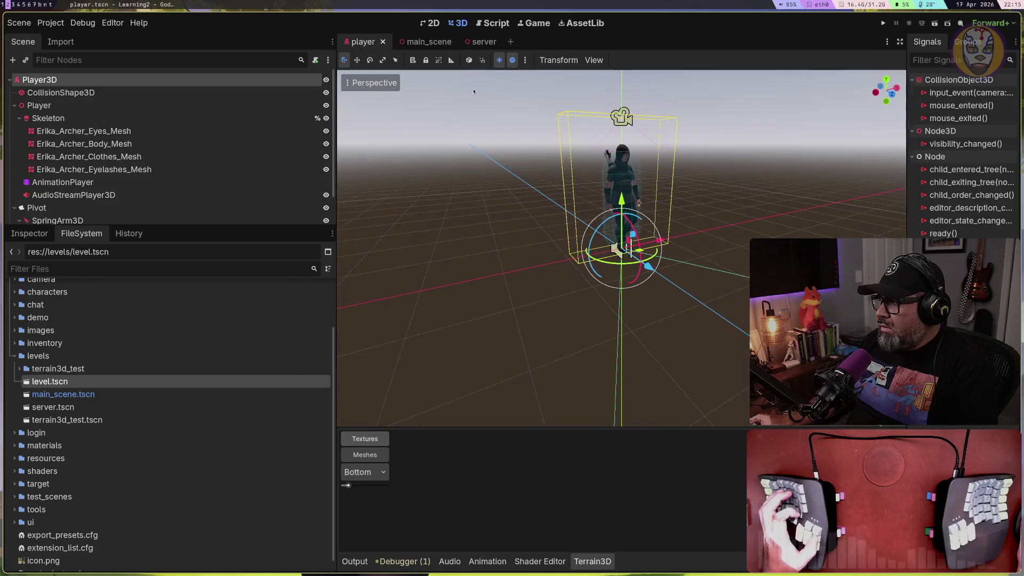
key(super+b)
click(60, 511)
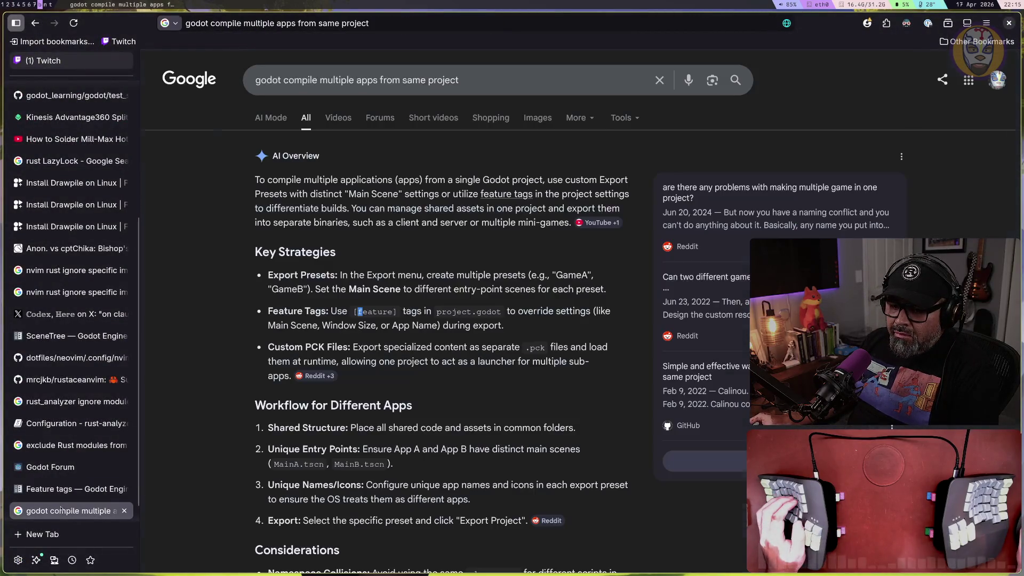
Google 'yugen's terrain authoring toolkit' in a new tab and open its GitHub repository result
key(ctrl+t)
key(ctrl+t)
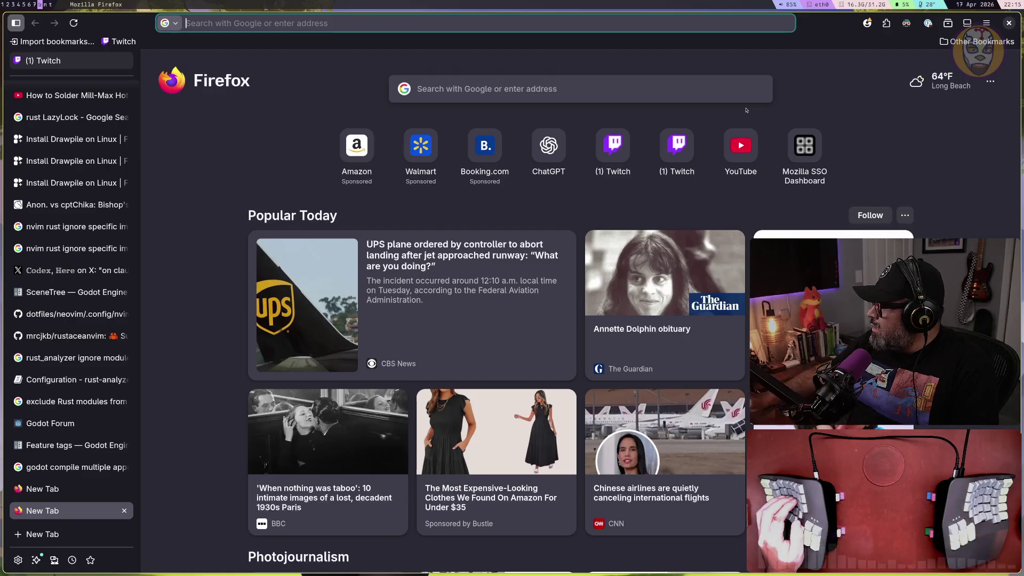
click(453, 93)
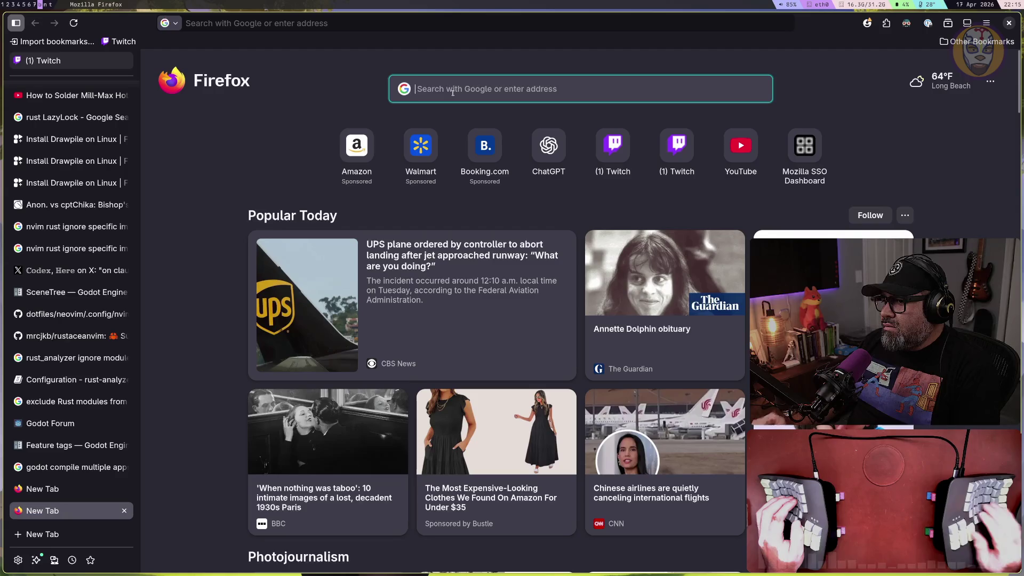
text(yugen's )
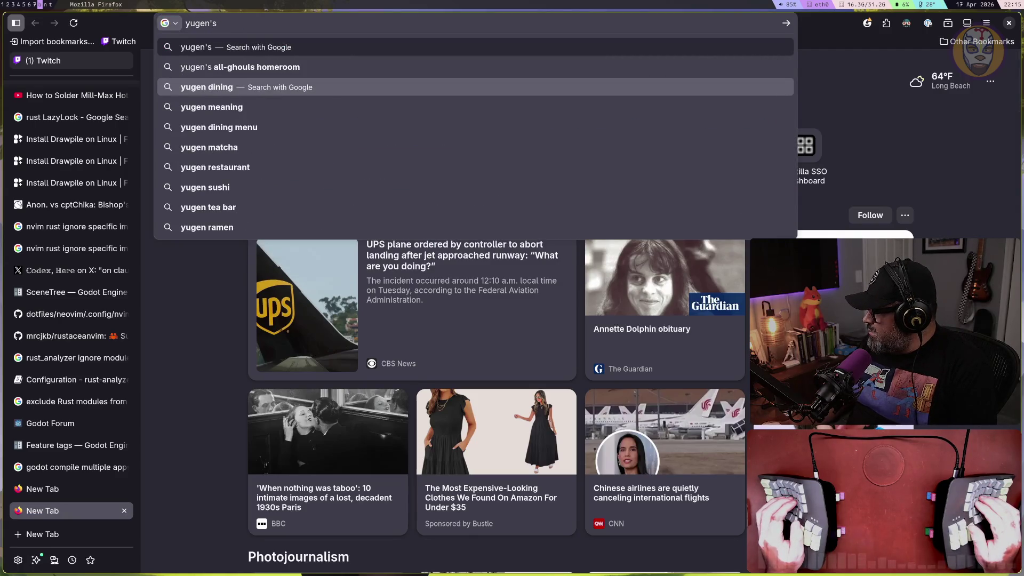
text(terrain autho)
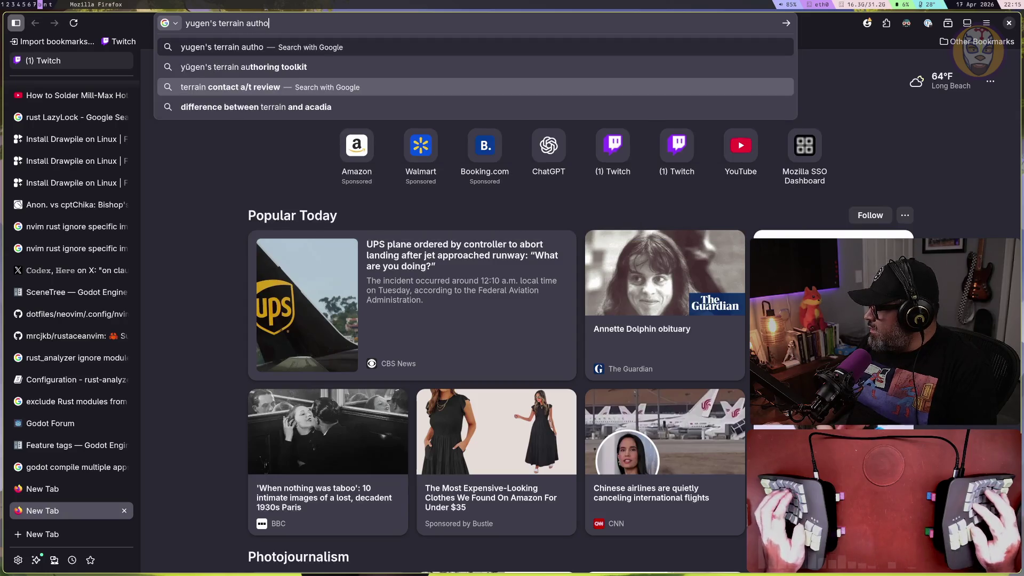
text(ring toolkit)
key(Return)
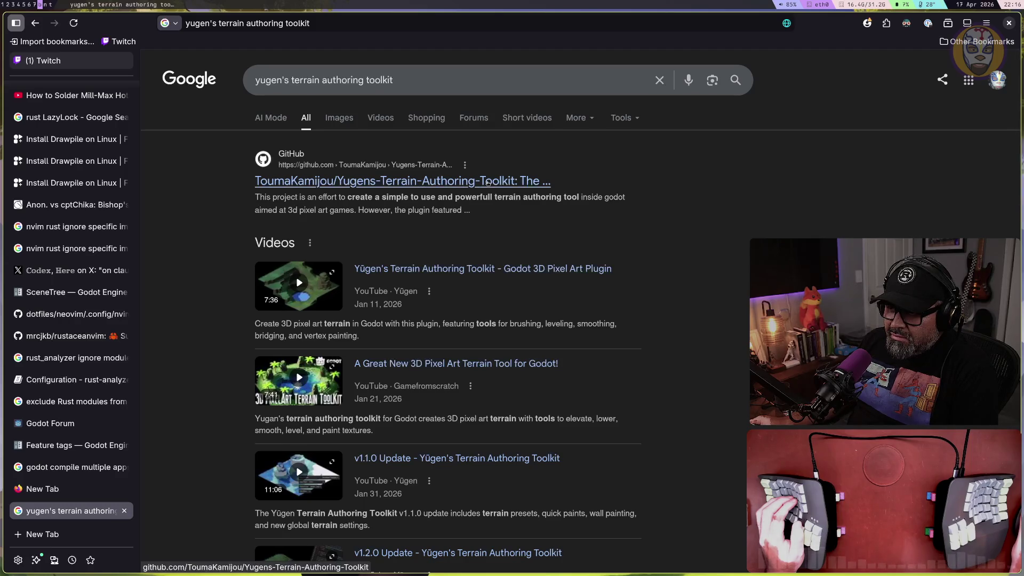
click(487, 182)
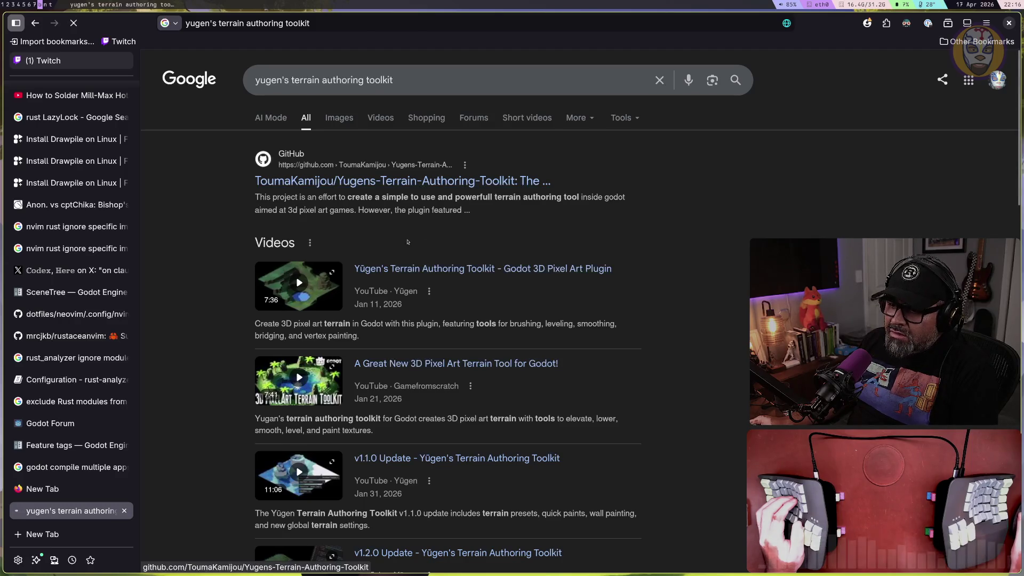
scroll(543, 284, down, 1)
scroll(543, 284, down, 10)
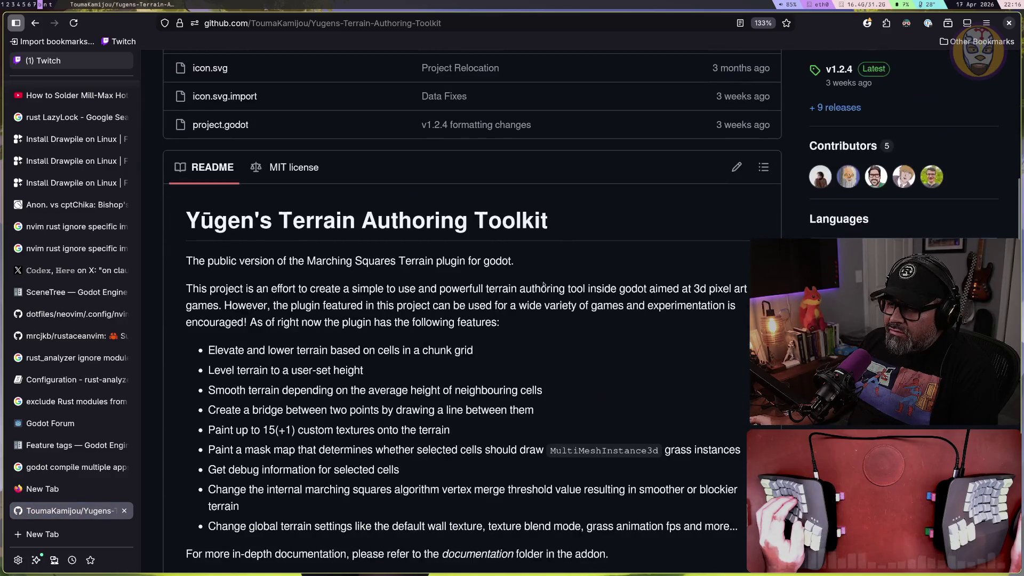
scroll(543, 284, up, 3)
scroll(544, 284, up, 5)
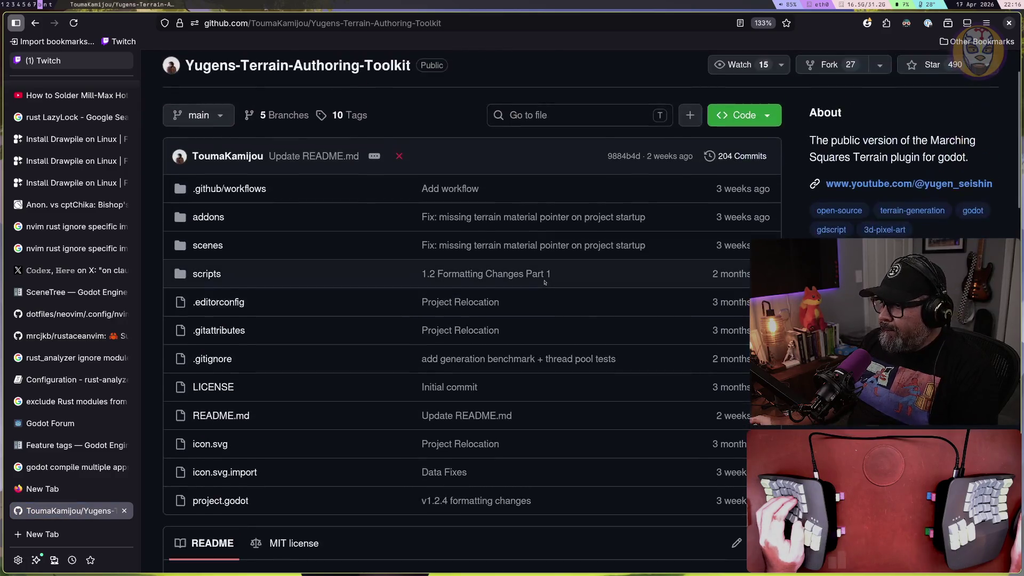
scroll(545, 280, down, 2)
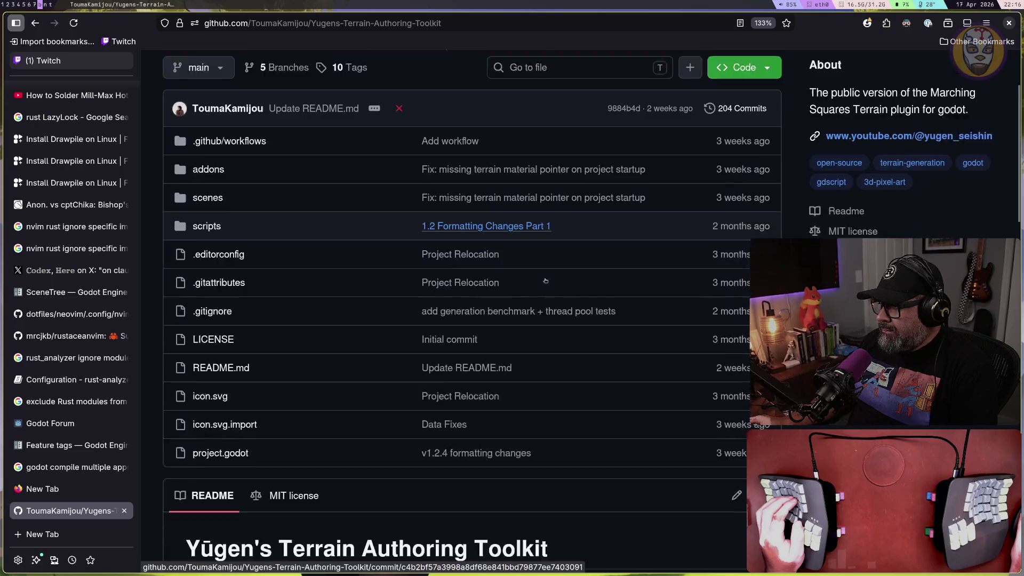
scroll(545, 281, down, 4)
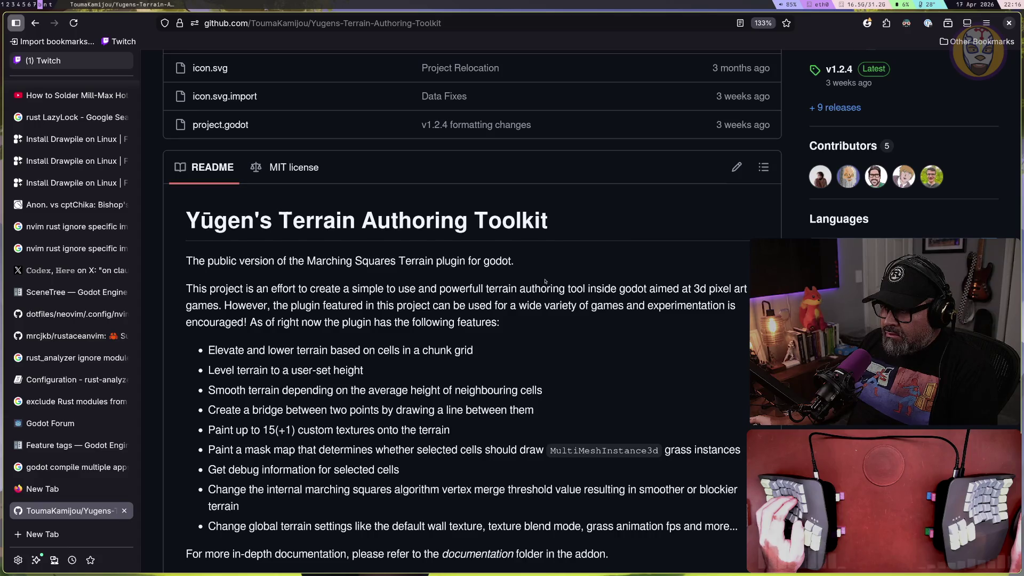
scroll(545, 281, down, 3)
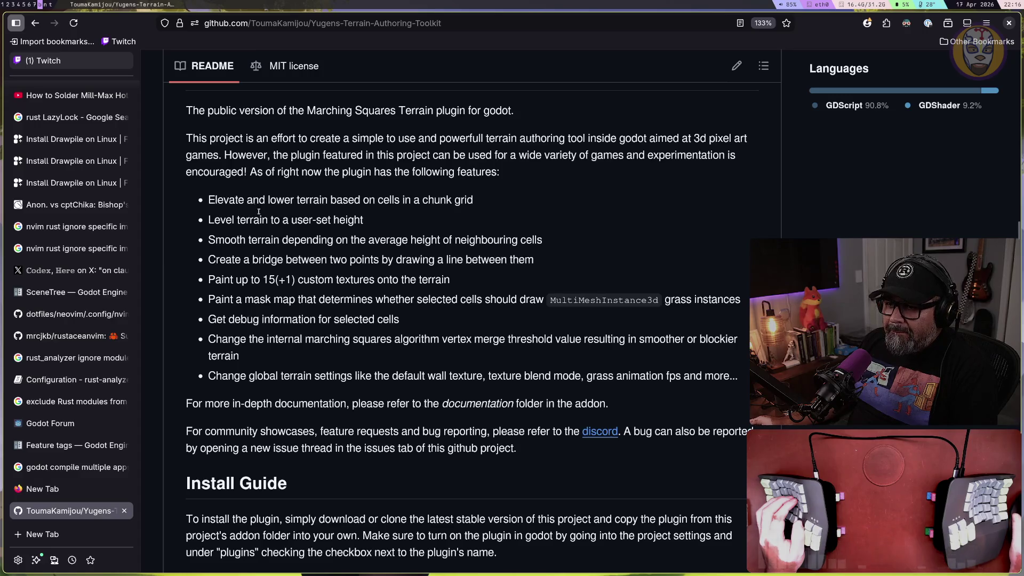
mouse_move(263, 166)
mouse_down()
mouse_move(398, 172)
mouse_move(508, 155)
mouse_up()
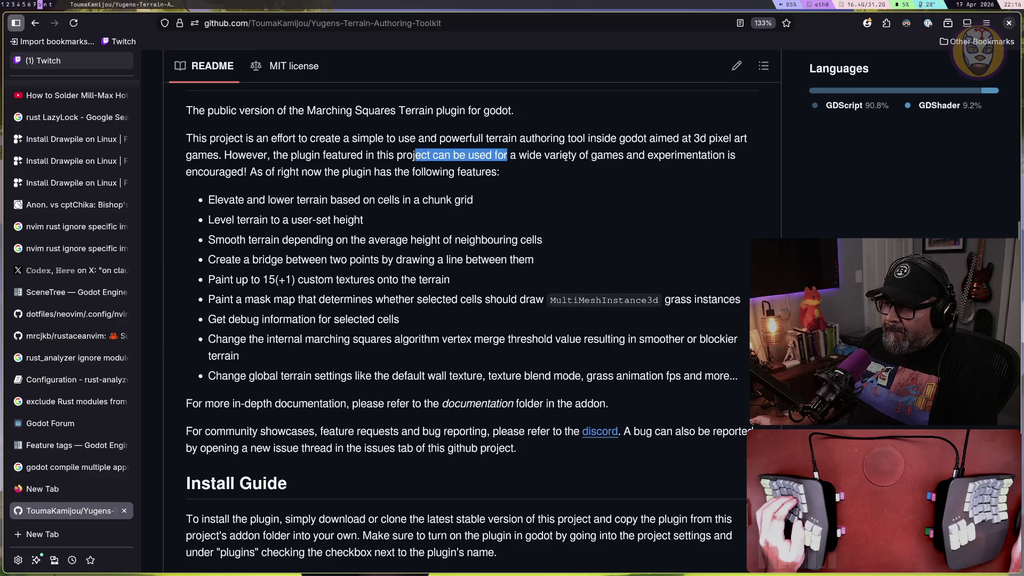
drag(612, 155, 691, 158)
drag(231, 172, 390, 172)
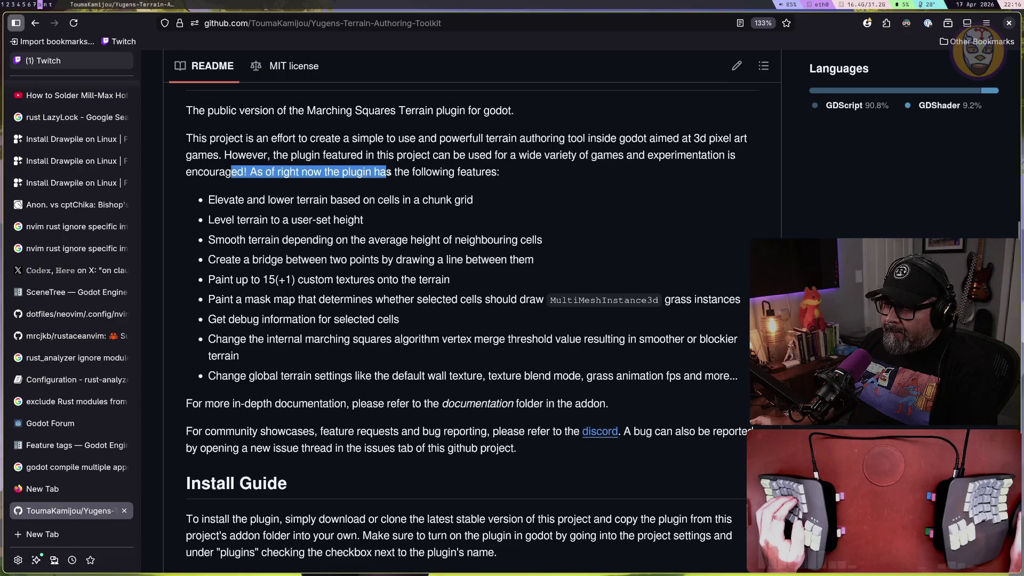
scroll(387, 201, down, 3)
drag(298, 126, 474, 127)
click(255, 145)
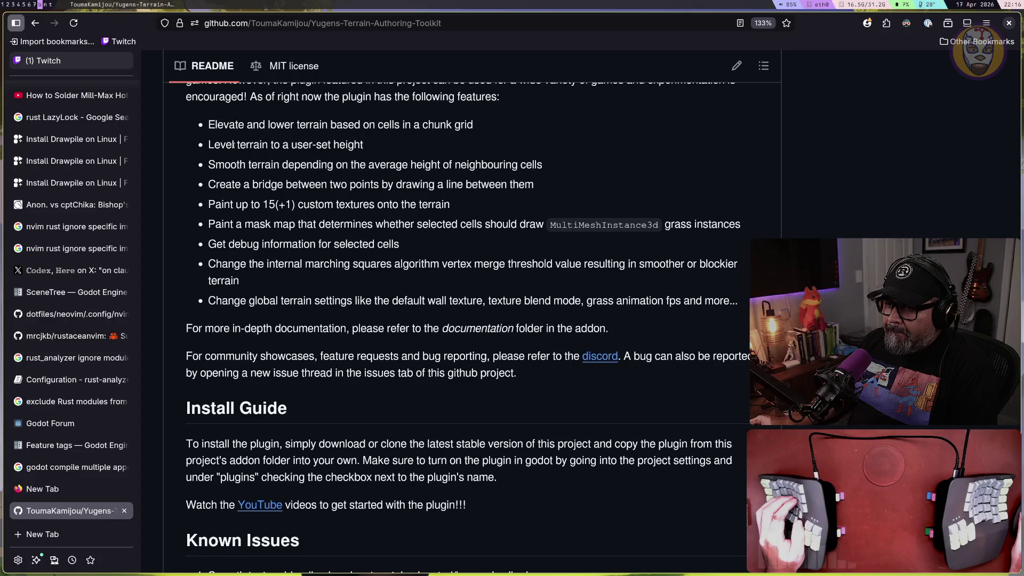
drag(234, 145, 345, 145)
drag(224, 164, 289, 164)
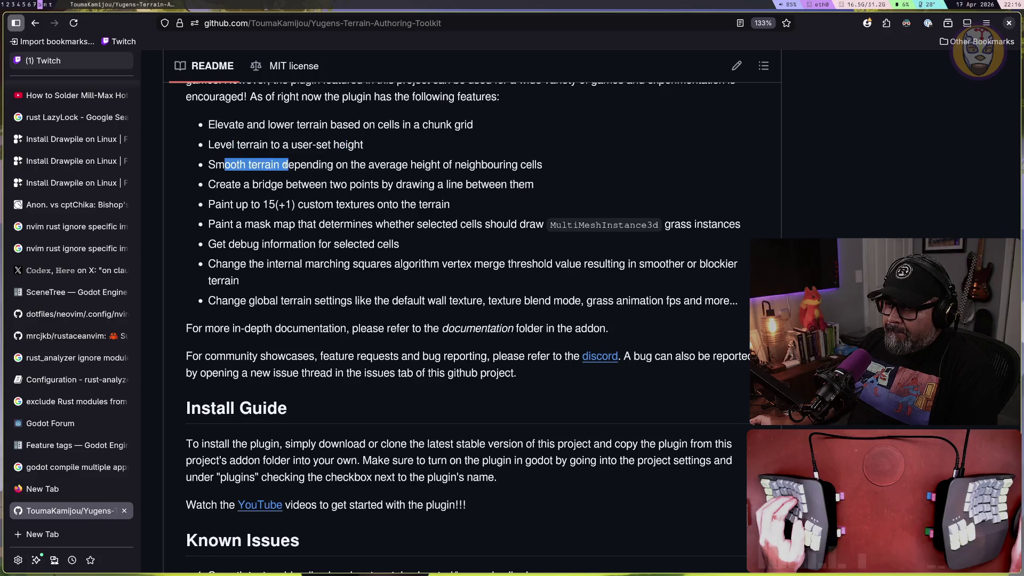
scroll(331, 196, down, 10)
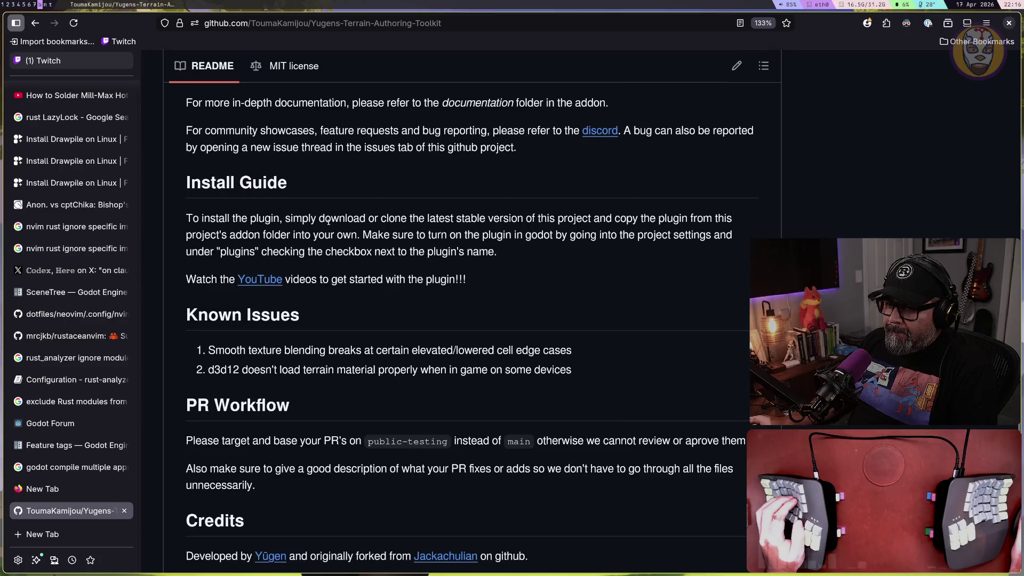
scroll(329, 226, down, 3)
scroll(329, 221, up, 6)
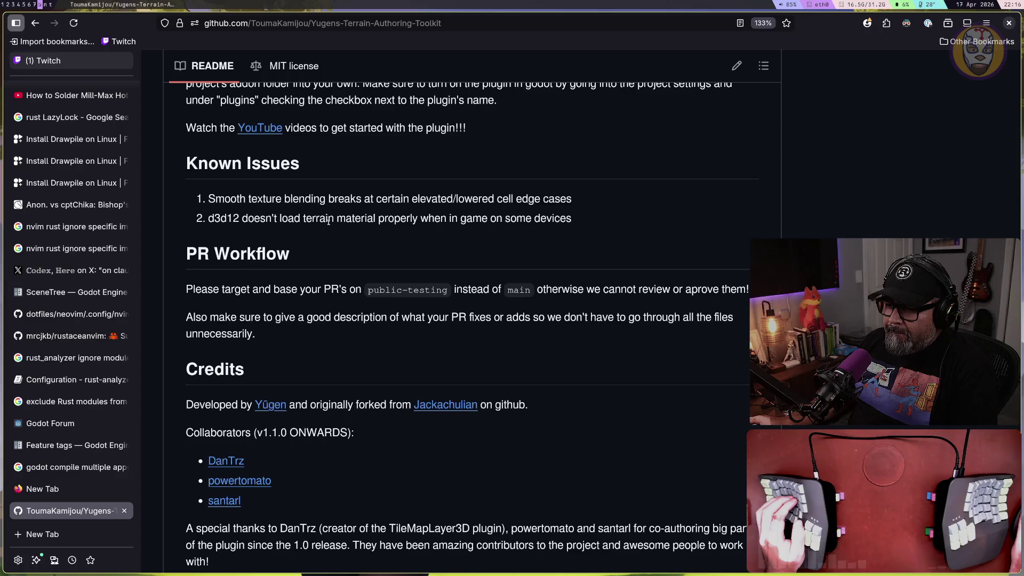
scroll(328, 221, down, 3)
click(449, 180)
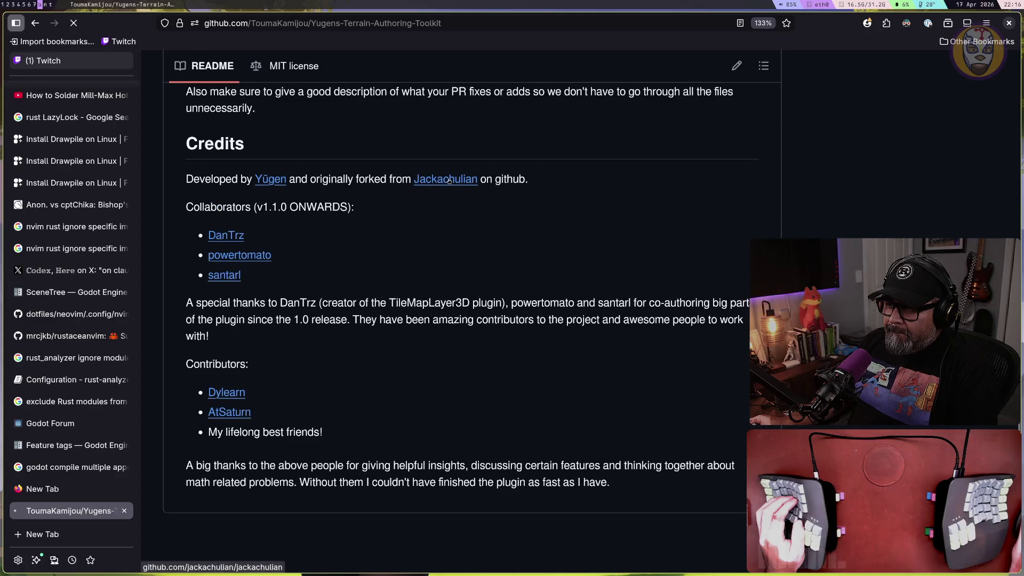
scroll(448, 181, down, 5)
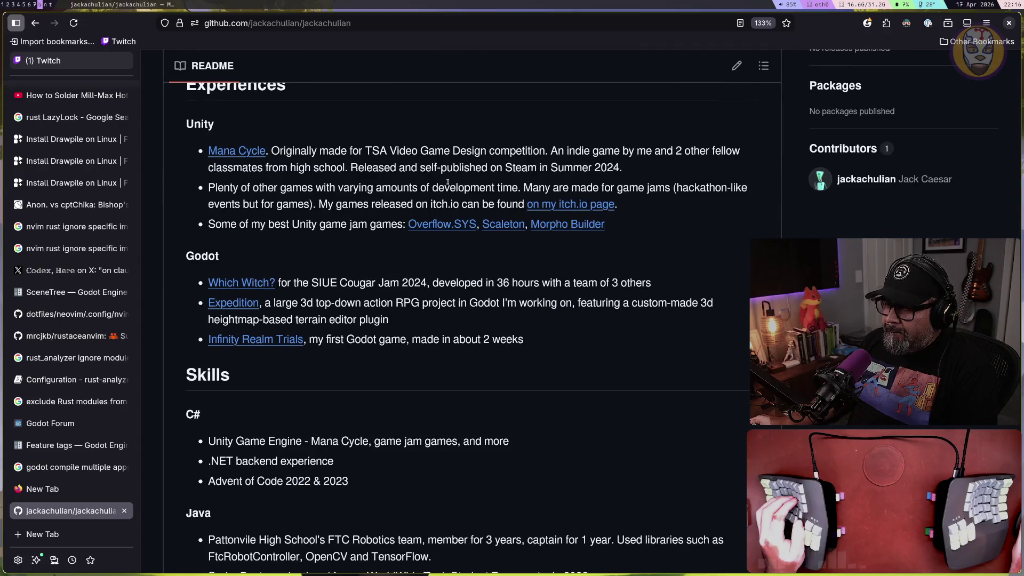
scroll(448, 182, up, 5)
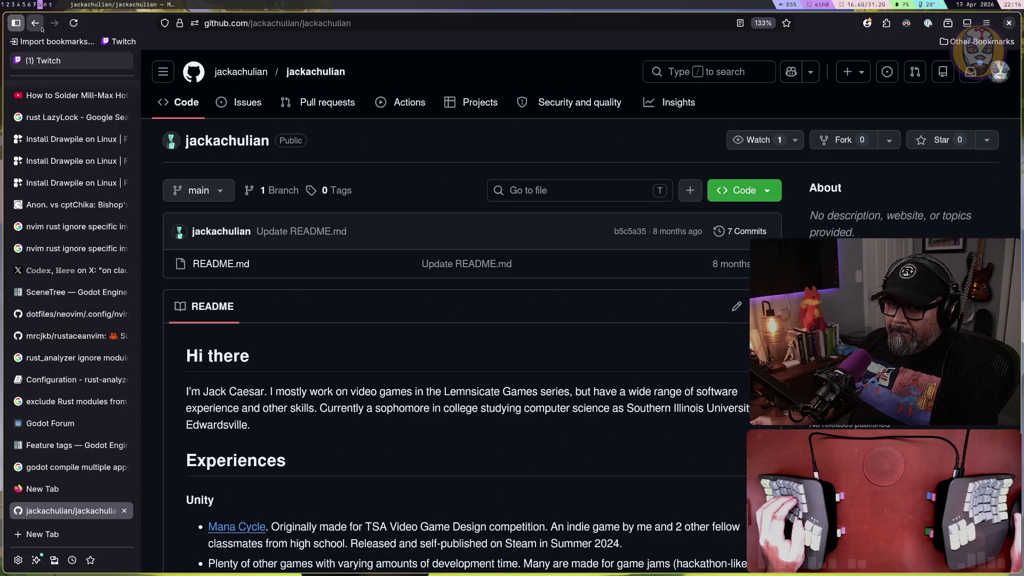
click(41, 27)
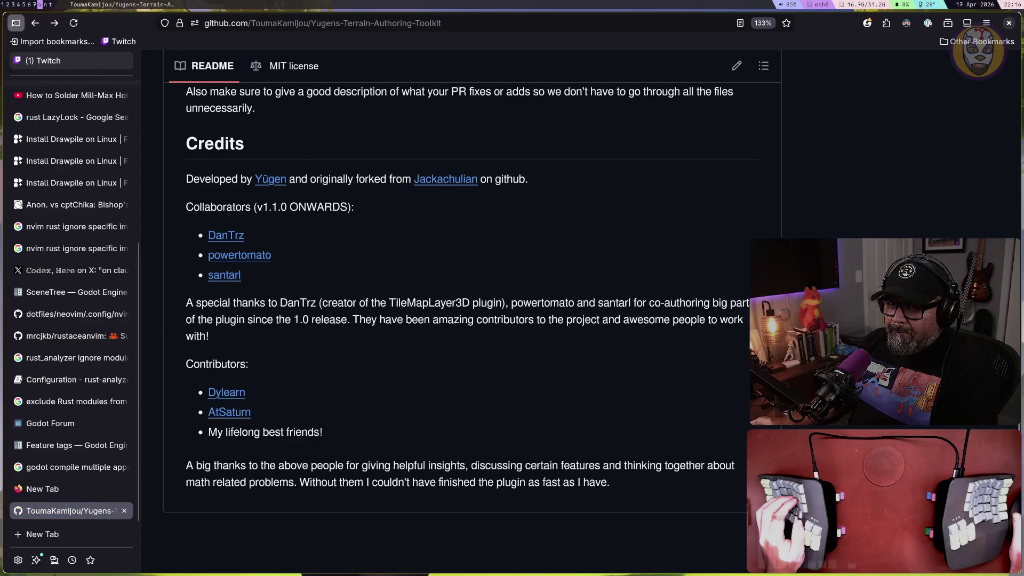
click(35, 23)
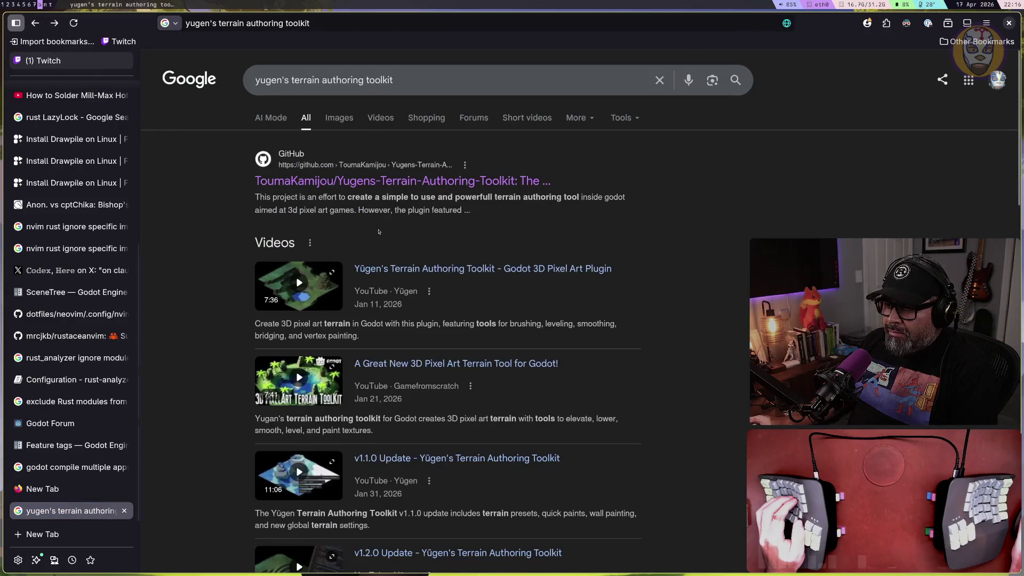
scroll(379, 232, down, 2)
click(401, 214)
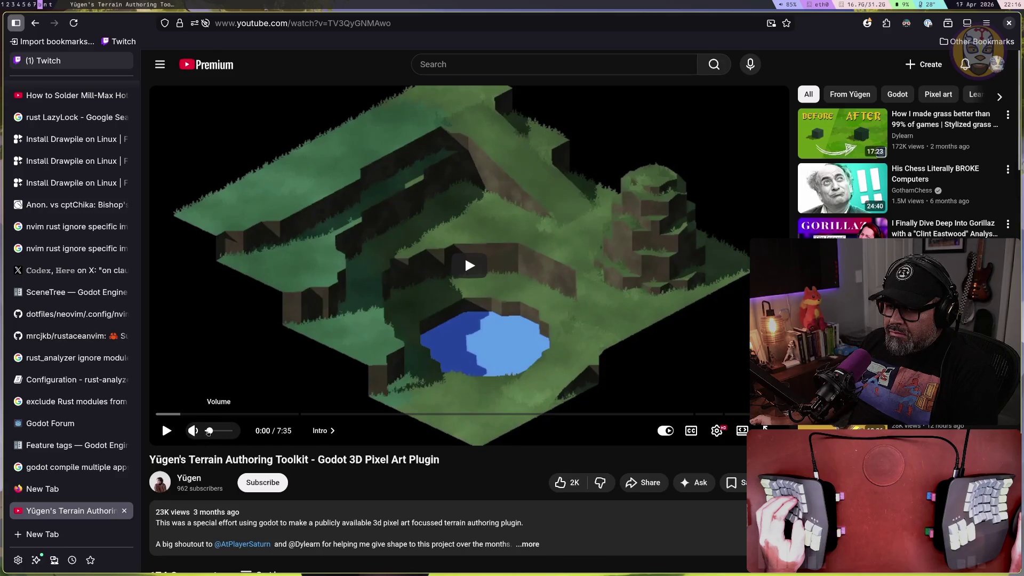
Play the toolkit video and skip through its Plugin Explanation chapter up to 6:15
click(167, 430)
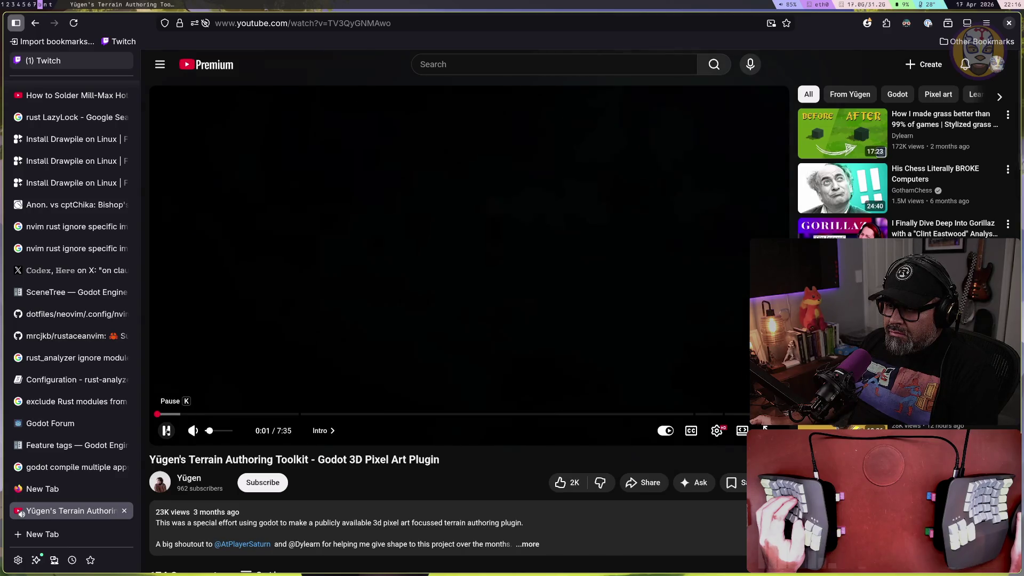
drag(229, 414, 419, 416)
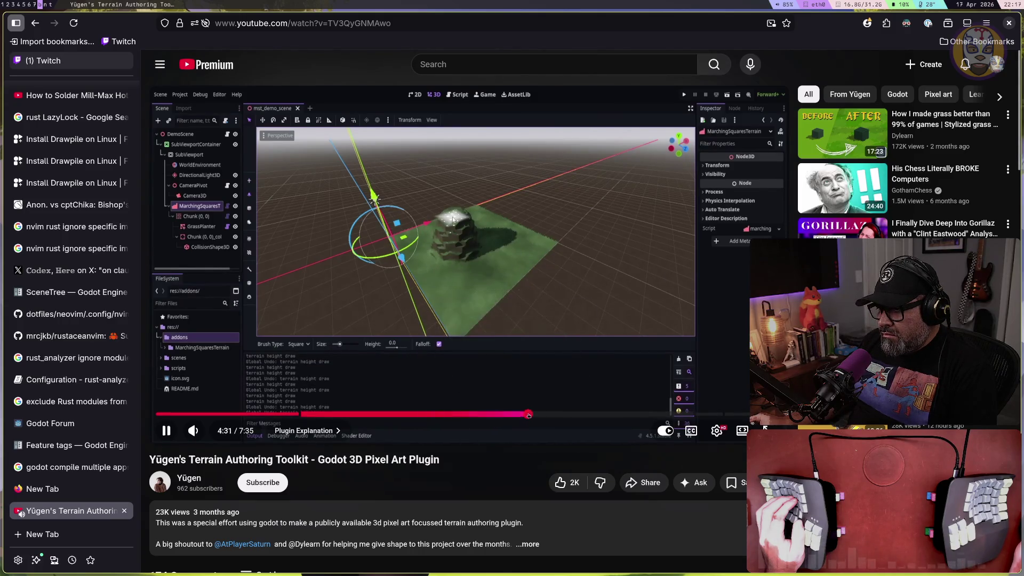
click(530, 414)
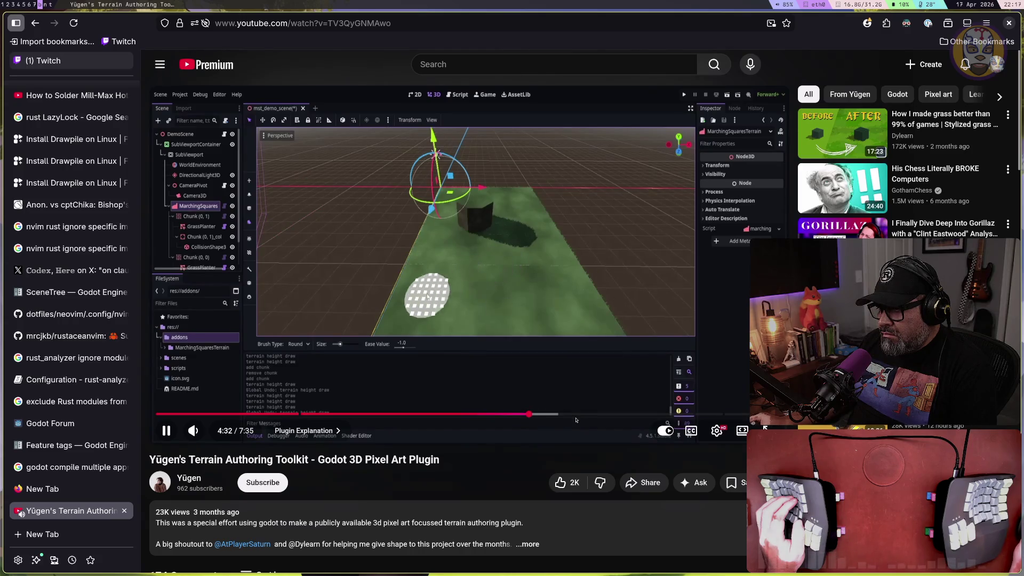
click(575, 416)
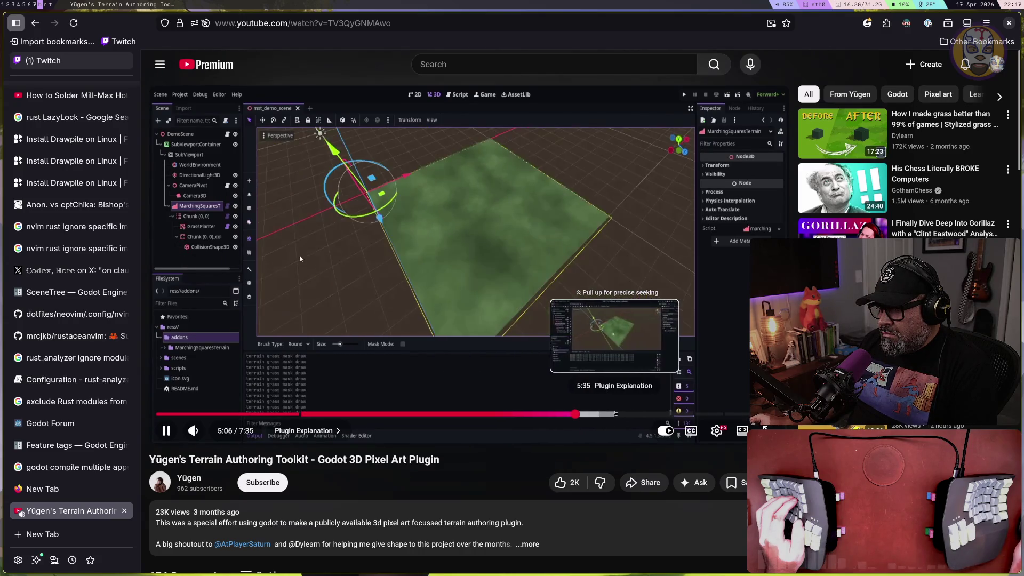
click(616, 414)
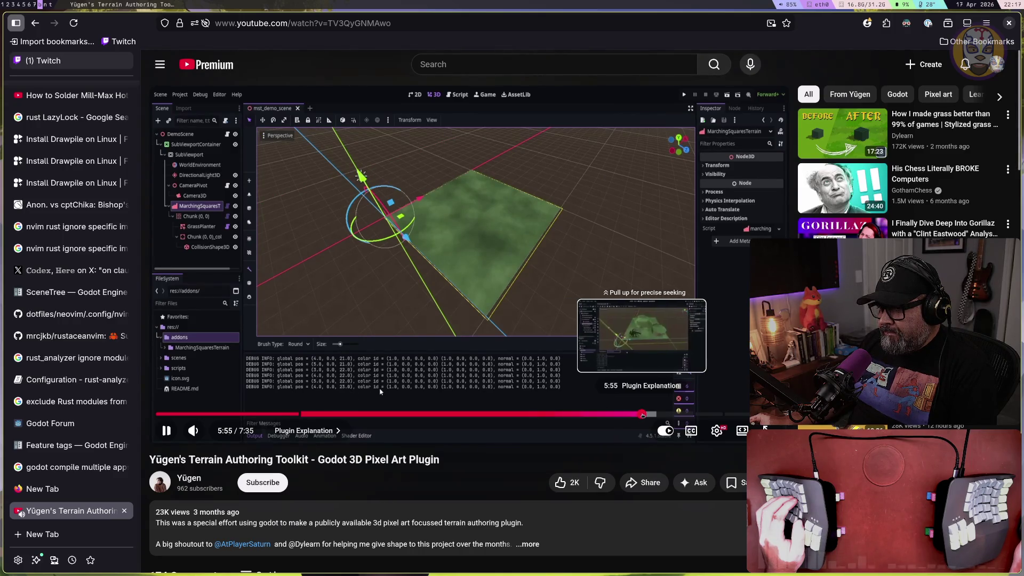
click(641, 414)
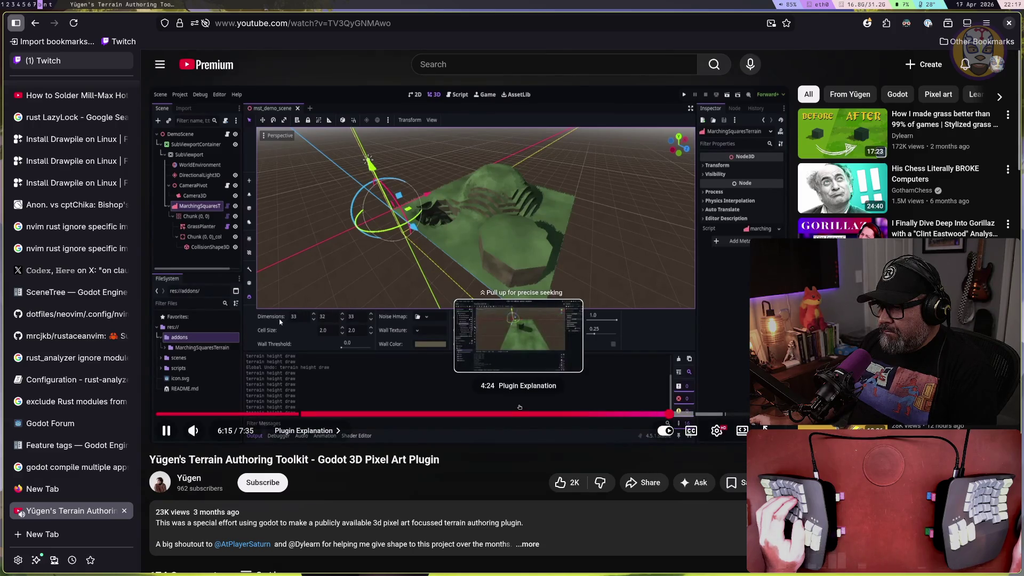
click(519, 407)
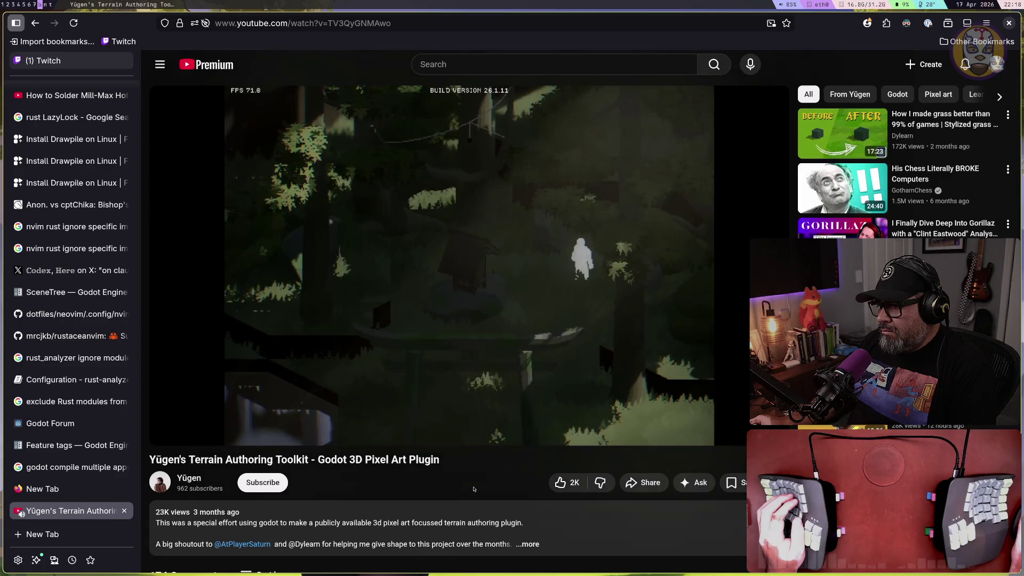
Skip the toolkit video to its outro, then rewind to the intro terrain demo around 1:36
mouse_move(704, 425)
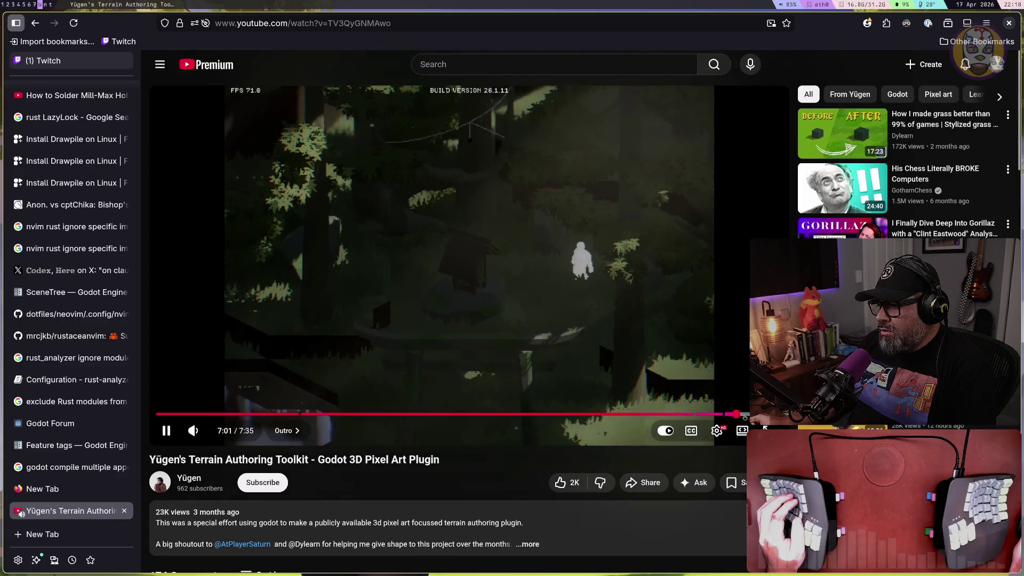
click(770, 413)
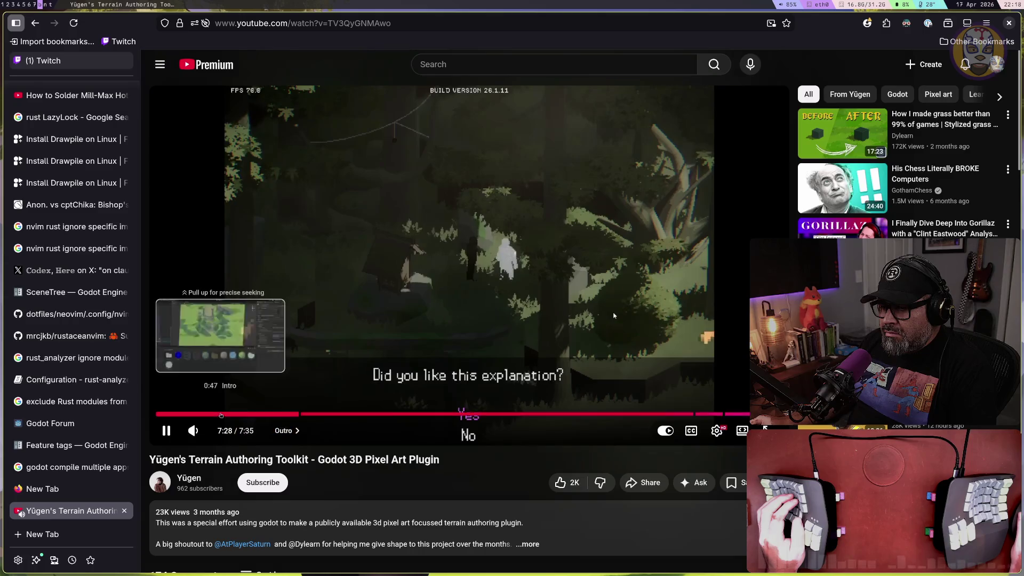
click(222, 413)
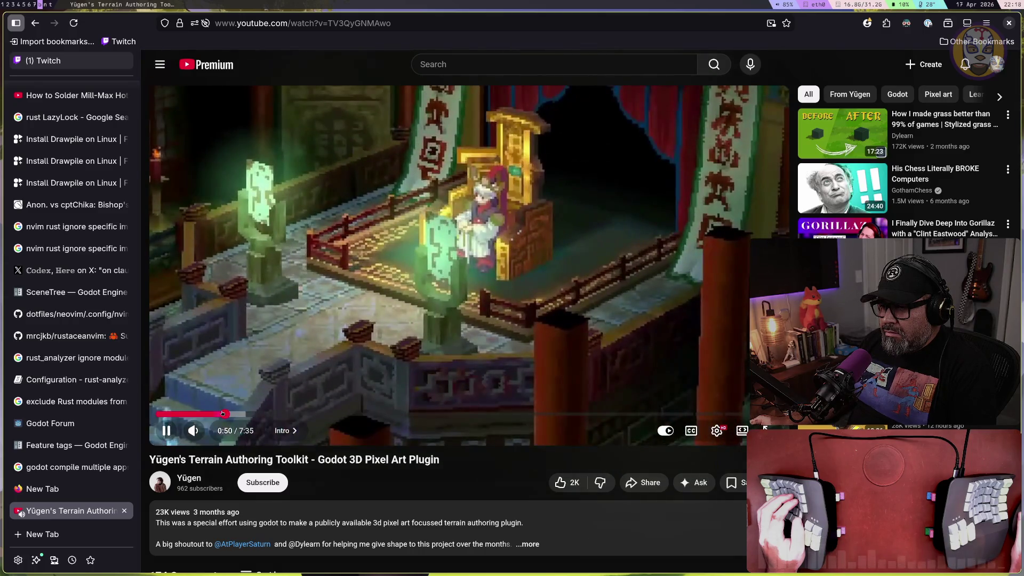
drag(223, 413, 282, 416)
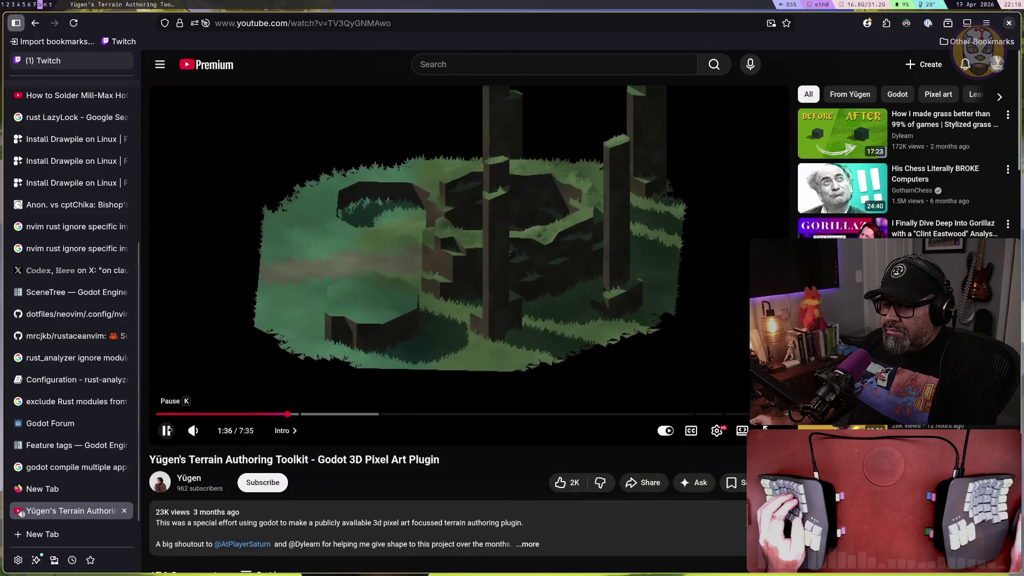
Bookmark the terrain toolkit video page into the Game Dev bookmark folder
key(ctrl+d)
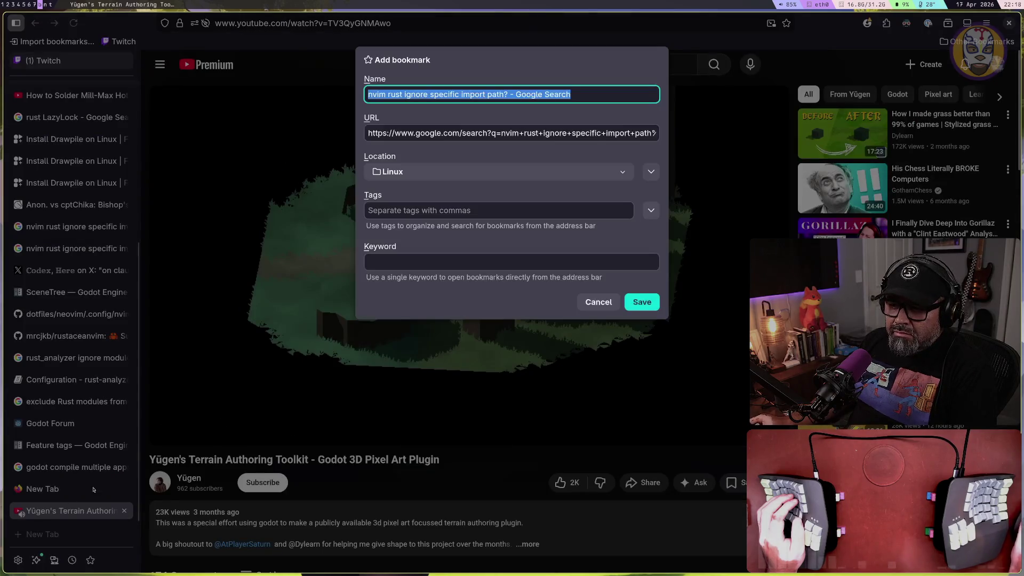
key(Escape)
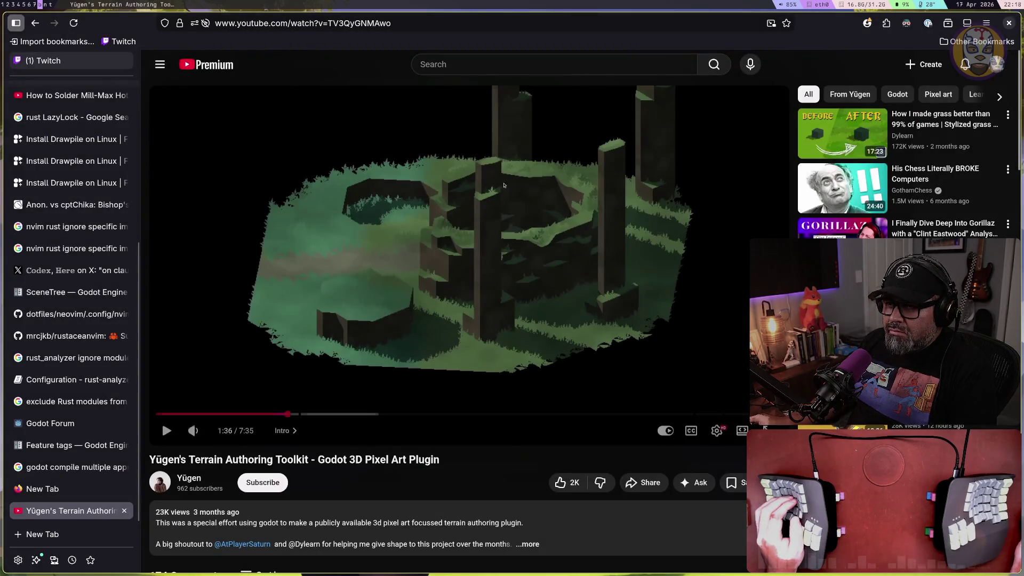
click(787, 23)
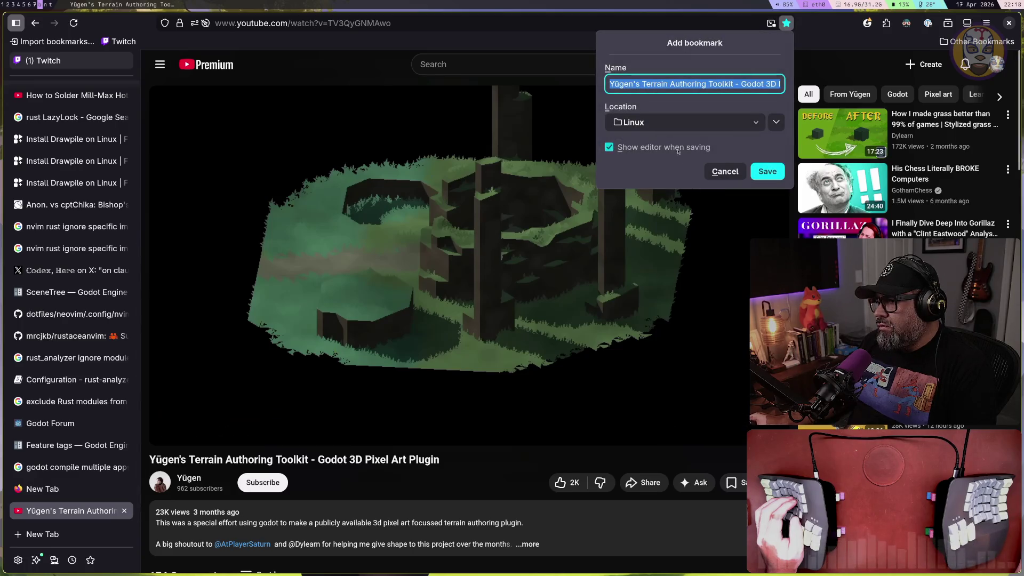
click(682, 122)
click(642, 202)
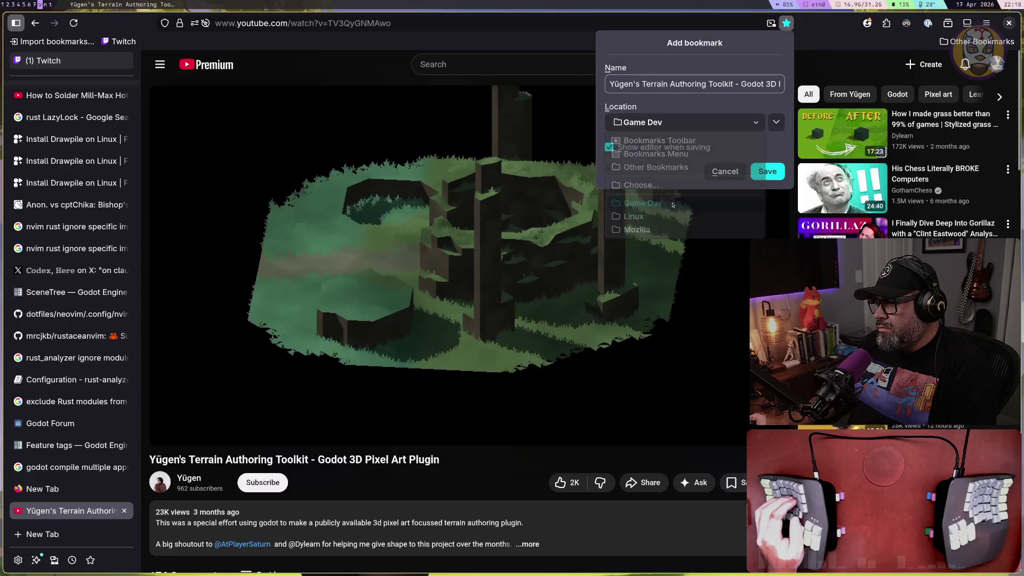
click(771, 172)
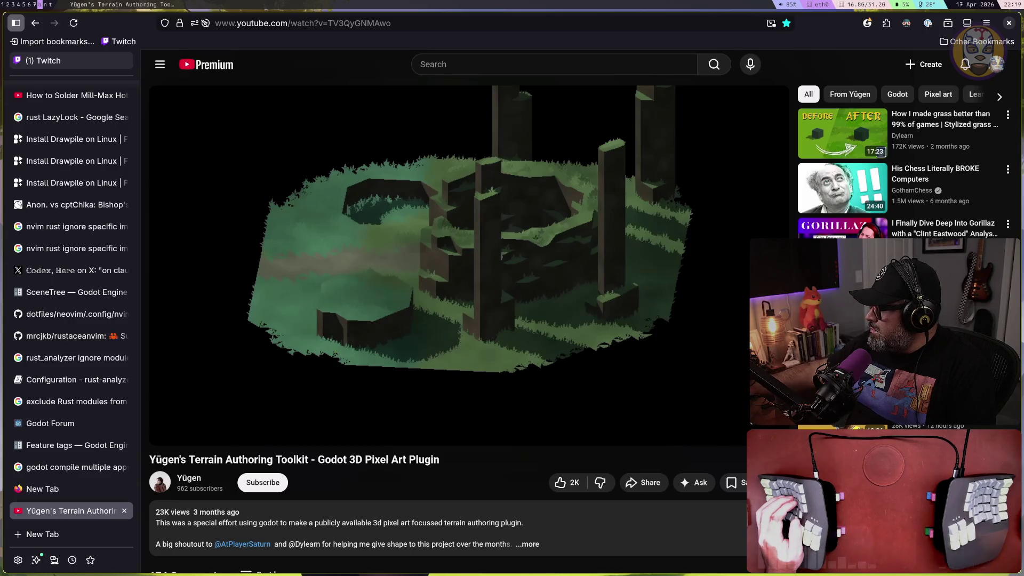
key(super+t)
Browse project.godot's editor_plugins, application and main_scene lines in Neovim
key(1)
key(2)
key(j)
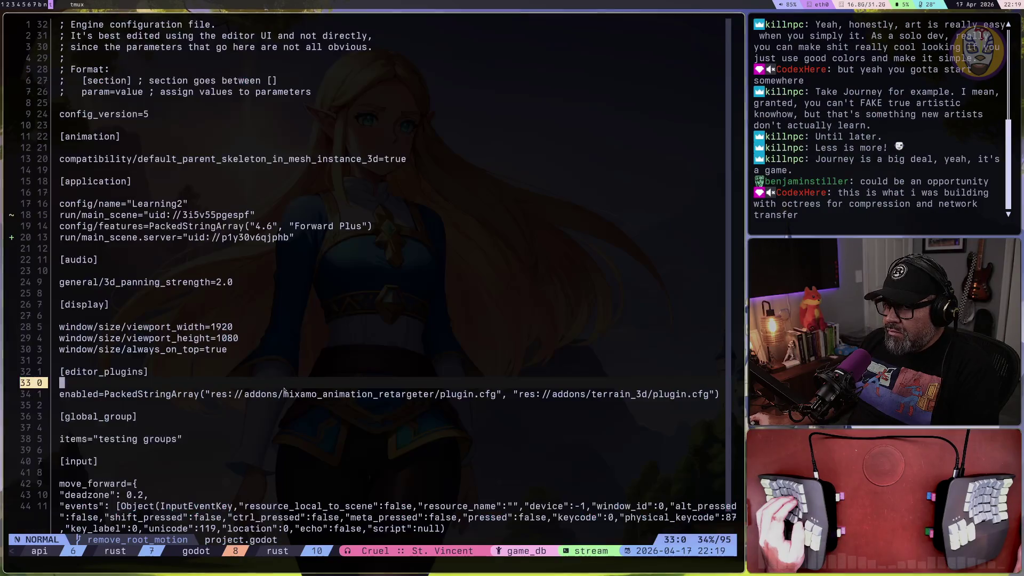
key(1)
key(7)
key(k)
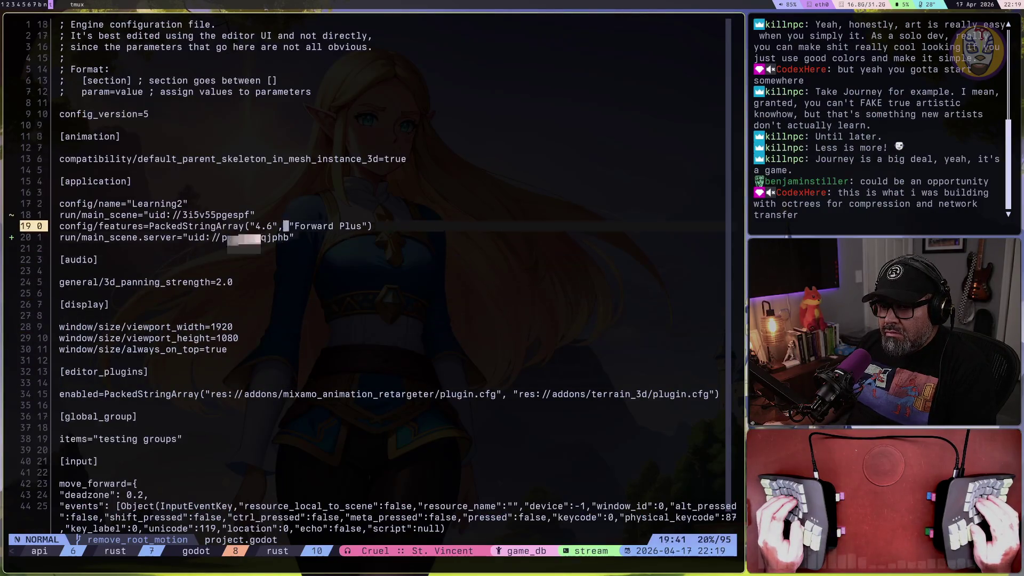
key(2)
key(j)
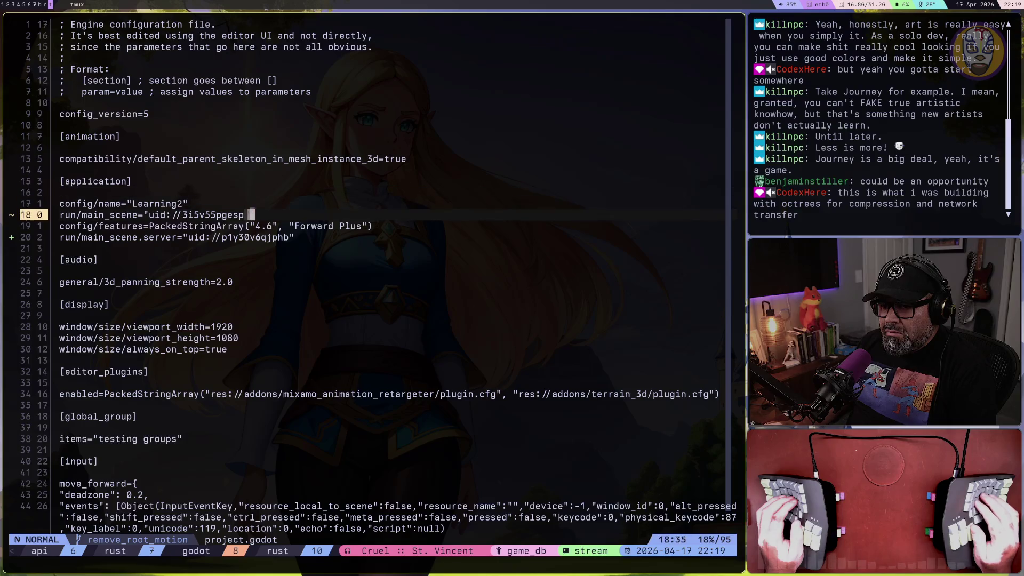
key(g)
key(d)
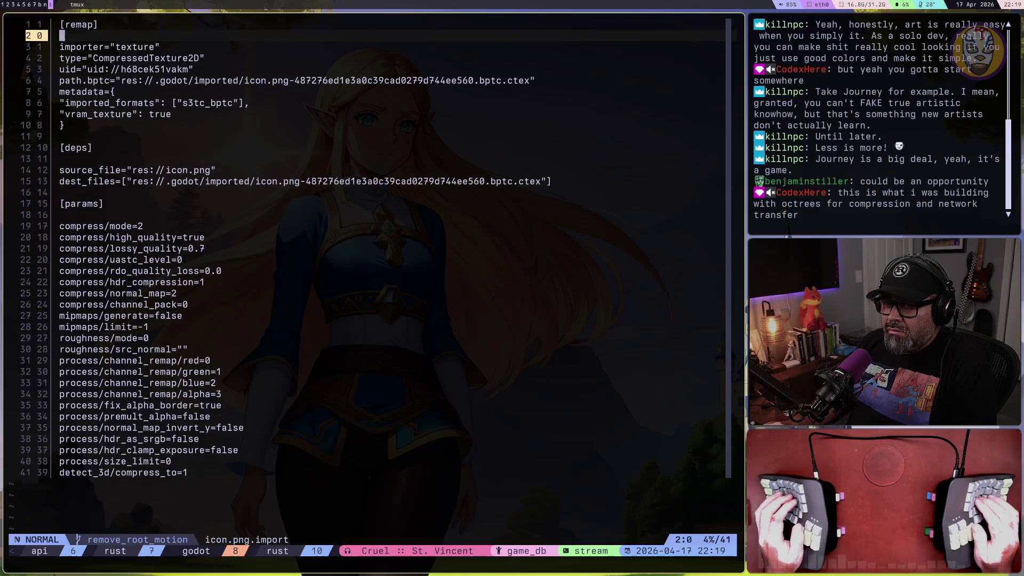
key(ctrl+o)
Wipe the project.godot buffer with :bw and return to the Godot editor
text(:bw)
key(Return)
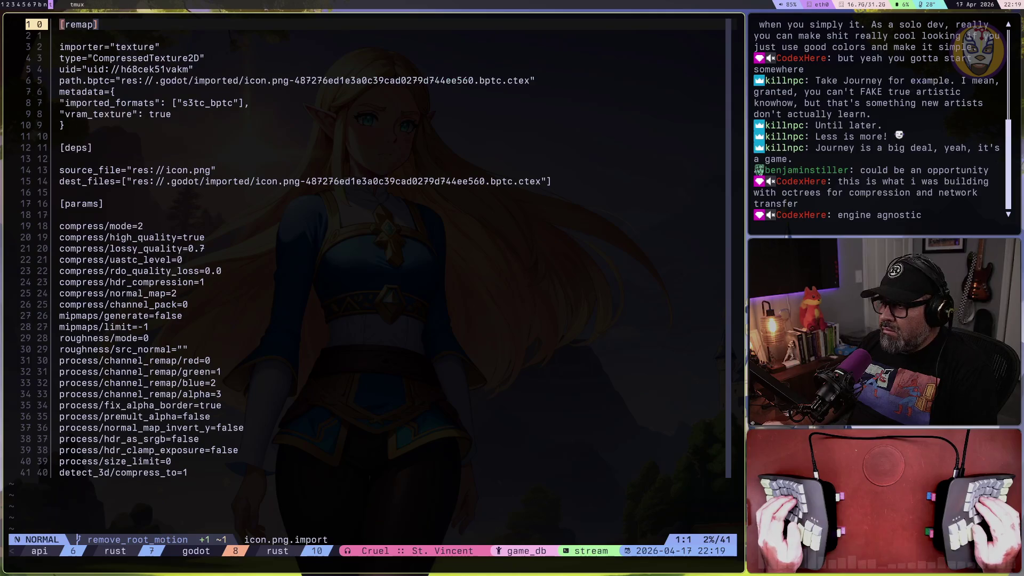
key(super+2)
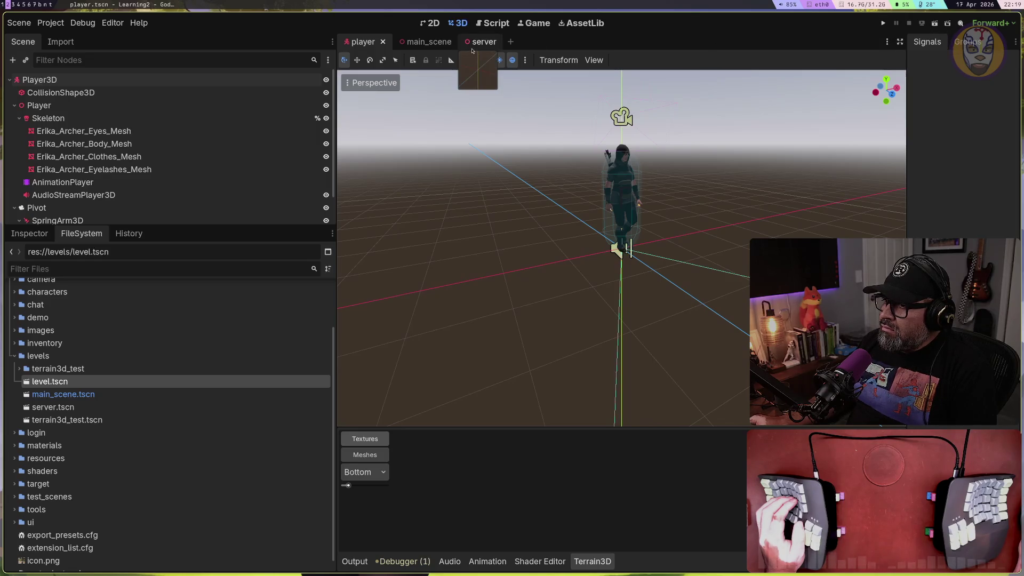
click(46, 24)
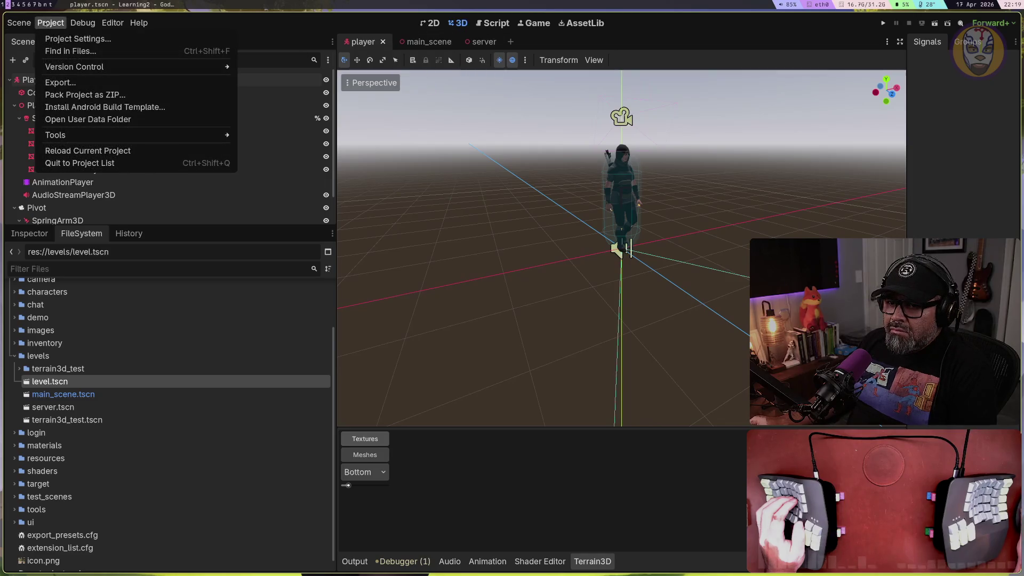
click(70, 39)
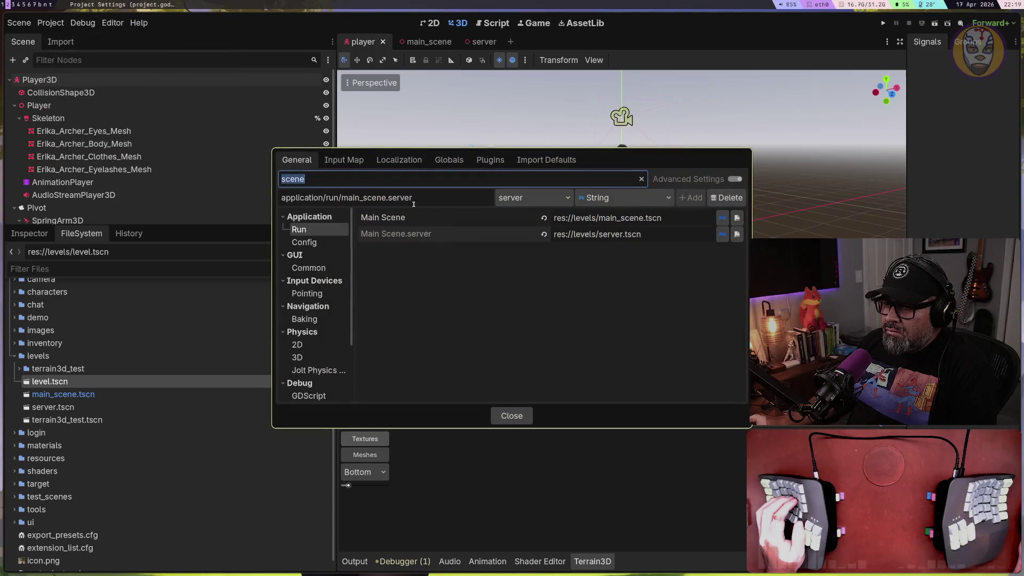
click(320, 243)
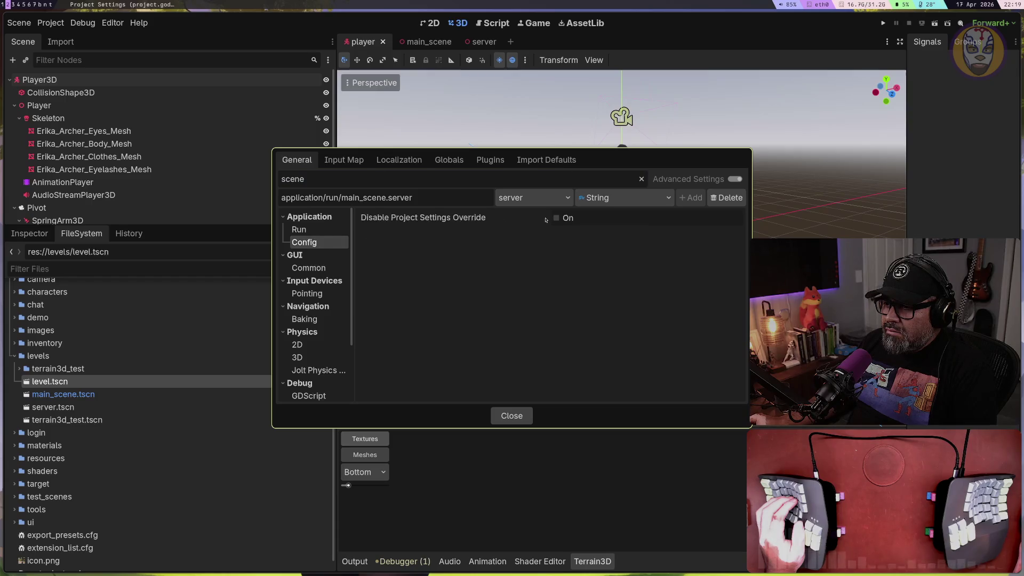
click(564, 219)
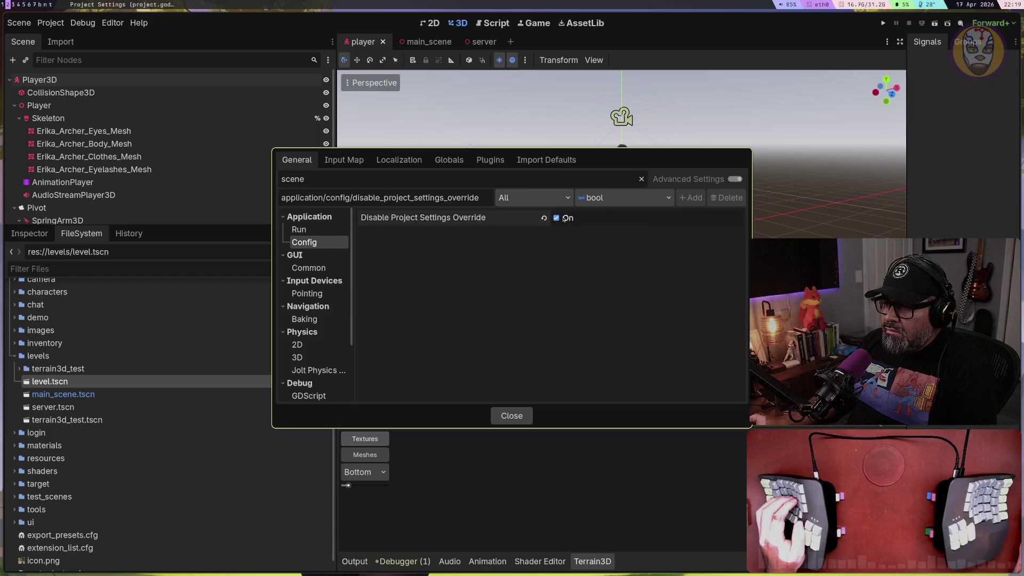
click(533, 198)
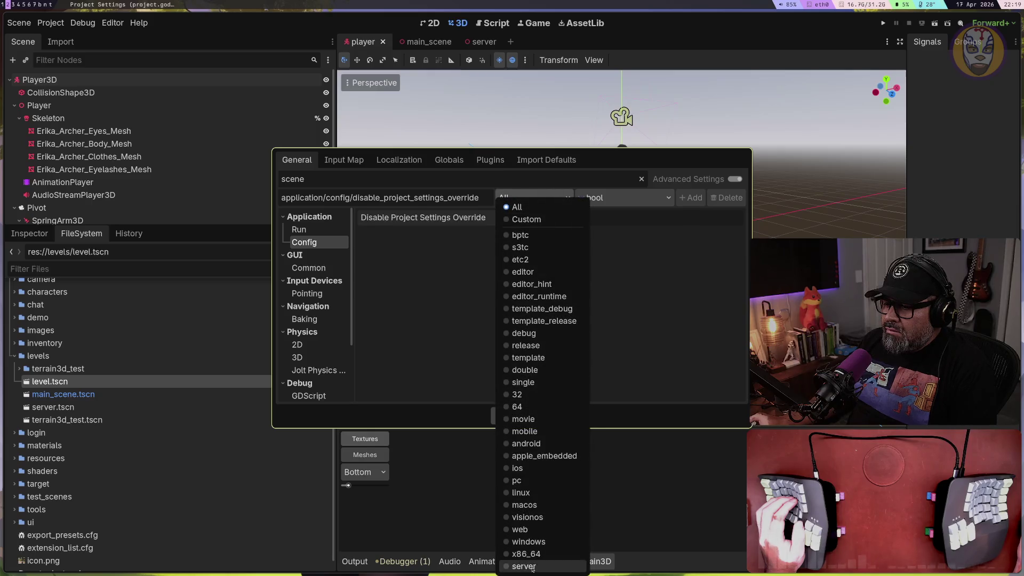
click(531, 566)
click(532, 198)
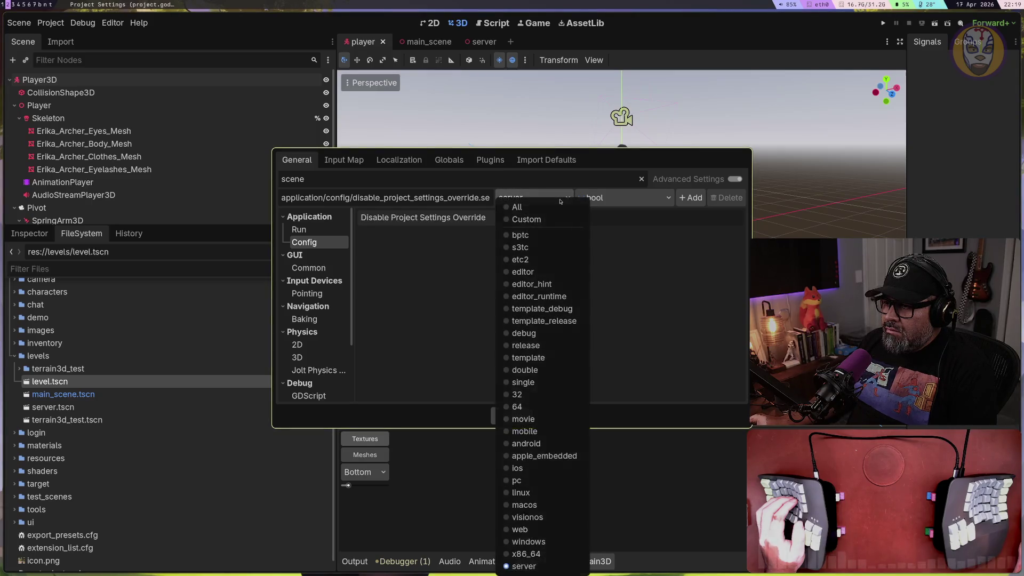
click(530, 207)
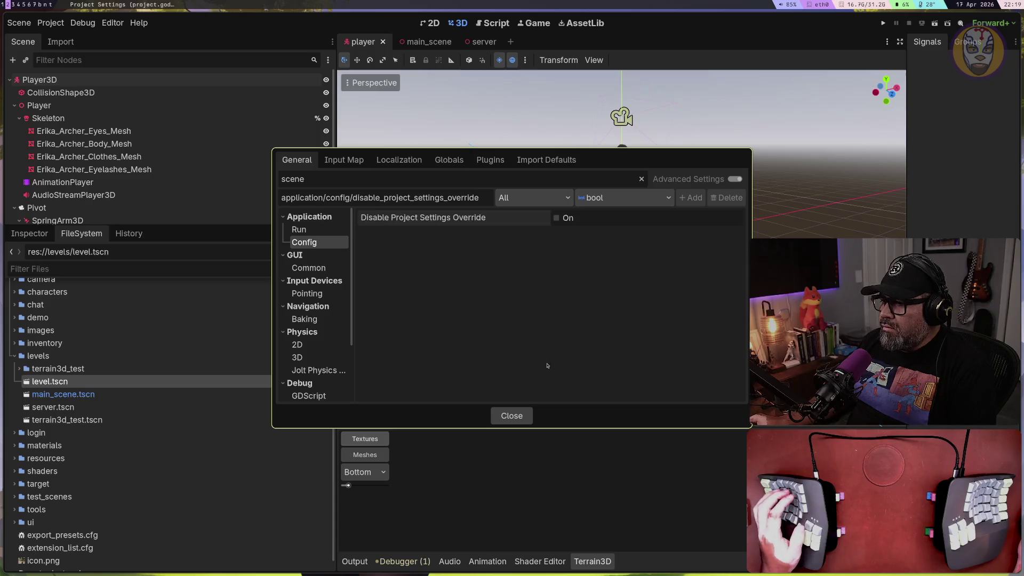
key(Escape)
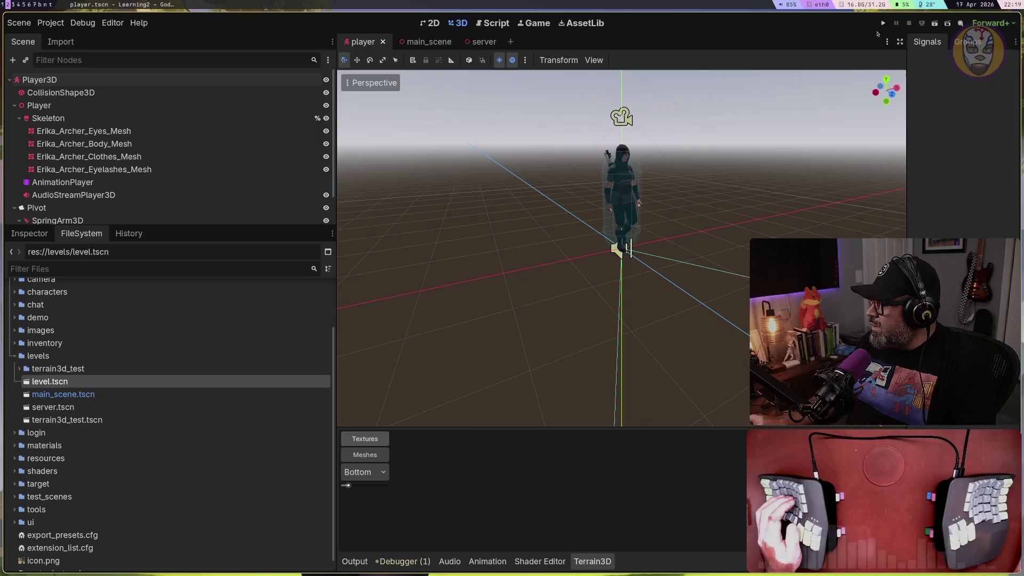
Search Google for 'Journey game' from the browser's address bar
key(super+b)
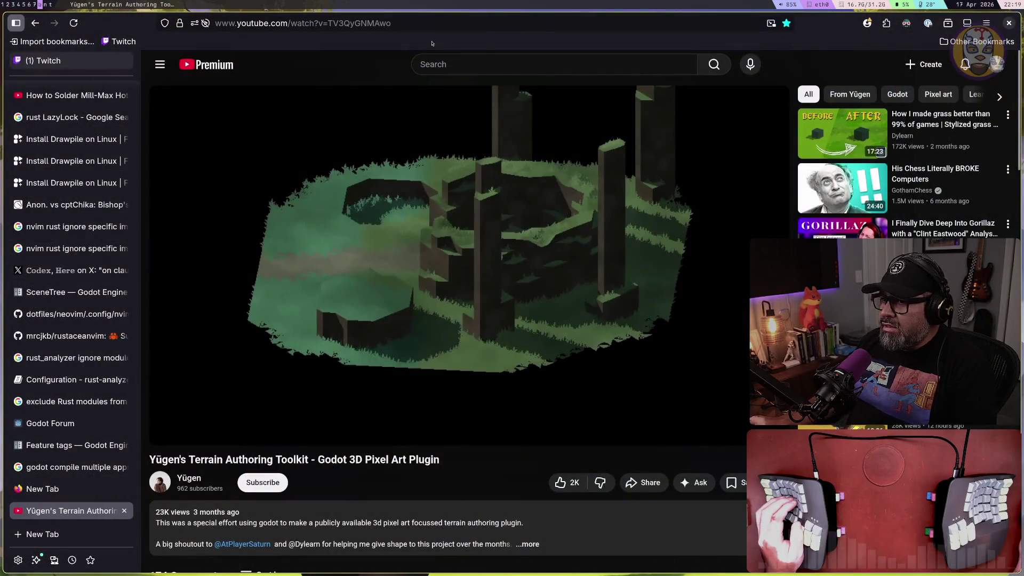
click(434, 25)
text(Journ)
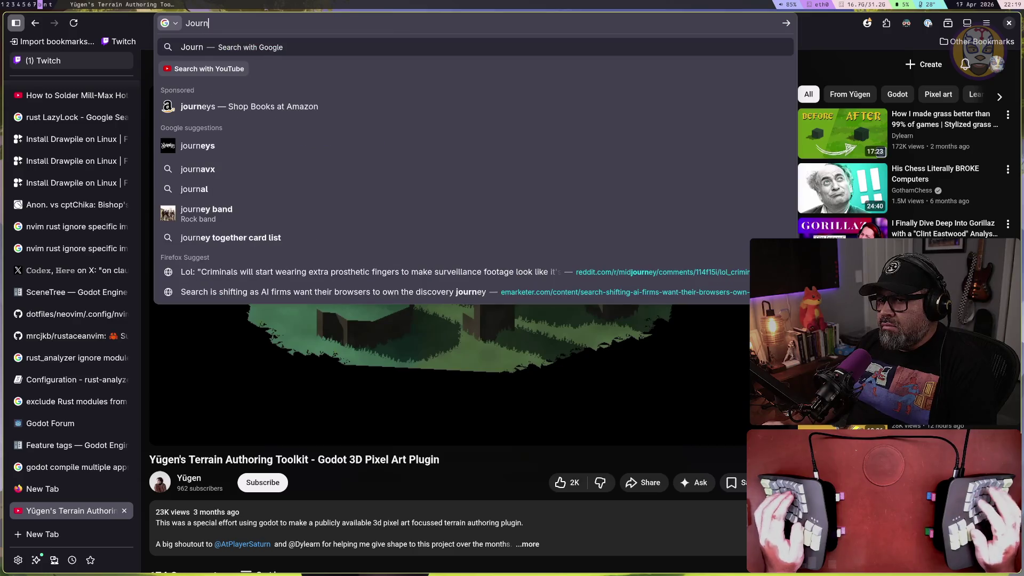
text(ey game)
key(Return)
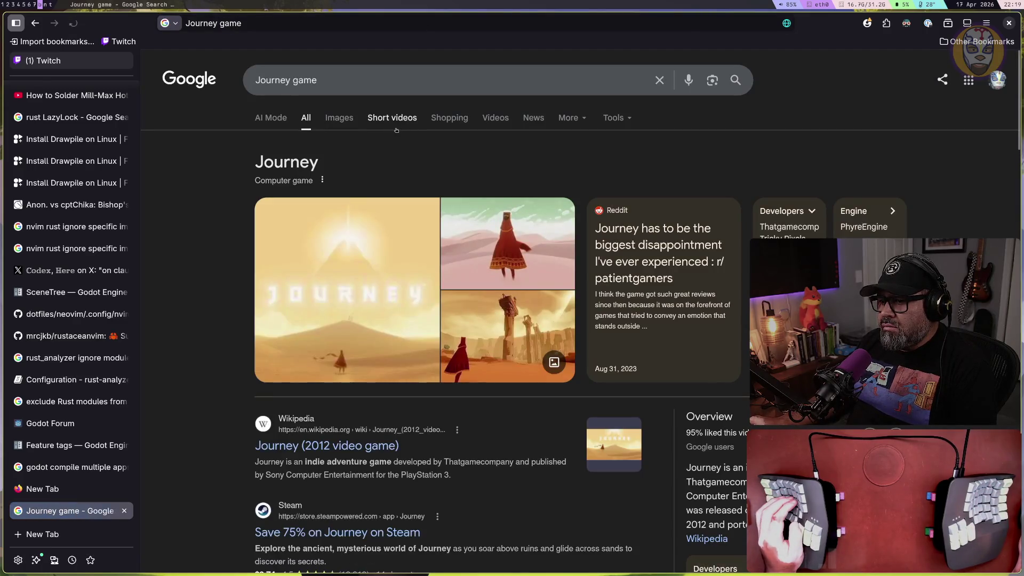
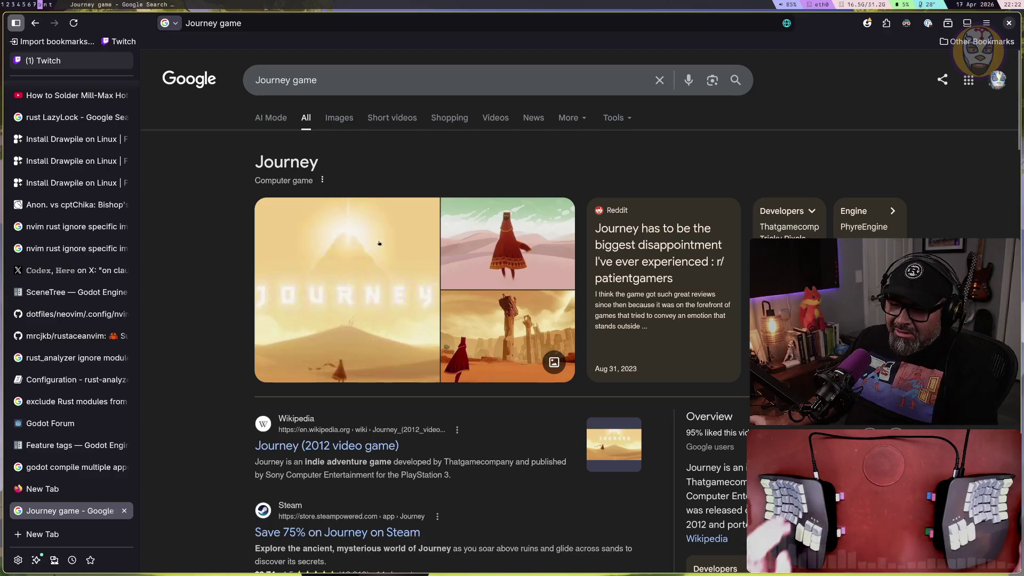
Preview the main Journey image from the results, then close the preview
scroll(377, 241, down, 3)
scroll(380, 241, up, 2)
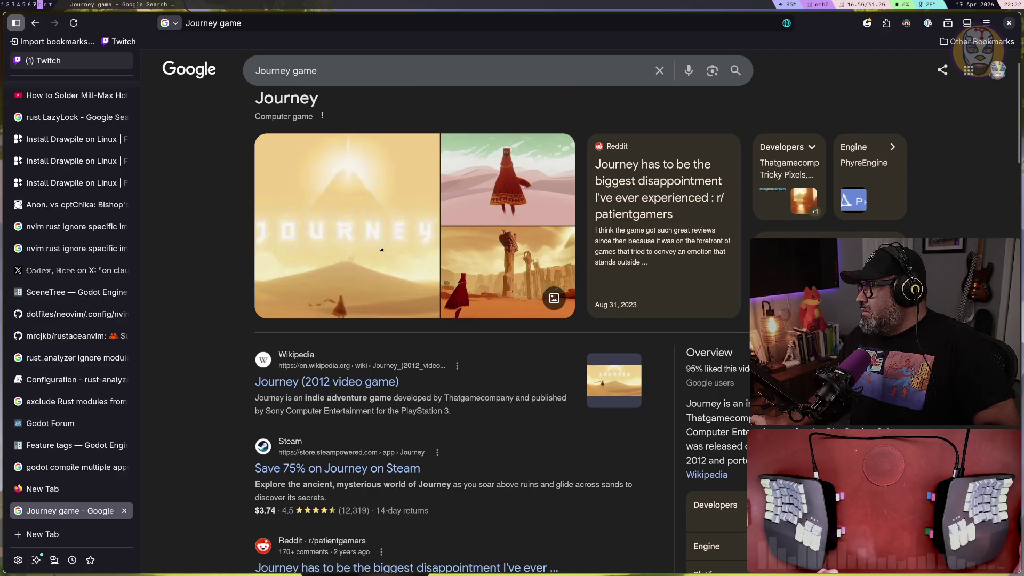
click(379, 242)
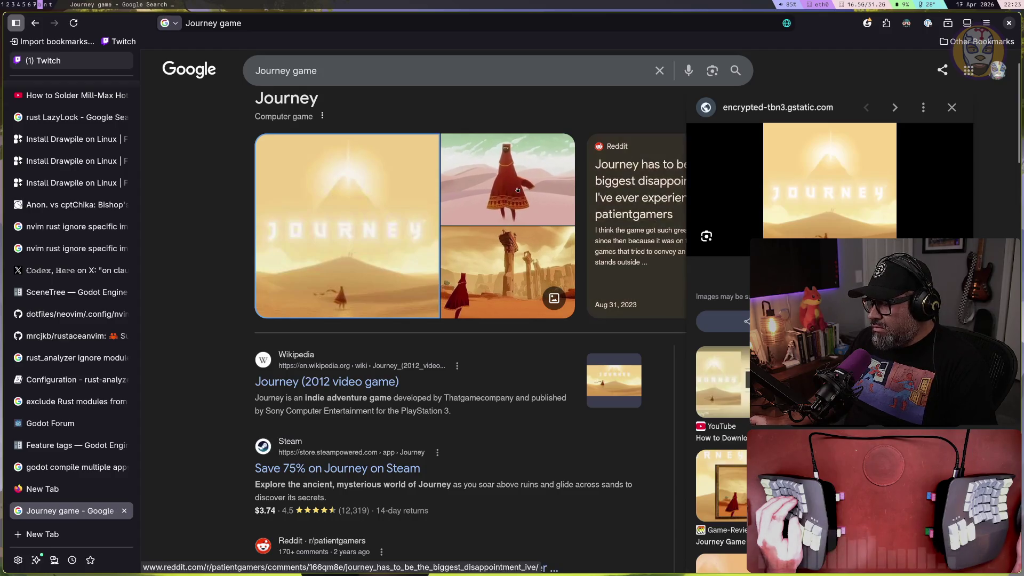
key(Escape)
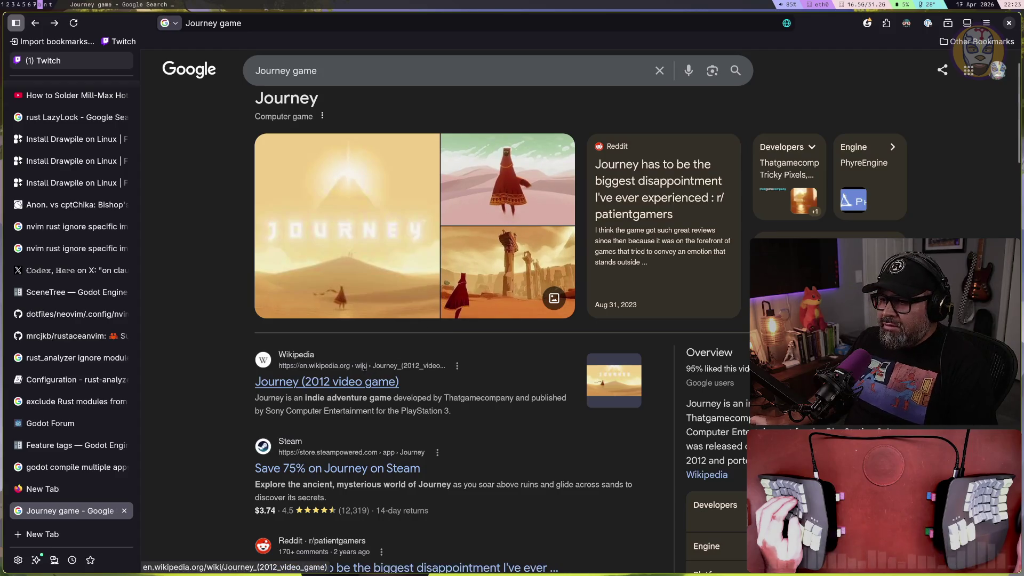
scroll(374, 375, down, 2)
scroll(374, 375, down, 2)
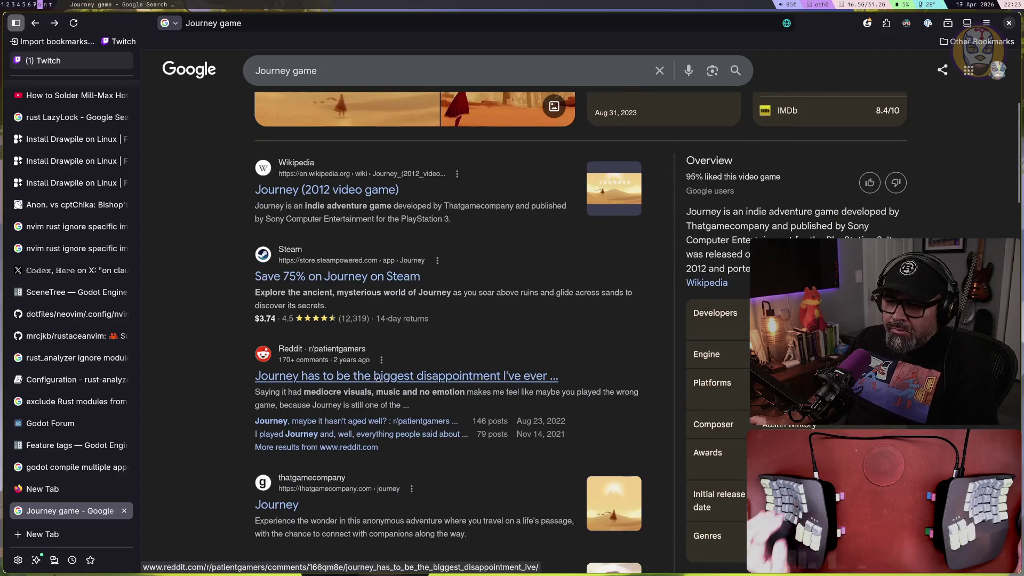
scroll(376, 377, up, 3)
scroll(377, 377, up, 1)
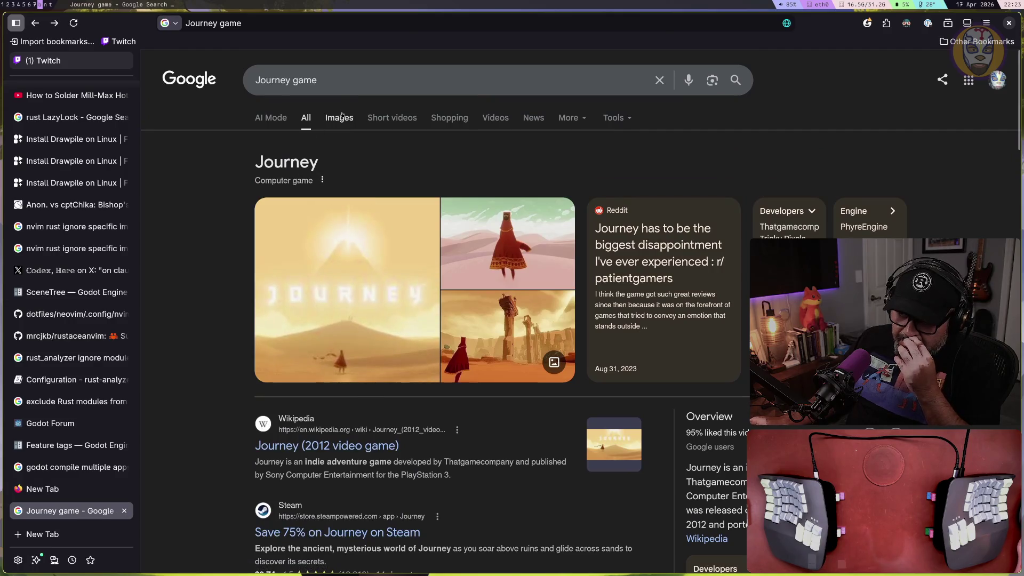
Show Images results for 'Journey game', scroll down the grid and back to the top
click(333, 117)
scroll(351, 234, down, 10)
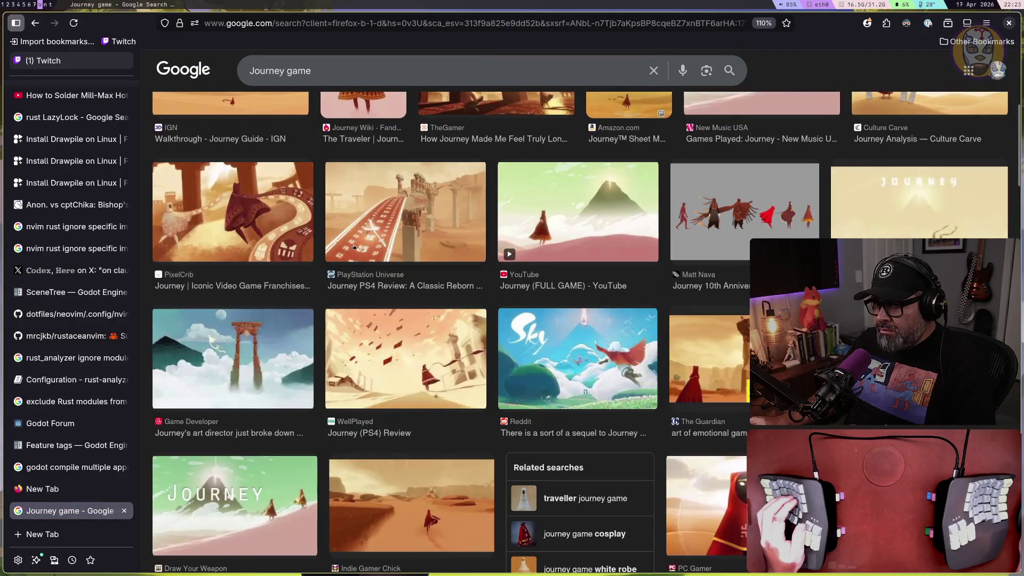
scroll(354, 247, down, 8)
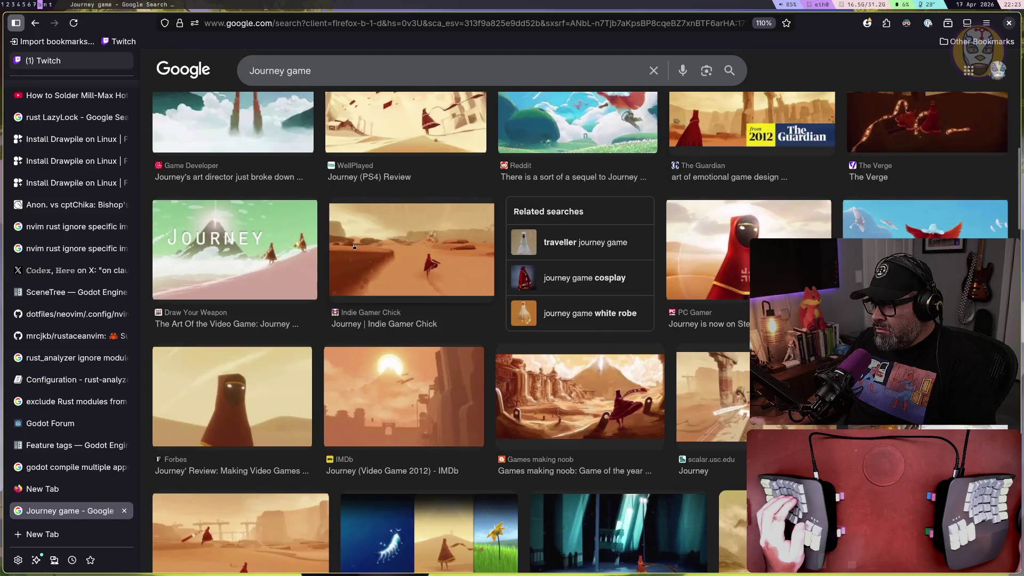
scroll(354, 247, down, 8)
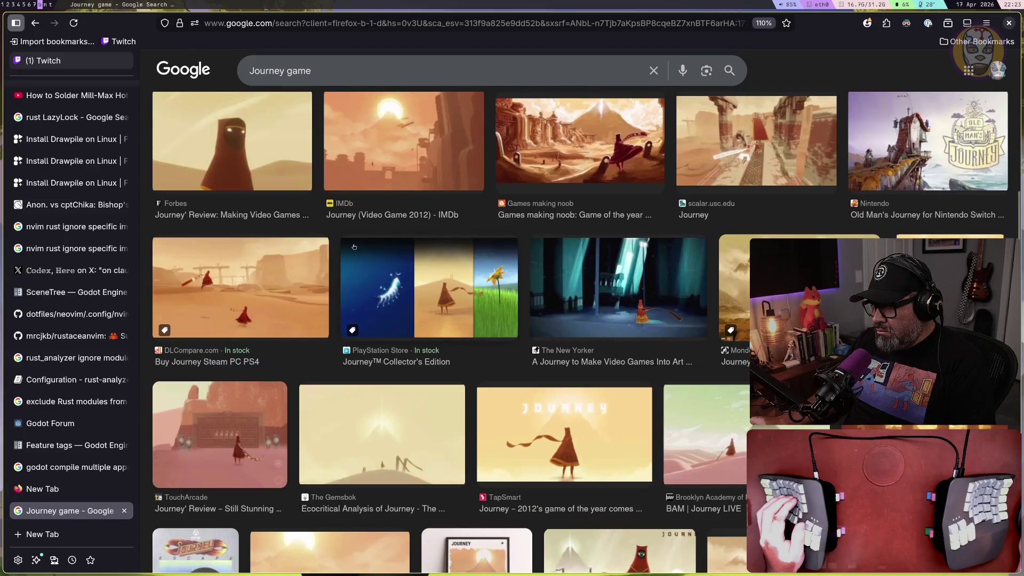
scroll(354, 247, down, 6)
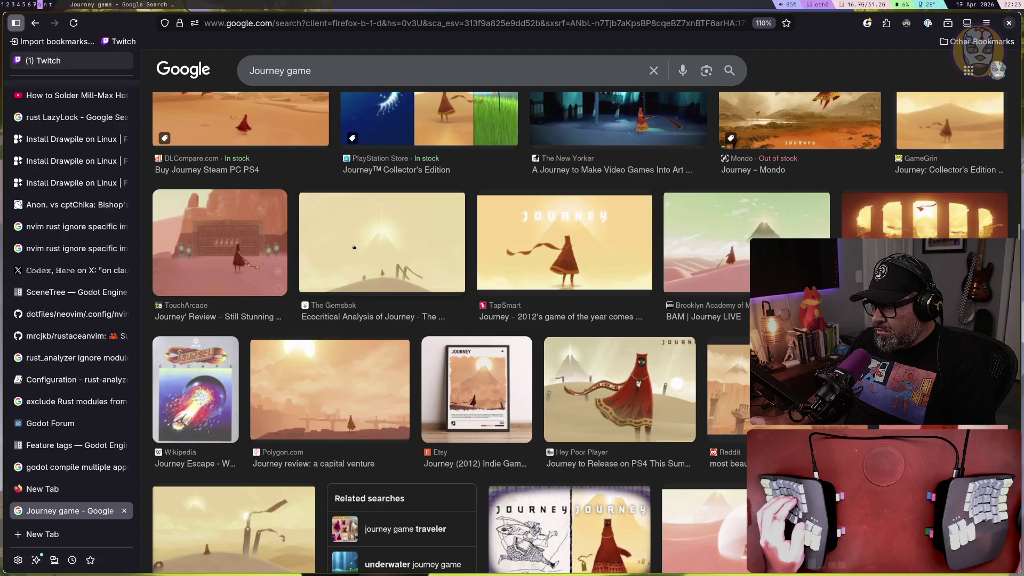
scroll(354, 247, down, 6)
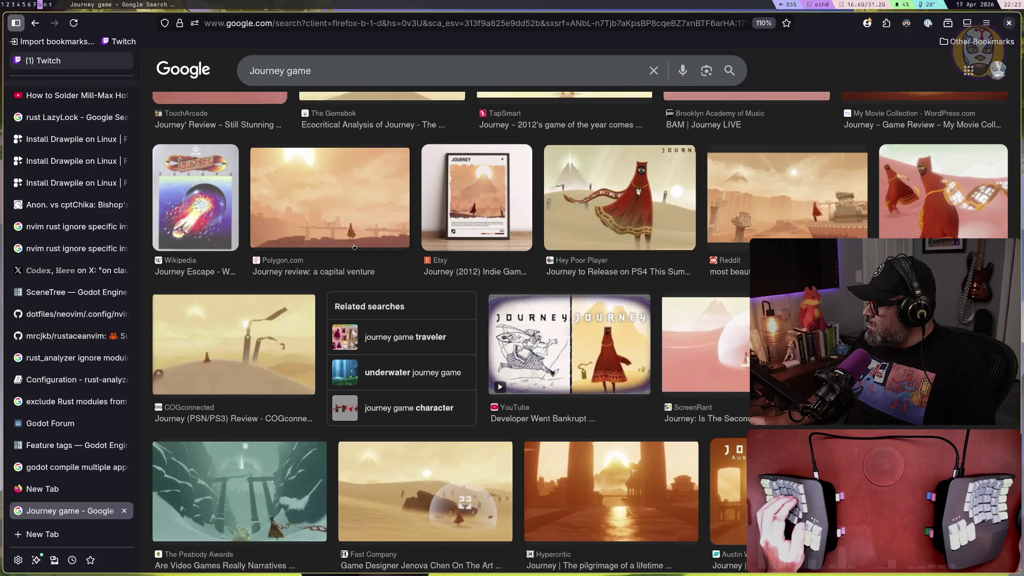
scroll(354, 246, down, 5)
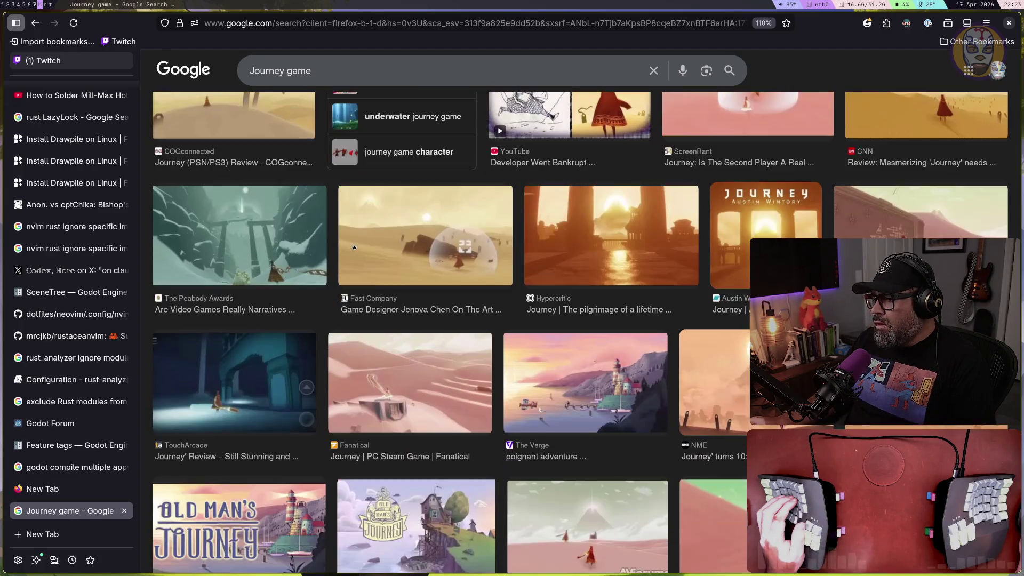
scroll(354, 247, down, 8)
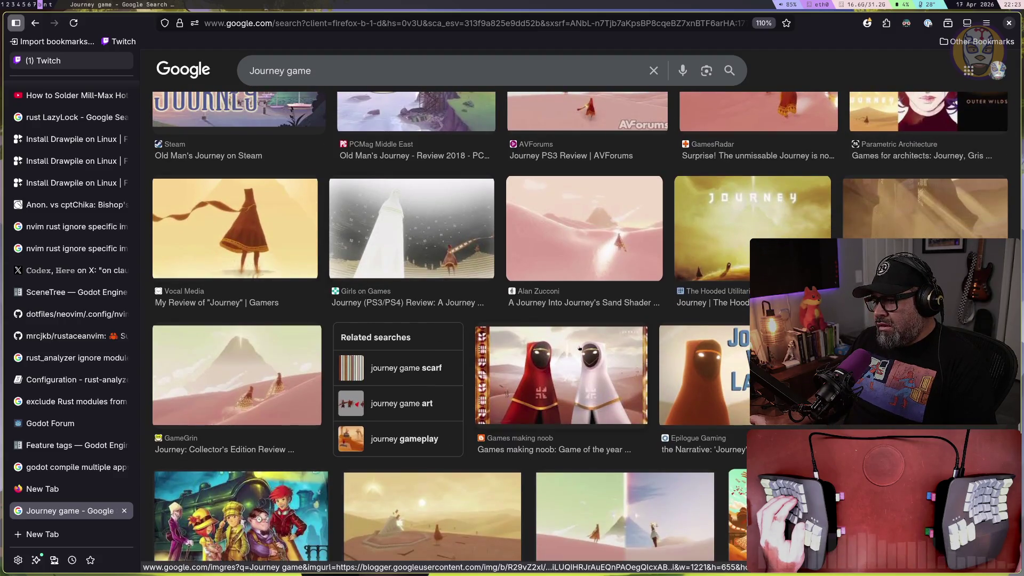
scroll(579, 348, down, 5)
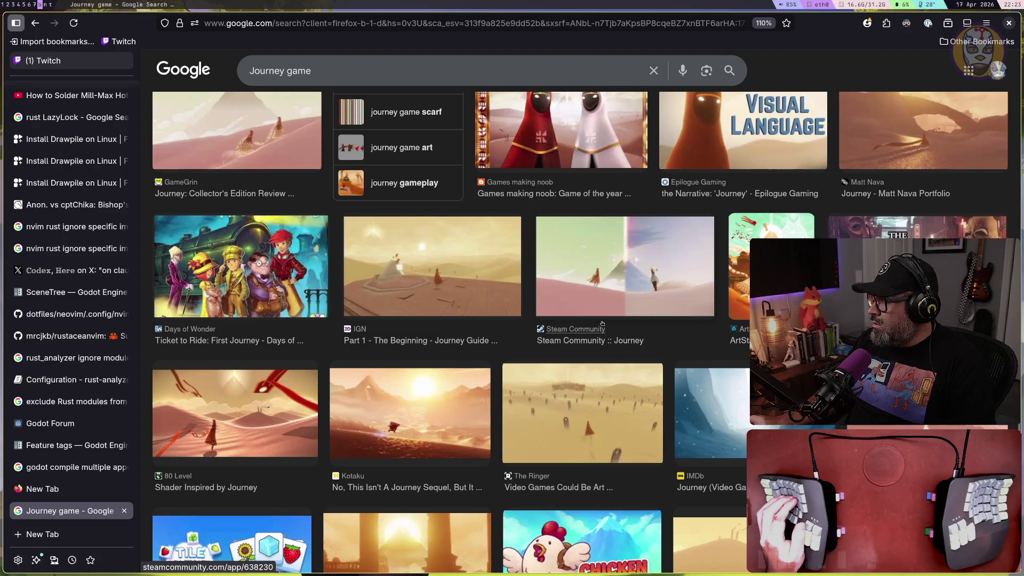
scroll(603, 323, down, 4)
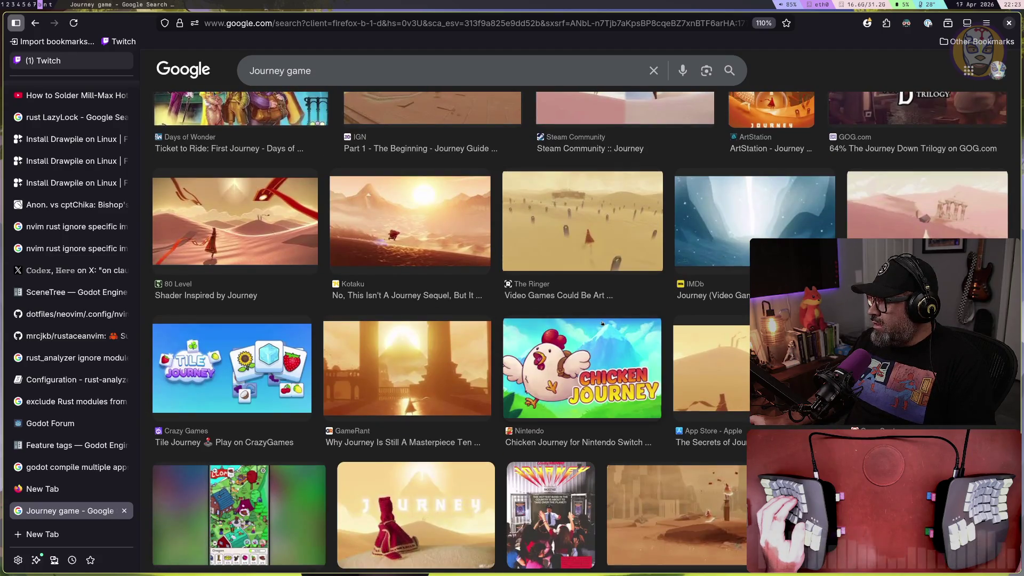
scroll(602, 323, down, 4)
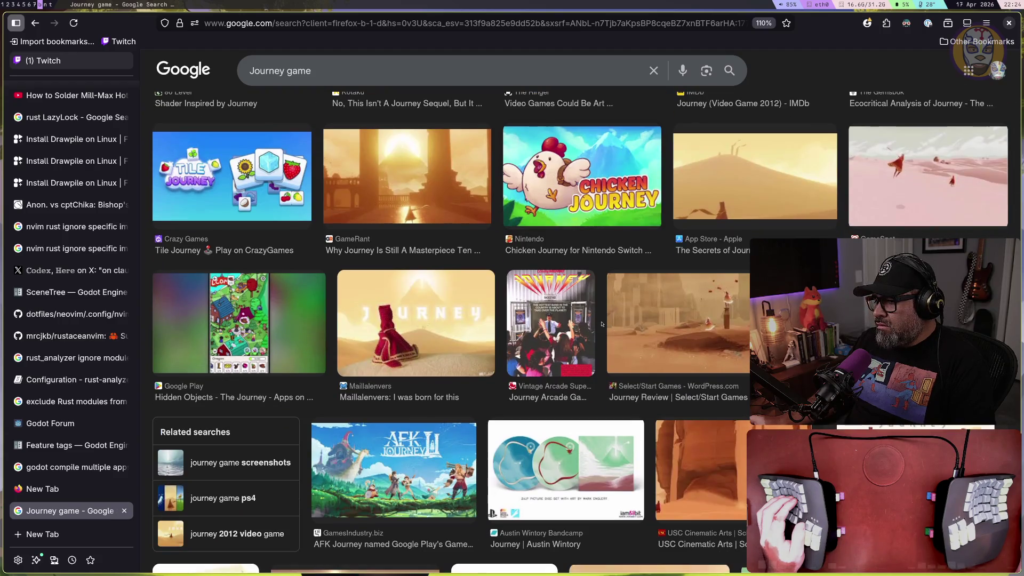
scroll(602, 323, up, 13)
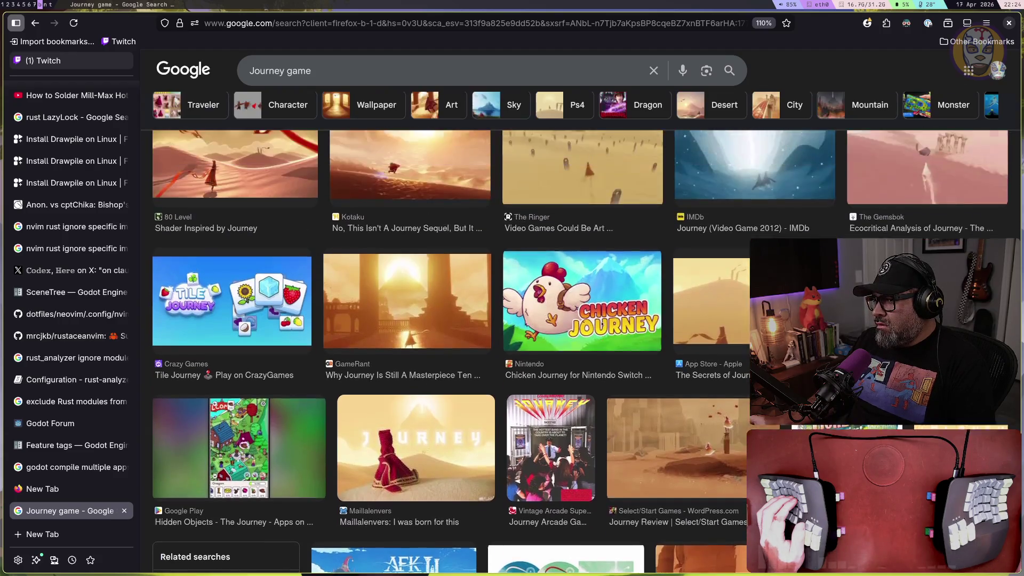
scroll(602, 323, up, 12)
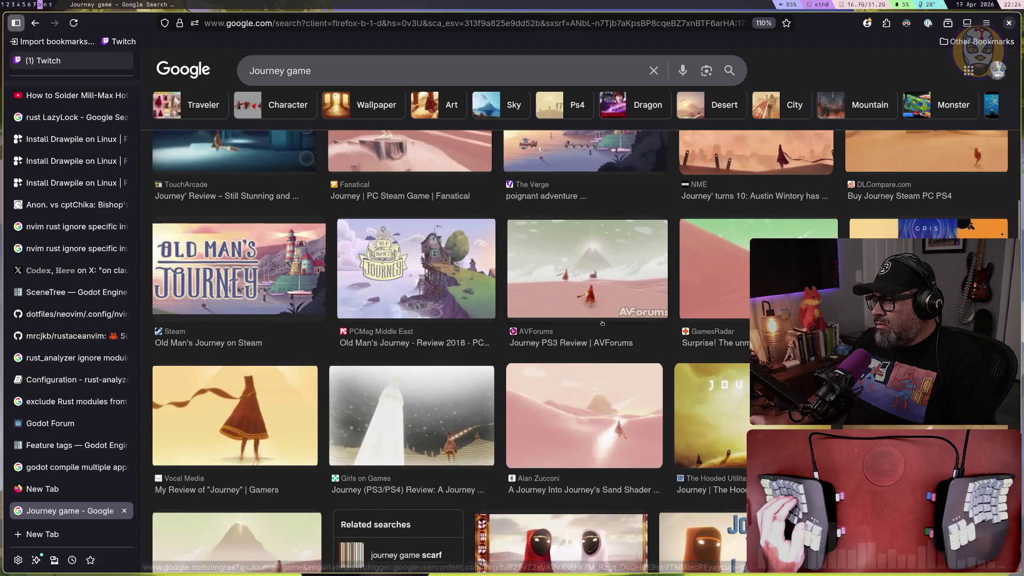
scroll(602, 323, up, 12)
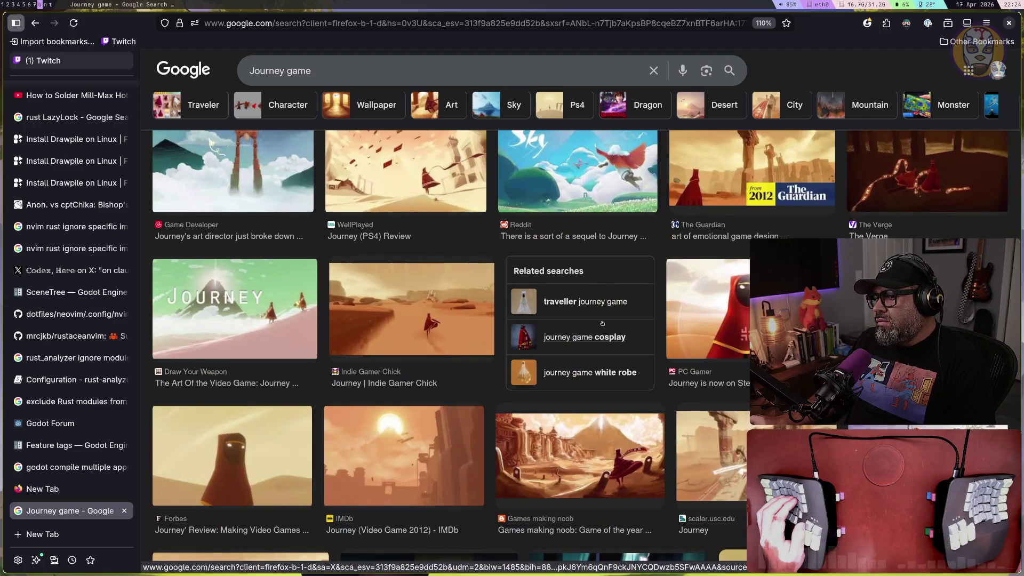
scroll(602, 323, up, 4)
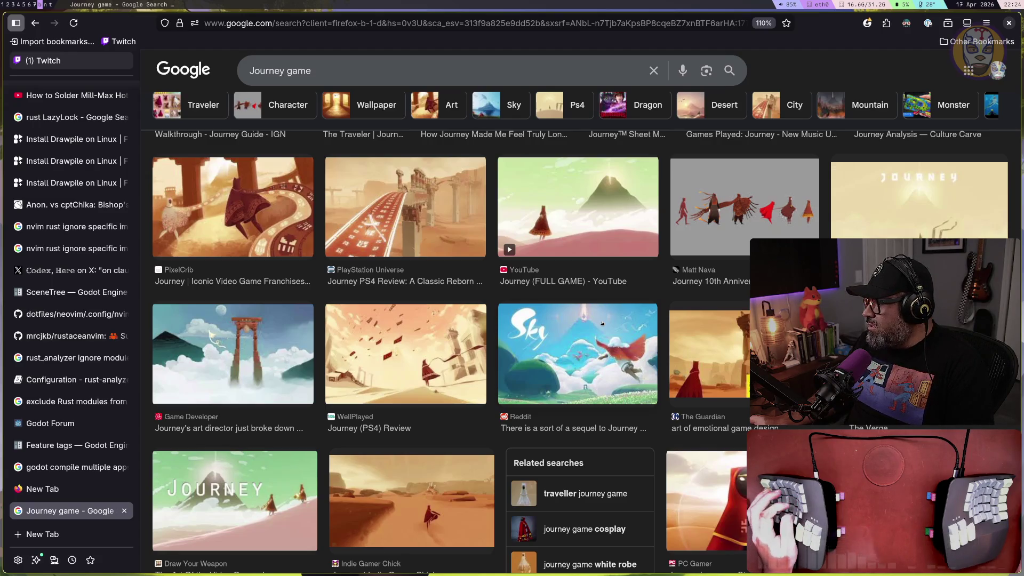
scroll(602, 323, up, 5)
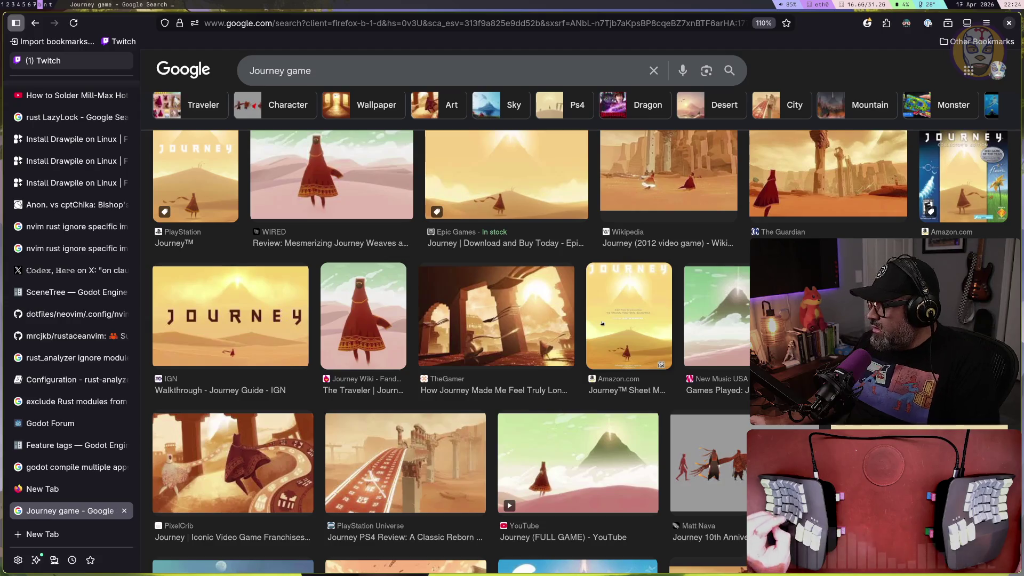
scroll(602, 323, up, 2)
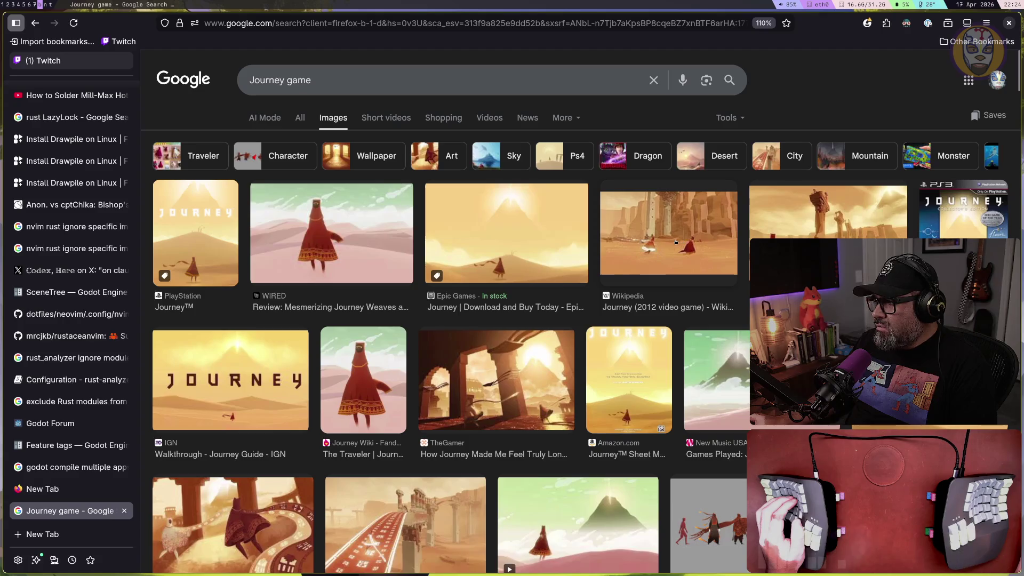
Preview the Wikipedia, Guardian and Nintendo Everything Sky images among the Journey results
click(672, 238)
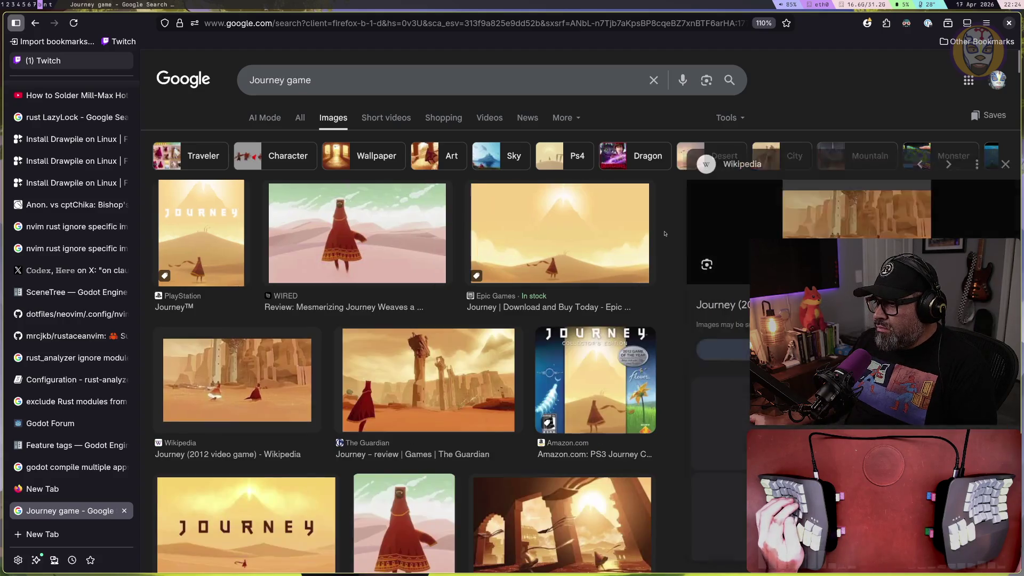
click(450, 383)
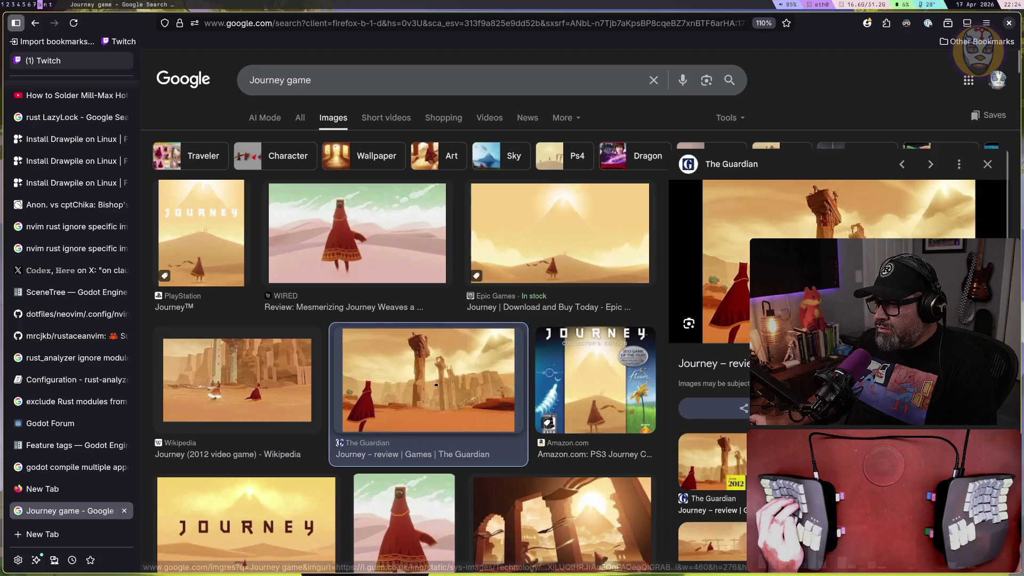
scroll(450, 383, down, 7)
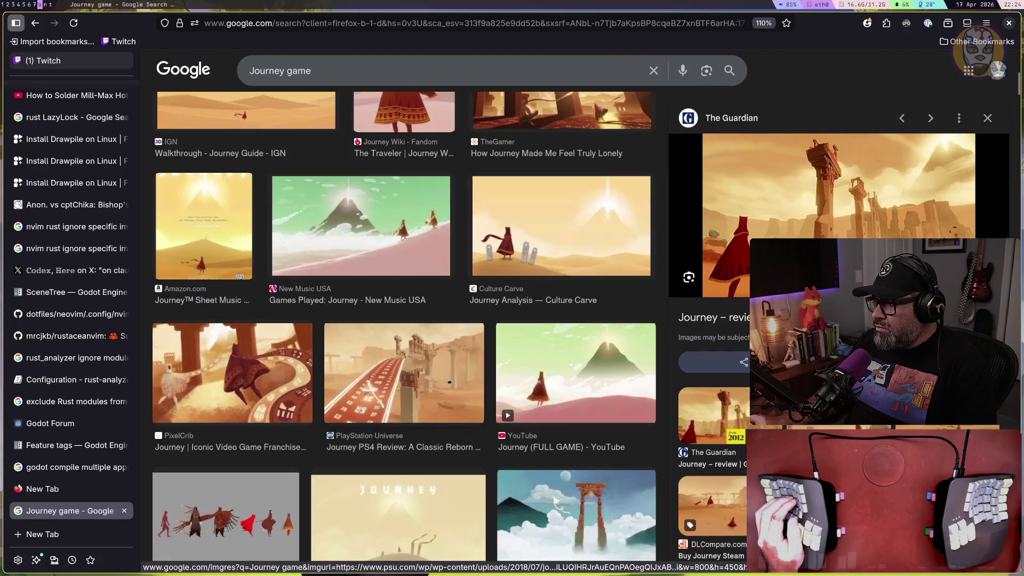
scroll(449, 382, down, 5)
scroll(449, 381, down, 9)
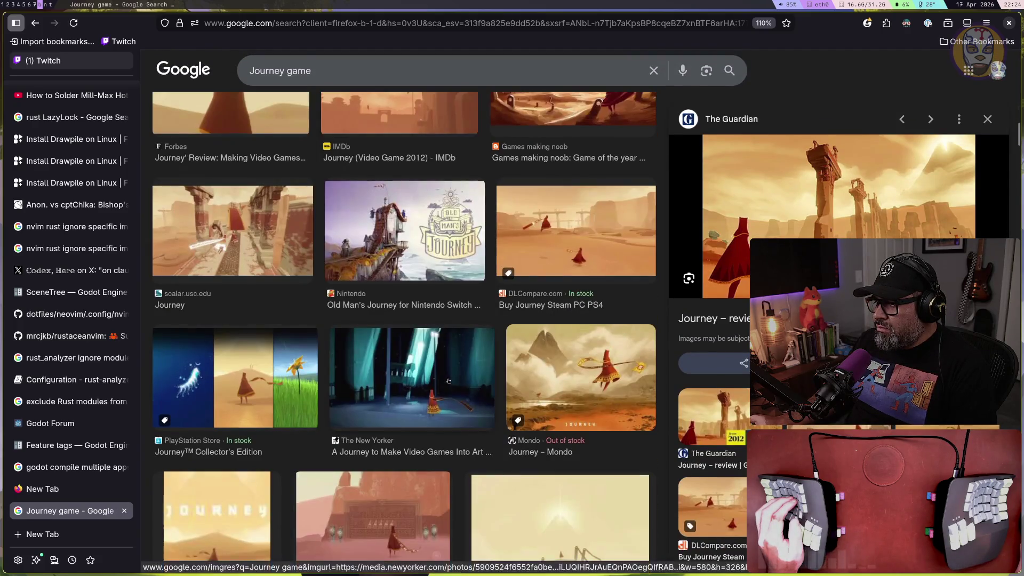
scroll(448, 381, up, 4)
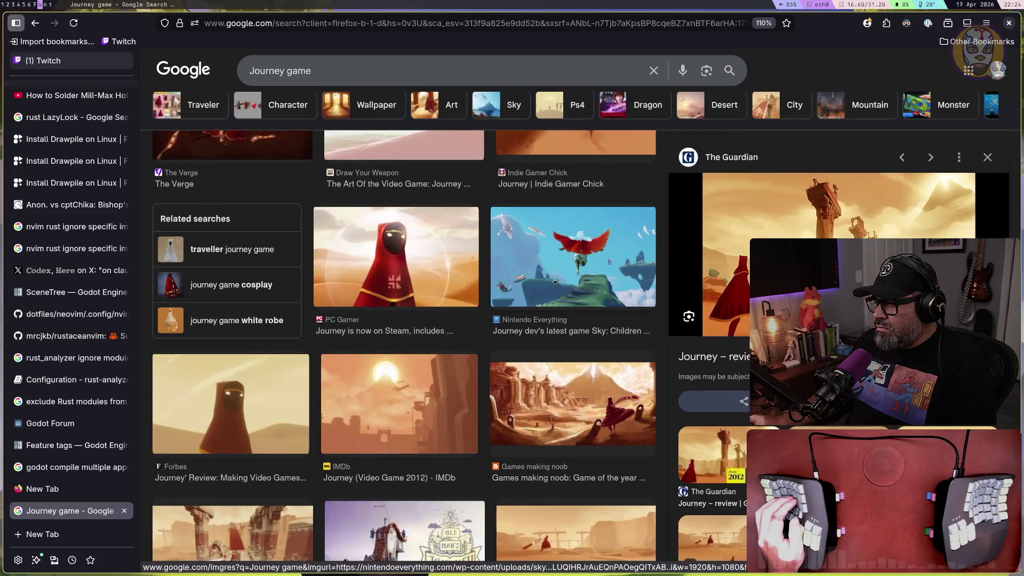
click(554, 281)
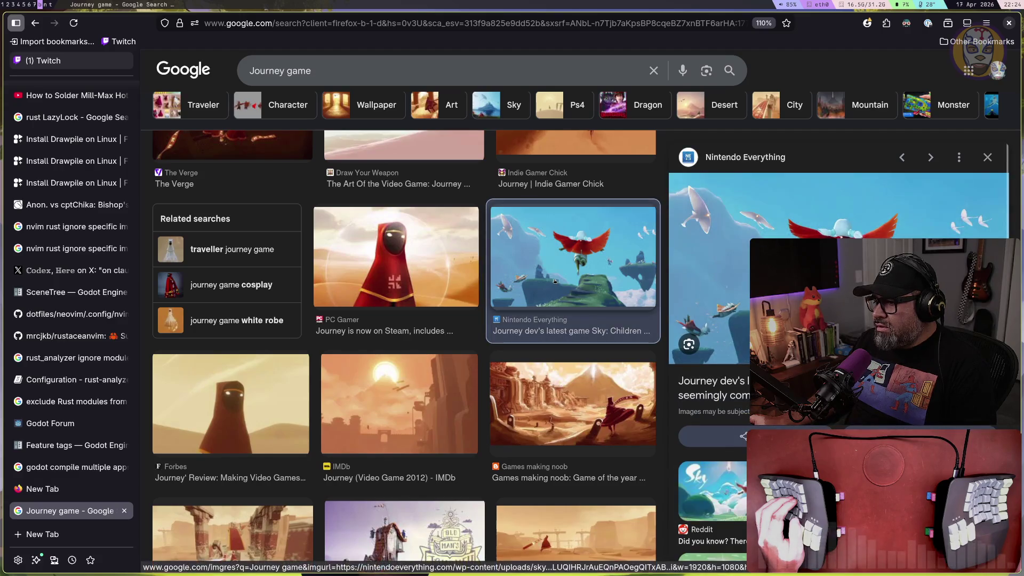
scroll(559, 372, up, 5)
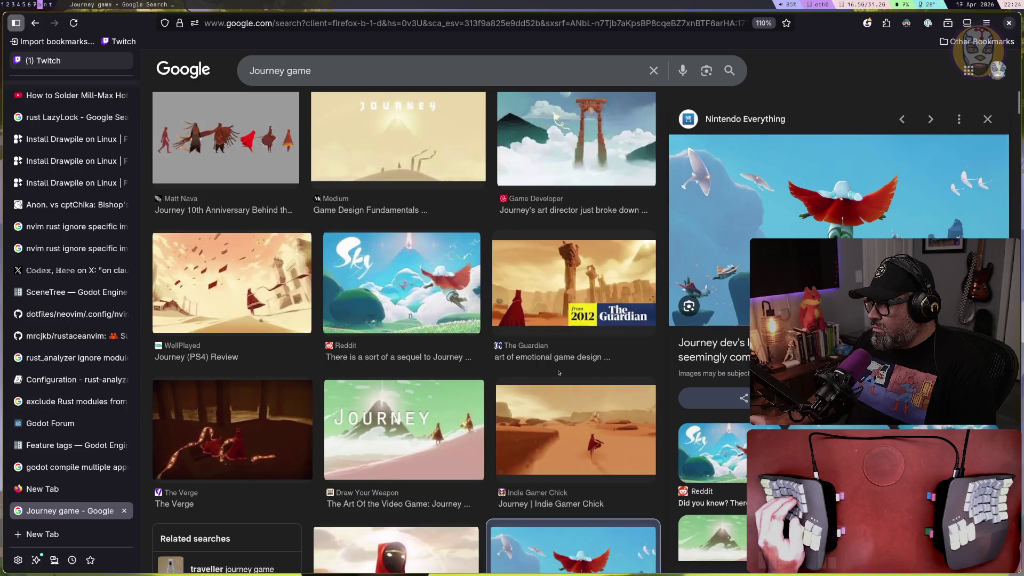
scroll(559, 372, down, 4)
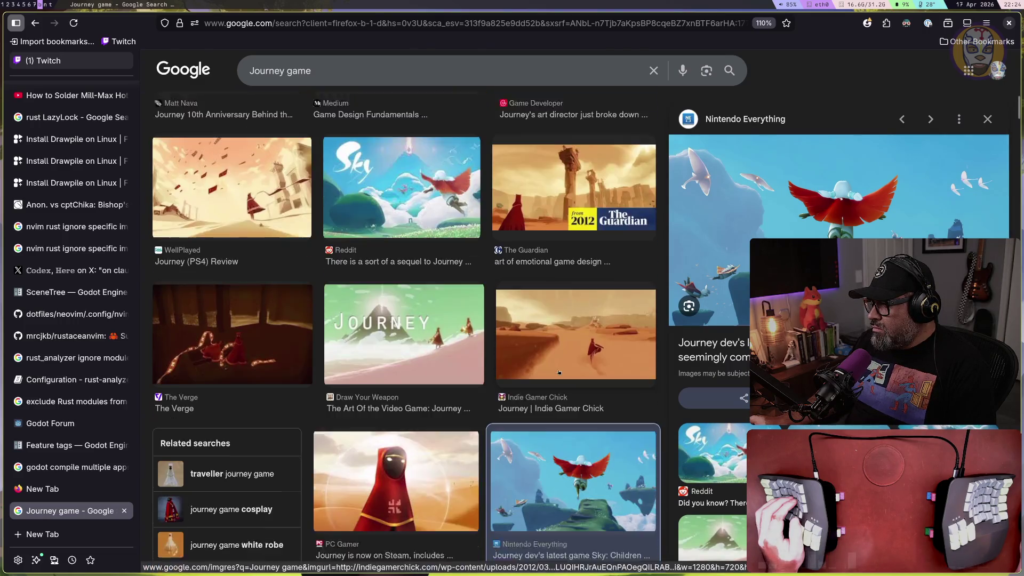
scroll(559, 371, up, 2)
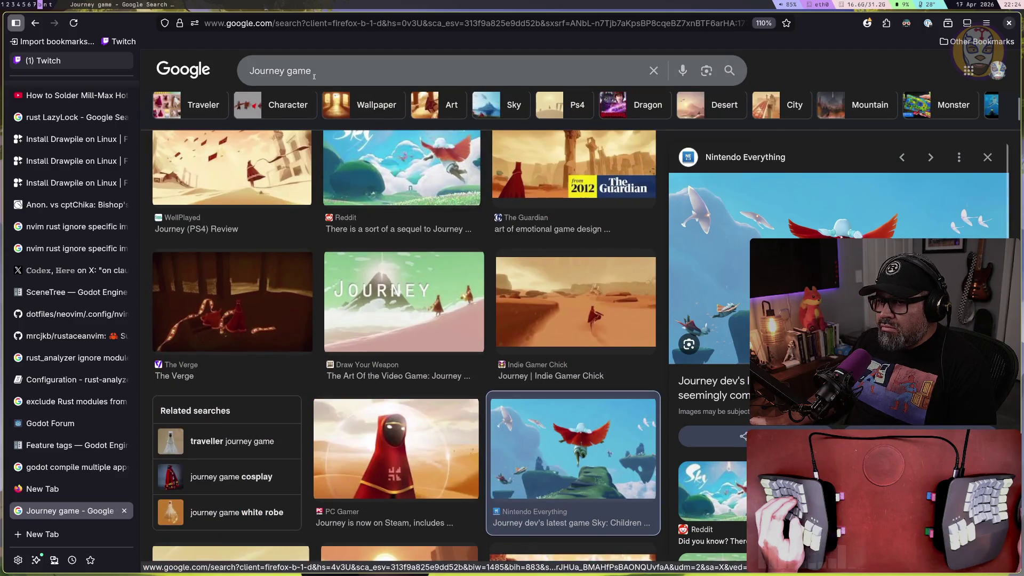
Rerun the 'Journey game' search and switch to the All results
click(331, 70)
key(Return)
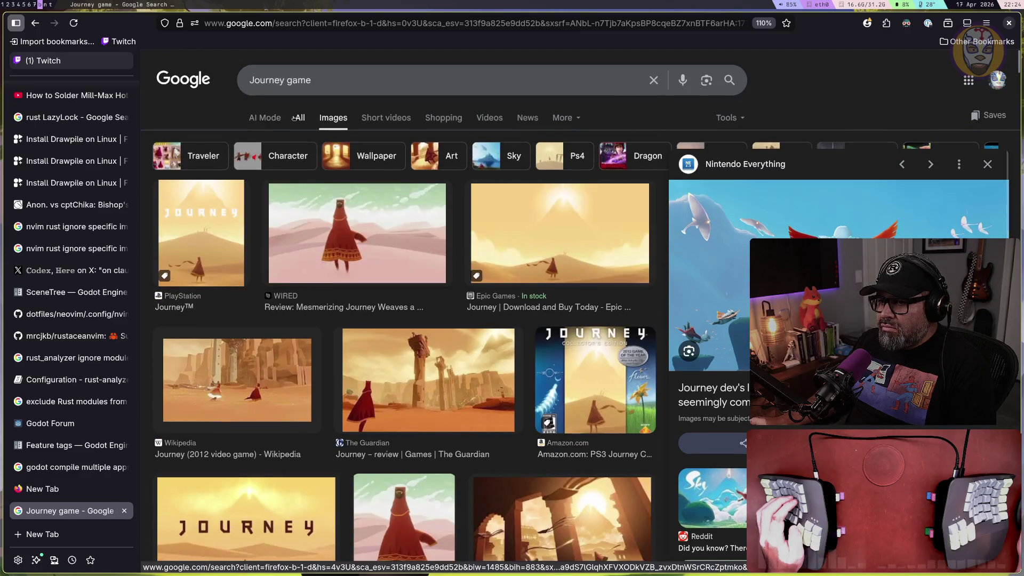
click(299, 123)
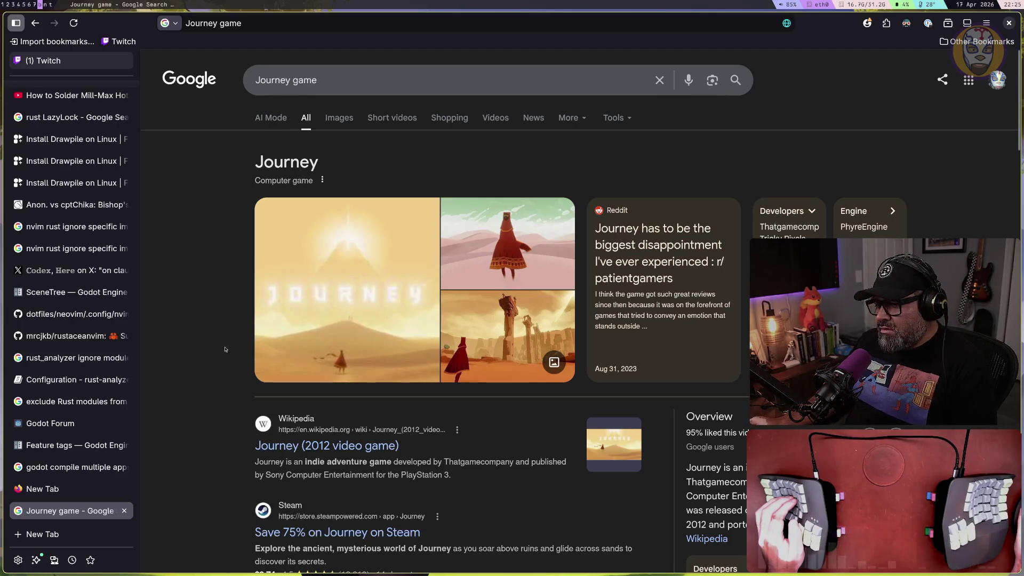
scroll(225, 349, down, 3)
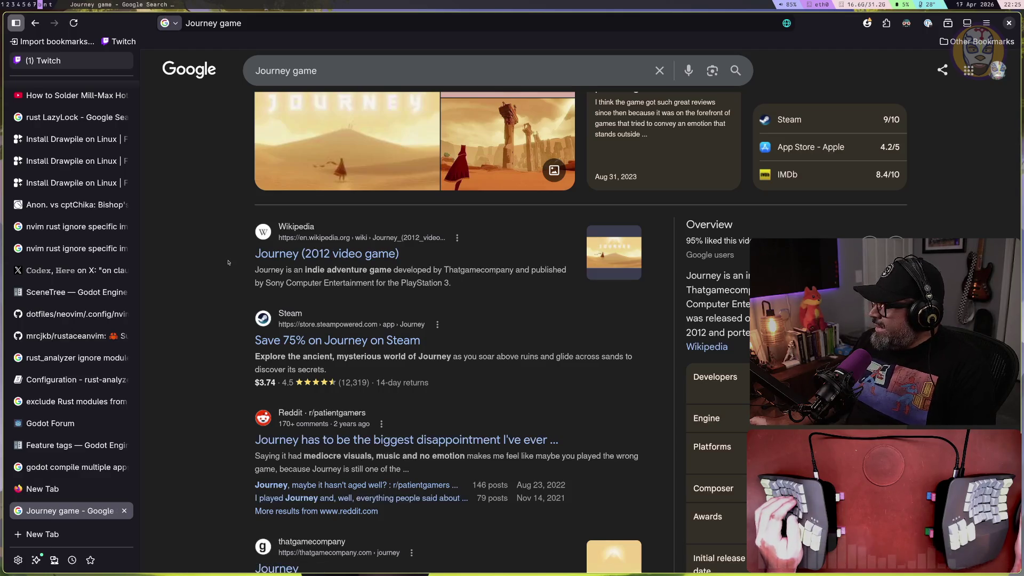
scroll(232, 276, down, 5)
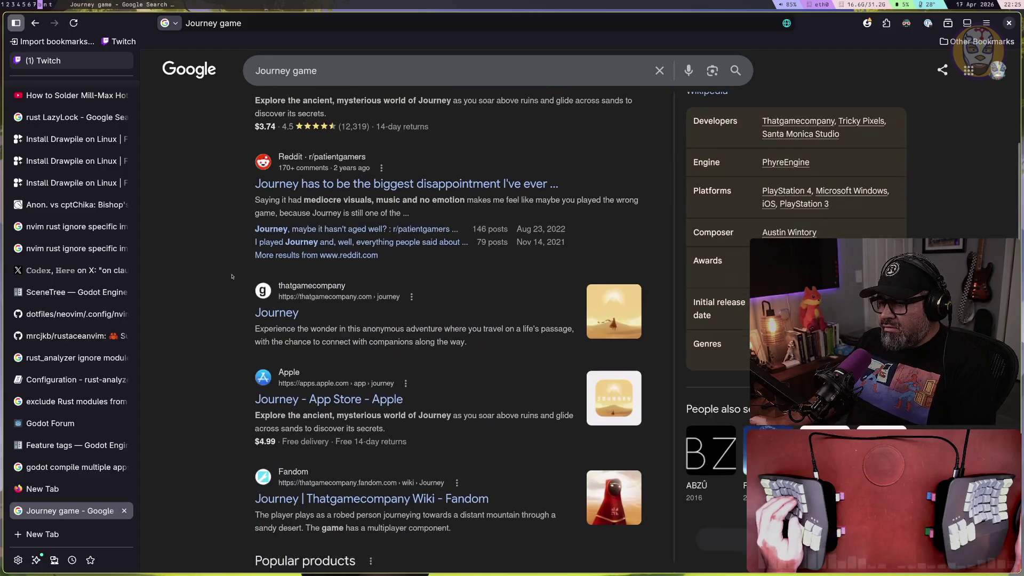
scroll(232, 275, up, 5)
scroll(230, 275, up, 2)
scroll(231, 275, down, 5)
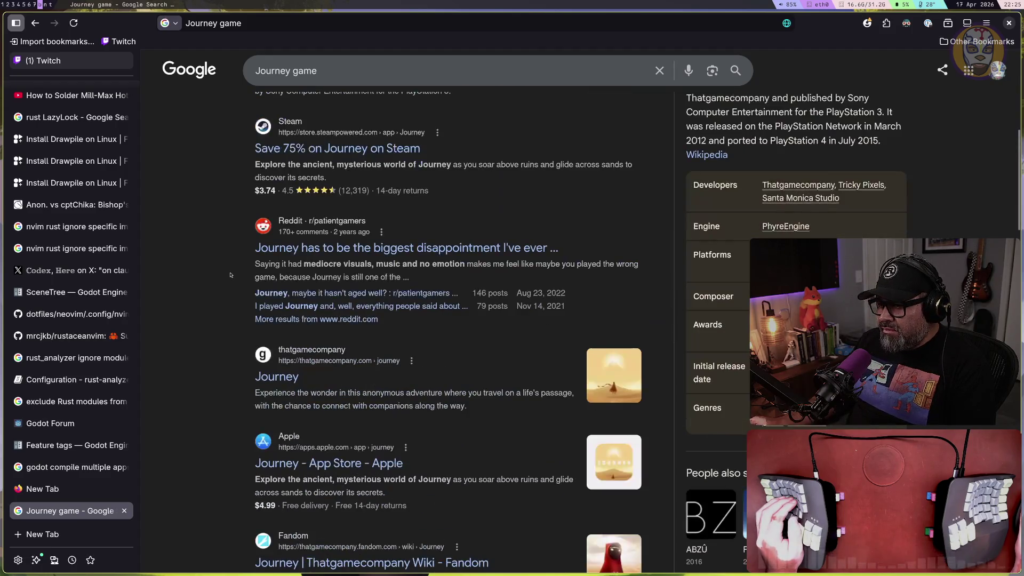
scroll(231, 275, up, 3)
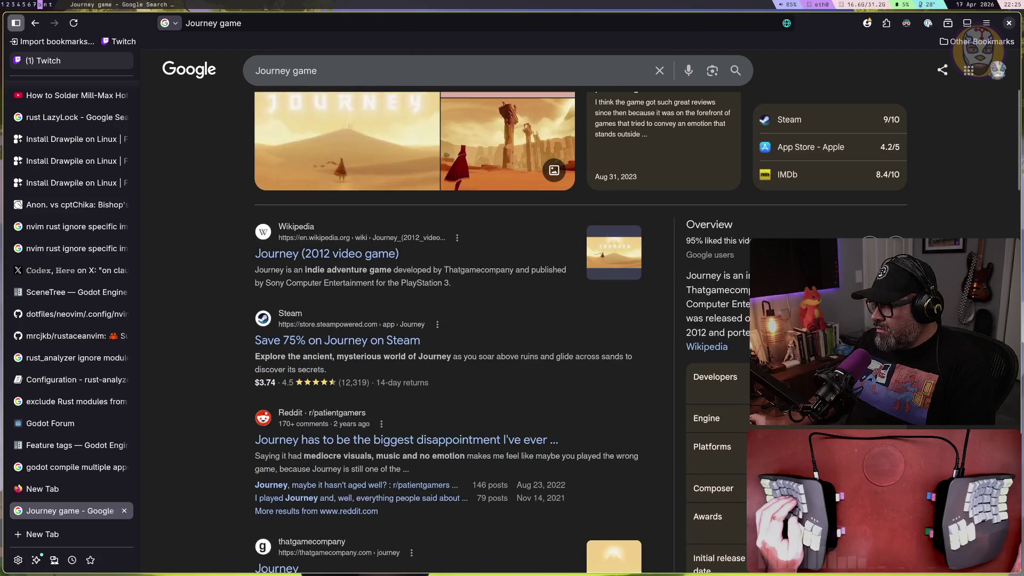
mouse_move(686, 315)
mouse_down()
mouse_move(746, 333)
mouse_move(728, 348)
mouse_up()
scroll(353, 254, up, 4)
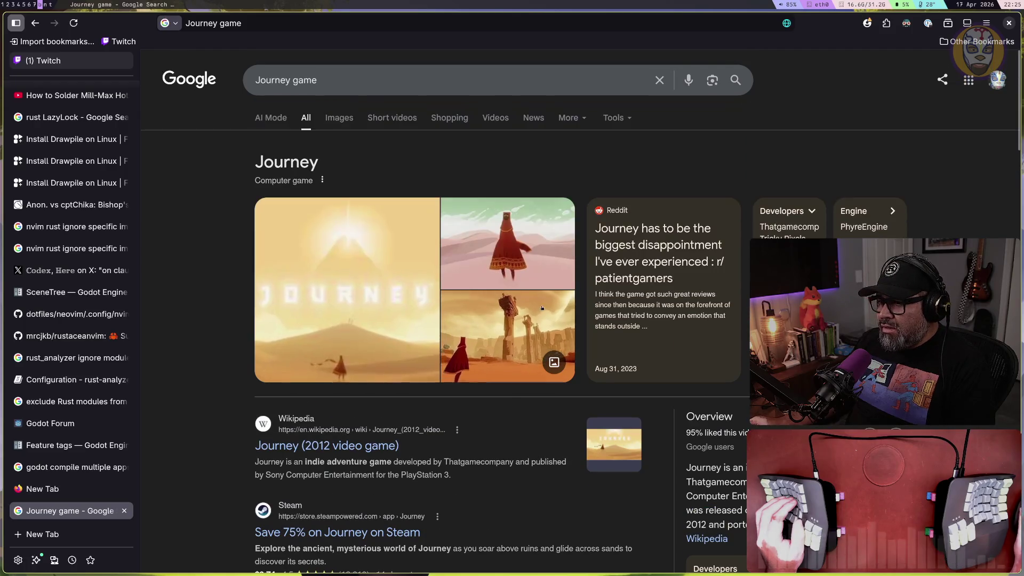
triple_click(344, 80)
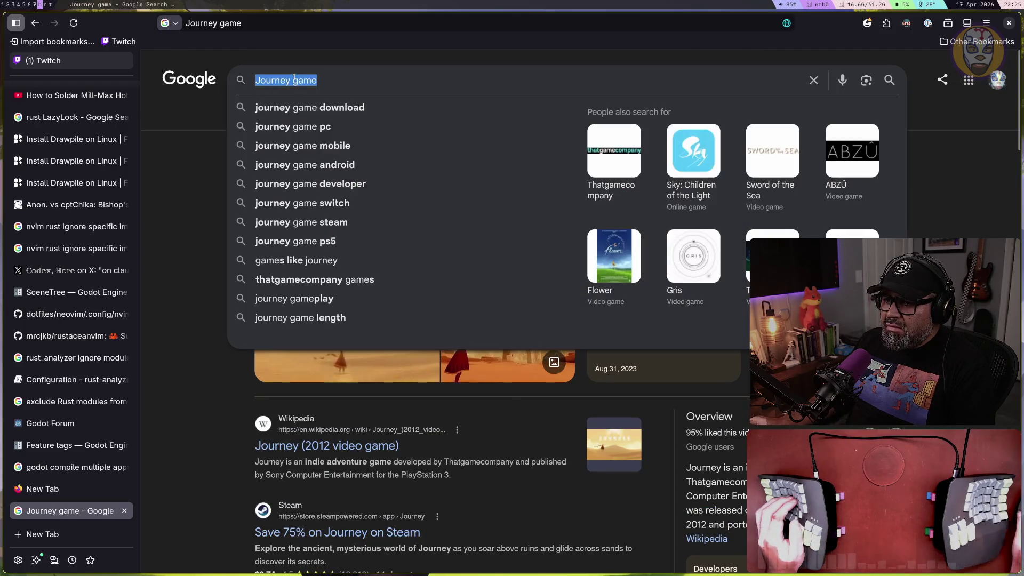
Search for 'wind waker' and scroll through its image results
key(BackSpace)
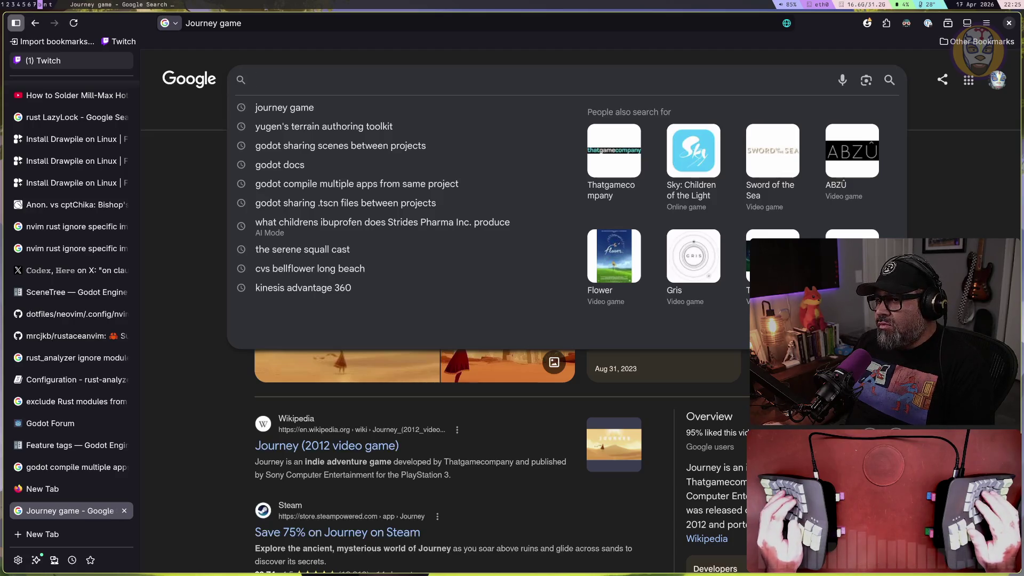
text(wind waker)
key(Return)
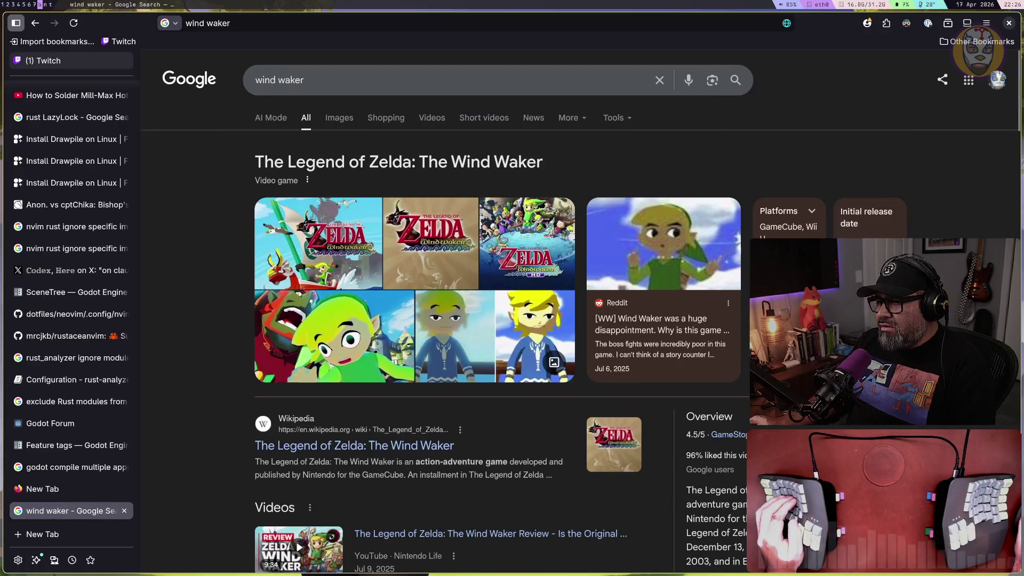
click(352, 119)
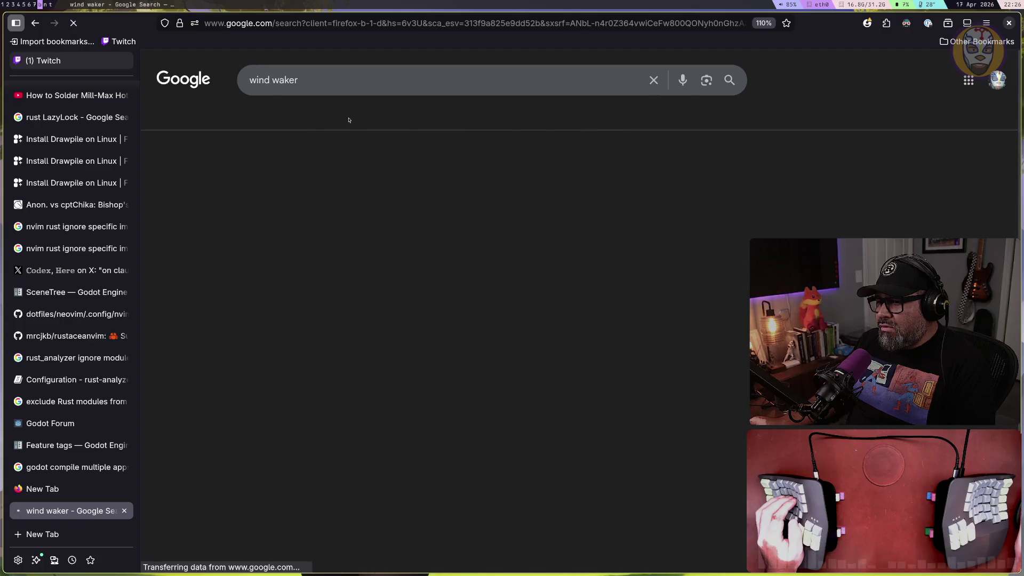
scroll(417, 287, down, 4)
scroll(418, 287, down, 3)
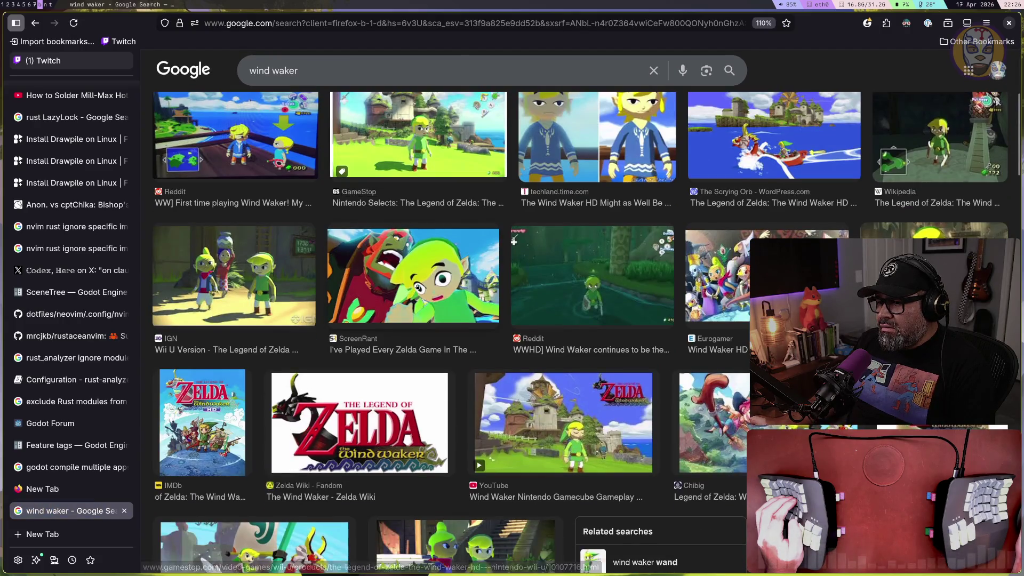
scroll(417, 287, down, 5)
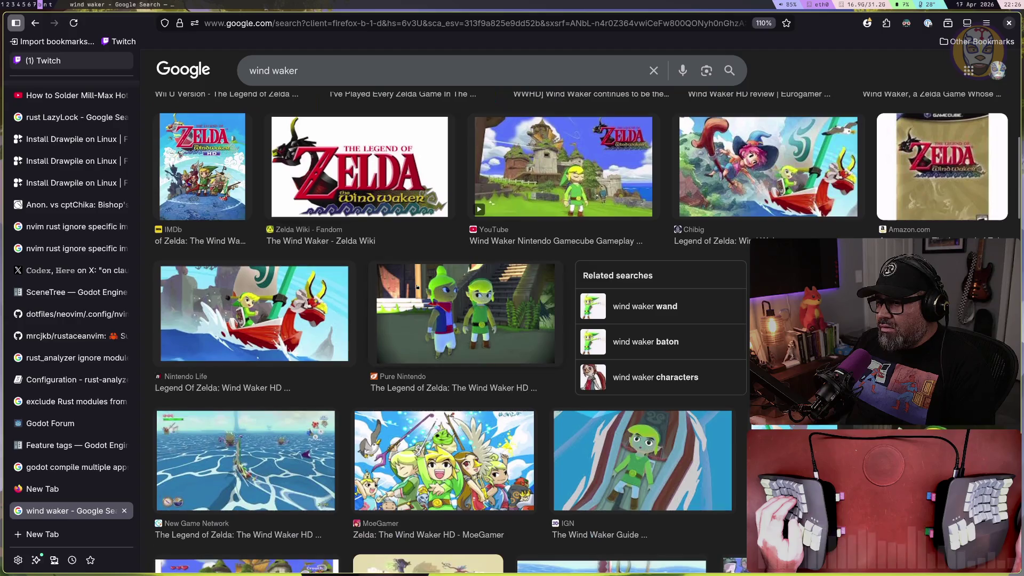
scroll(417, 287, down, 5)
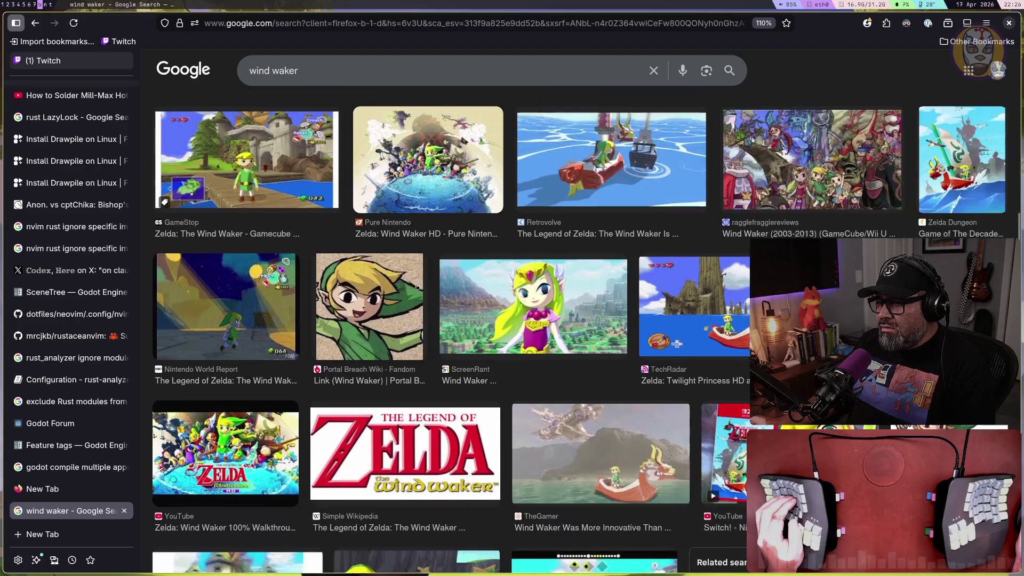
Preview the GameStop Wind Waker image and keep scrolling the grid
click(301, 219)
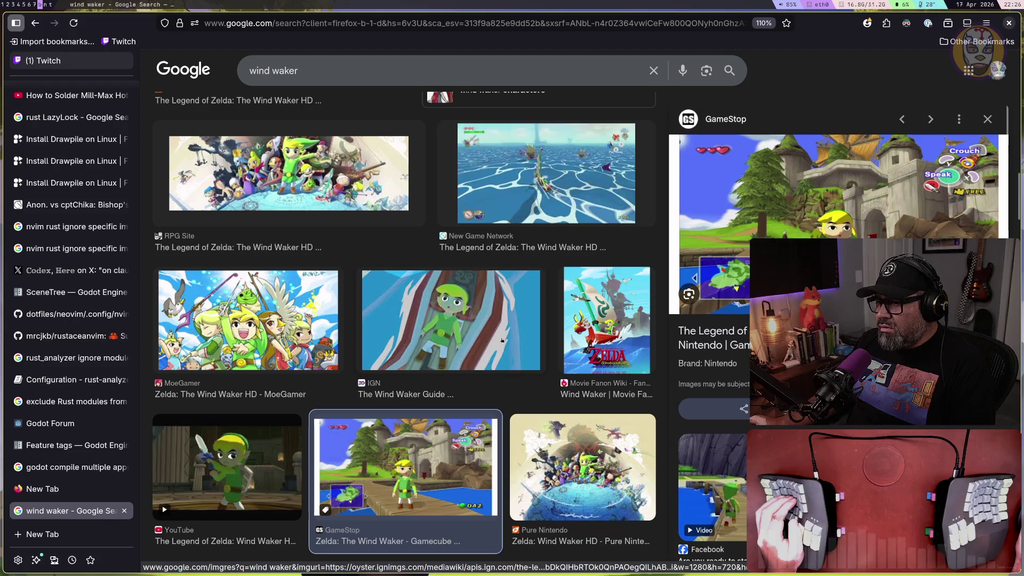
scroll(453, 323, down, 2)
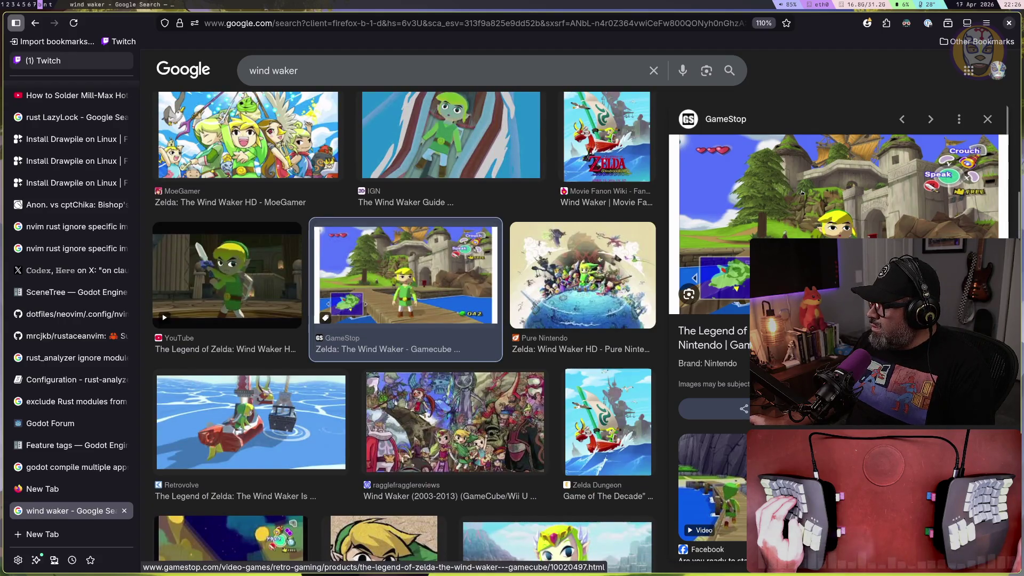
scroll(802, 193, down, 2)
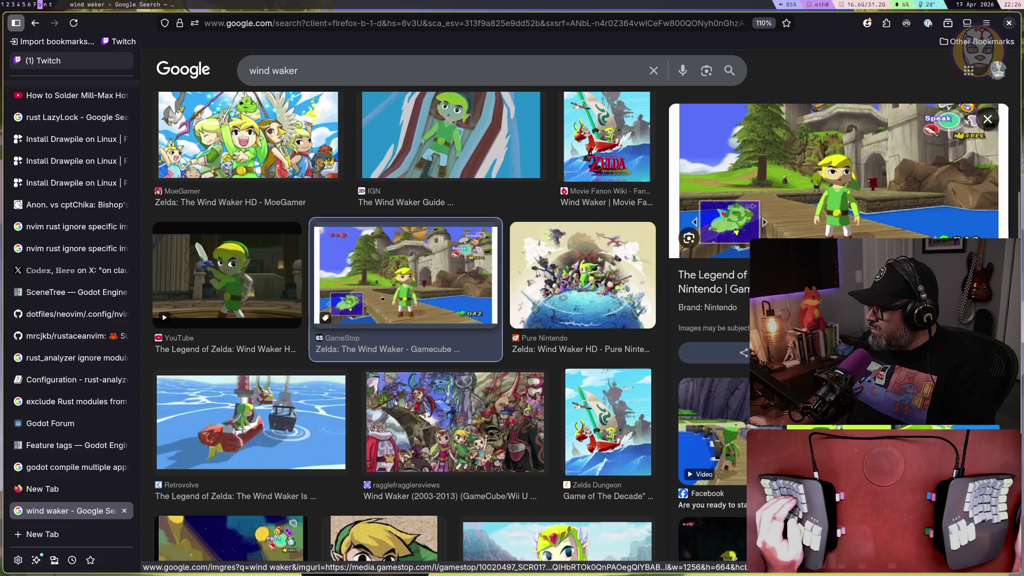
scroll(381, 298, down, 10)
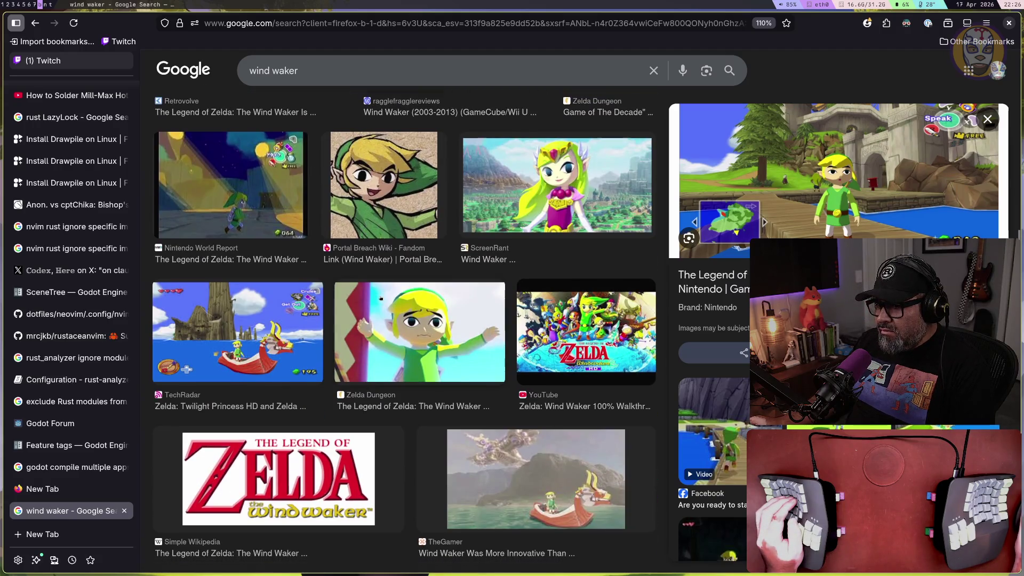
scroll(283, 301, down, 2)
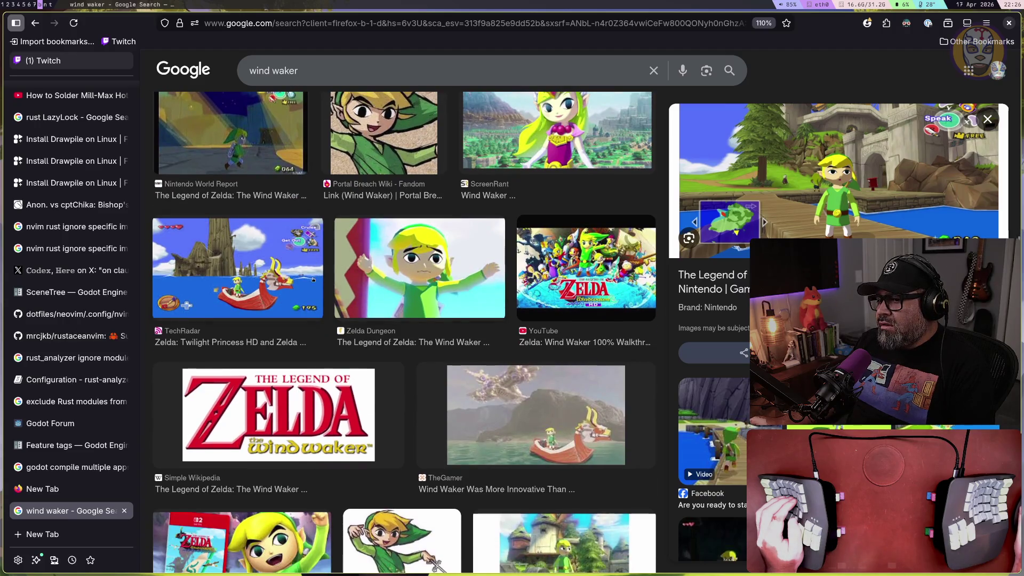
scroll(426, 281, down, 6)
scroll(427, 281, down, 3)
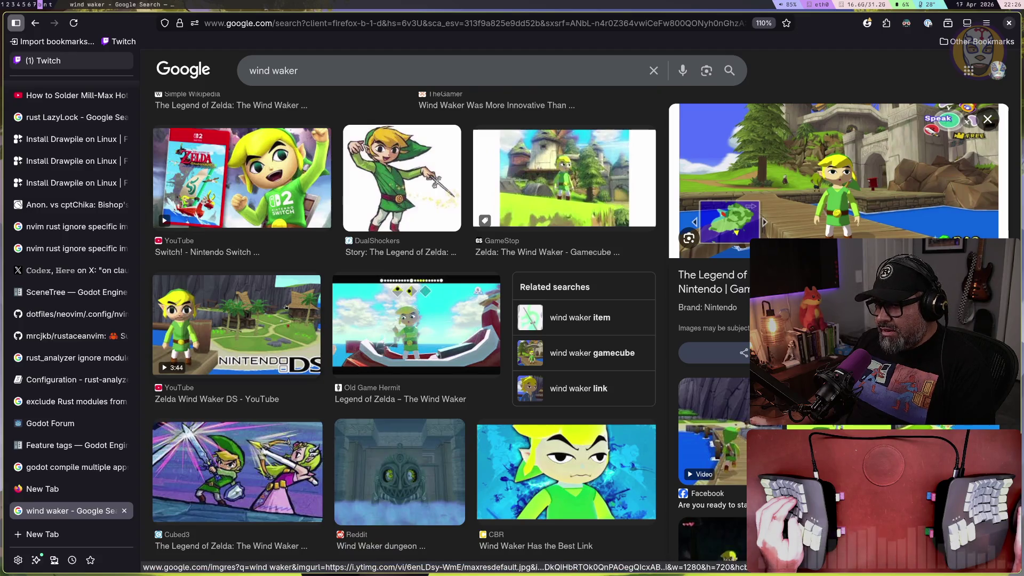
scroll(272, 315, down, 10)
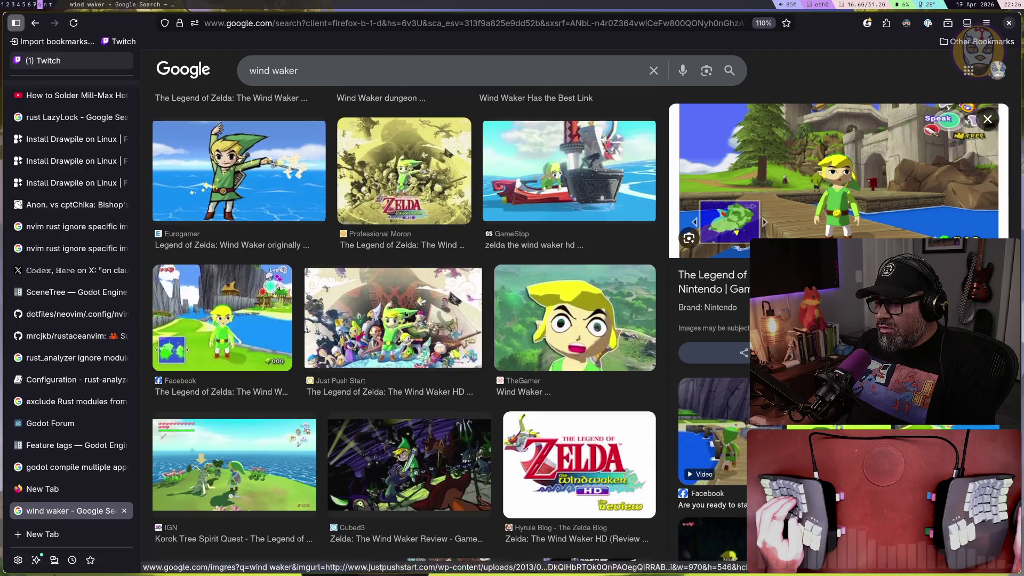
Preview the Facebook, GAMINGbible 4K and Indie Gamer Chick Wind Waker screenshots
click(253, 332)
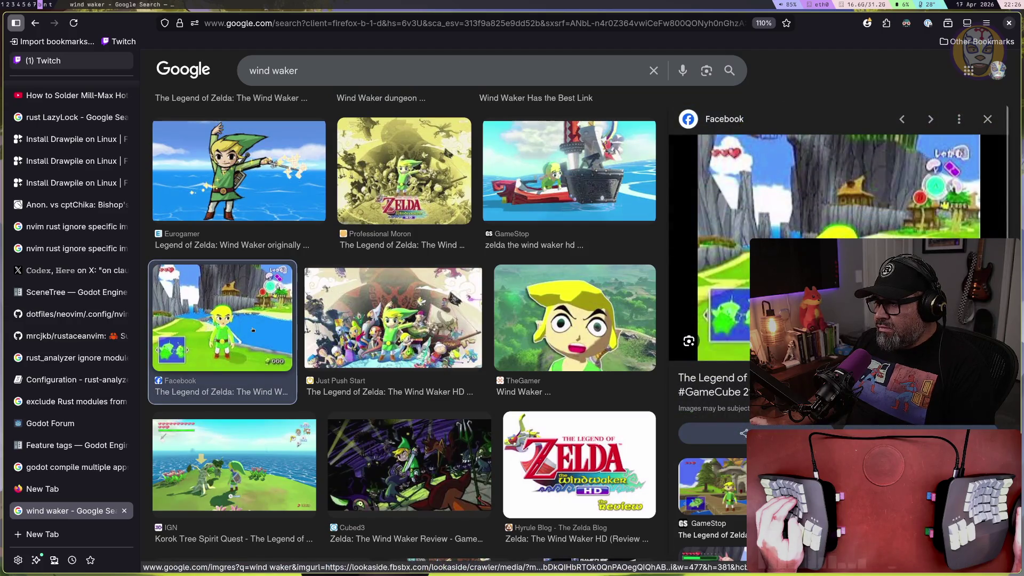
scroll(251, 329, down, 8)
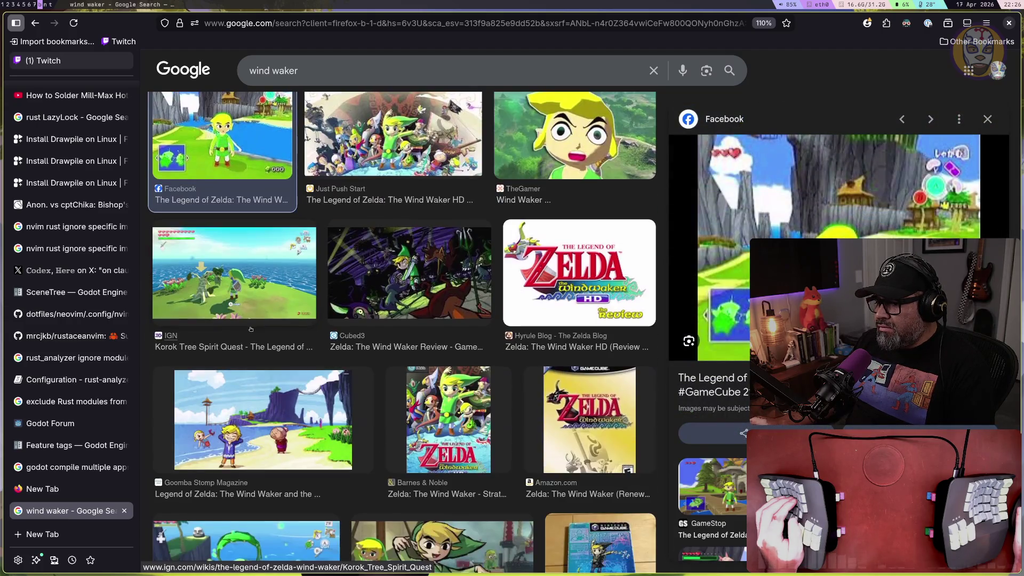
scroll(284, 353, down, 4)
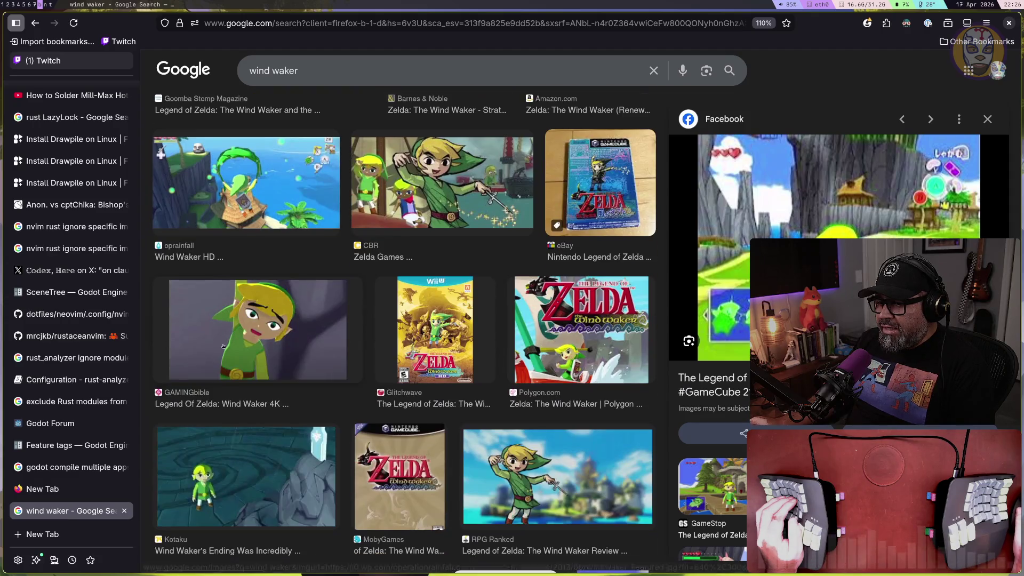
click(246, 319)
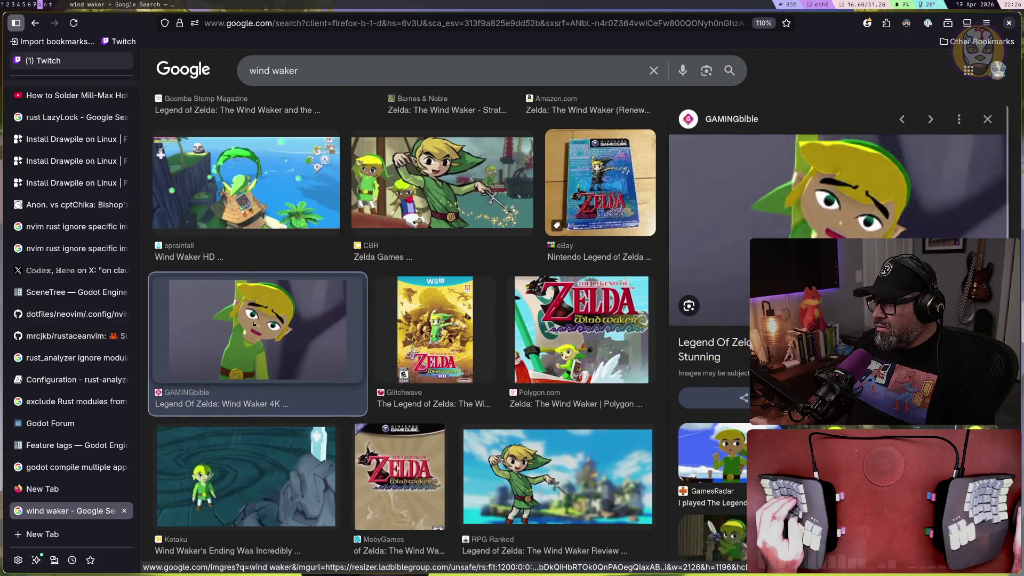
scroll(386, 341, down, 6)
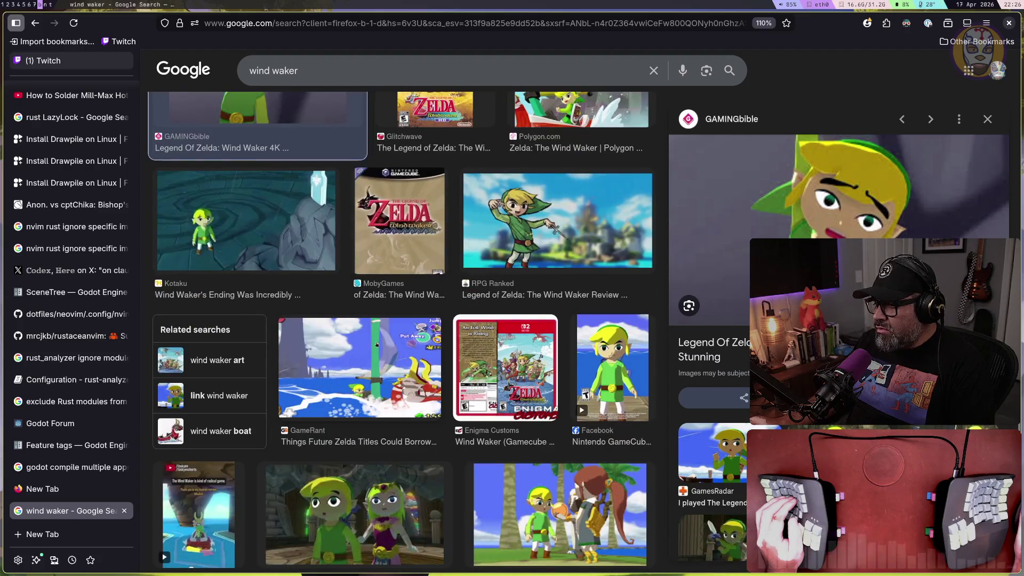
scroll(377, 344, down, 4)
scroll(375, 344, down, 7)
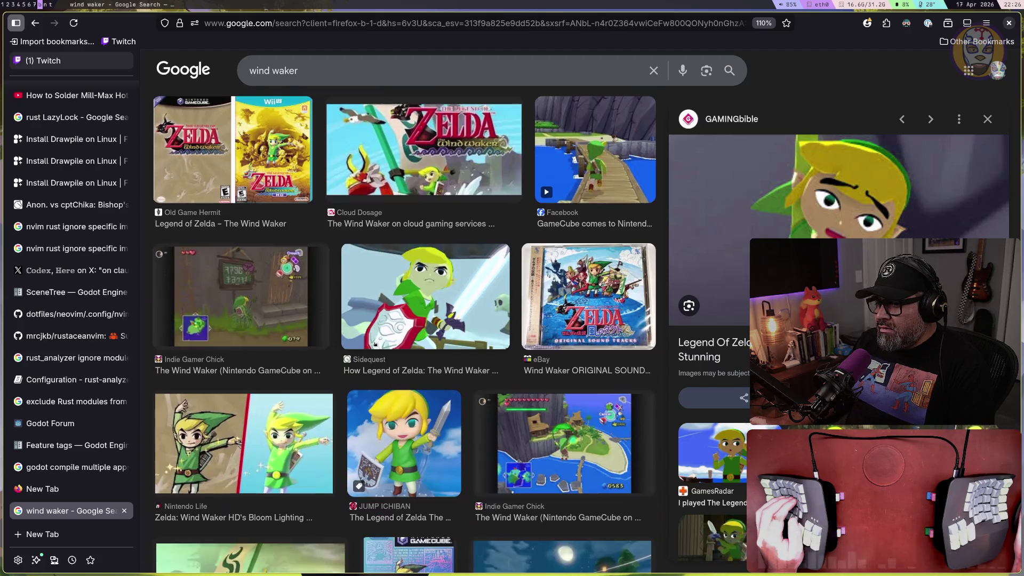
click(238, 313)
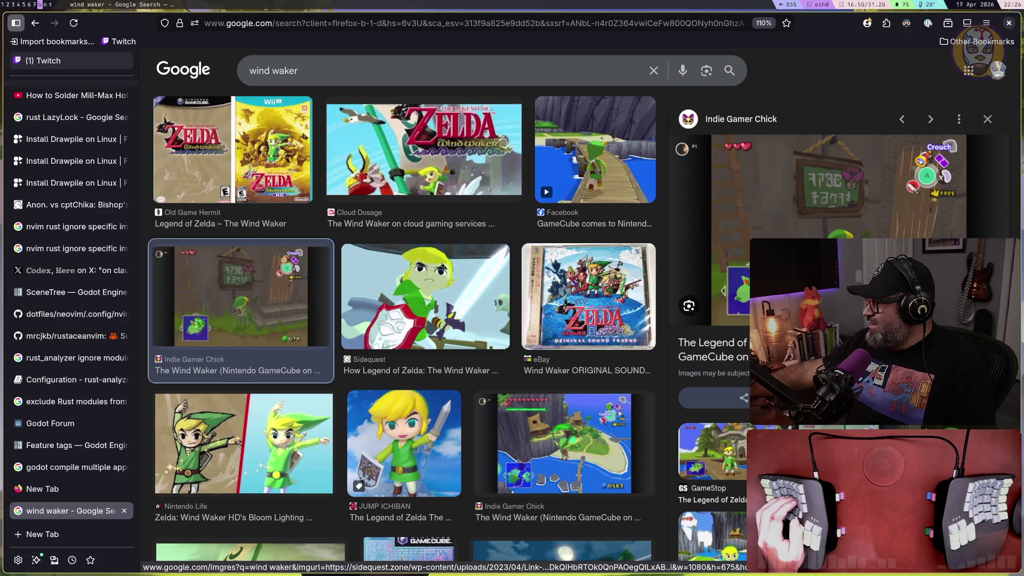
Glance at the Godot workspace, return to the browser and select the search query
key(super+1)
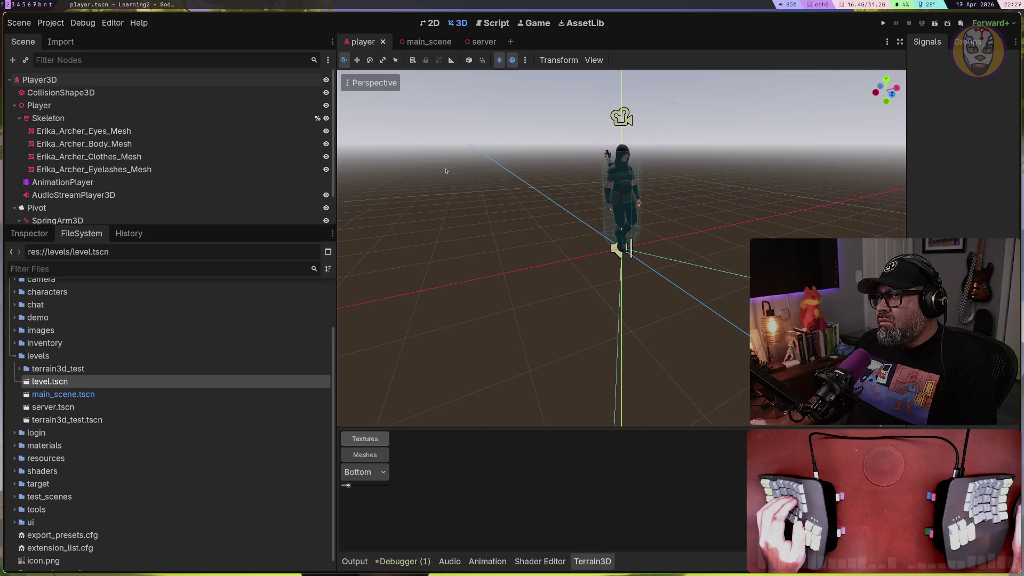
key(super+b)
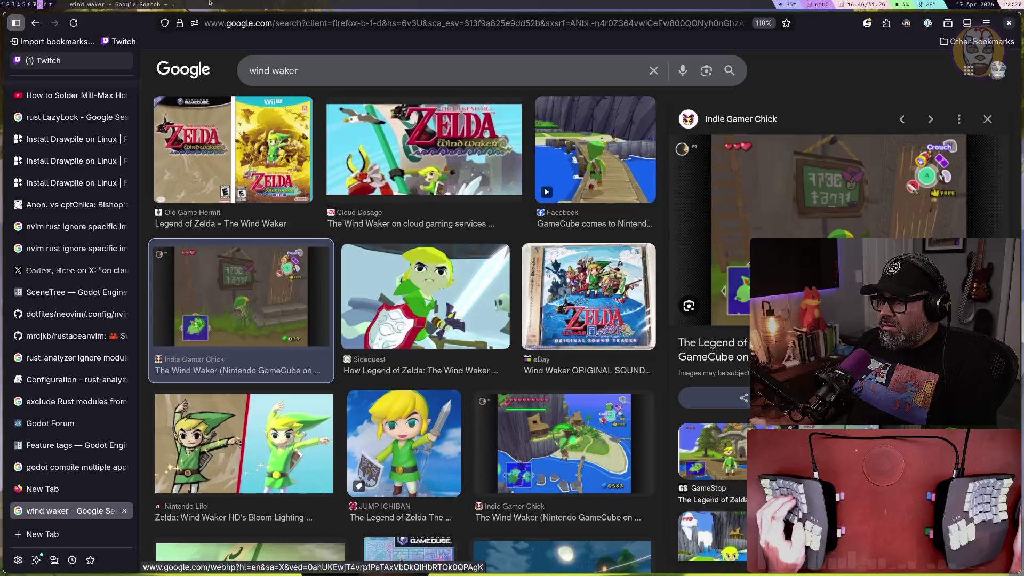
click(313, 68)
Search 'windwalker original sneak peak', then correct it to 'wind waker' and search again
text(wi)
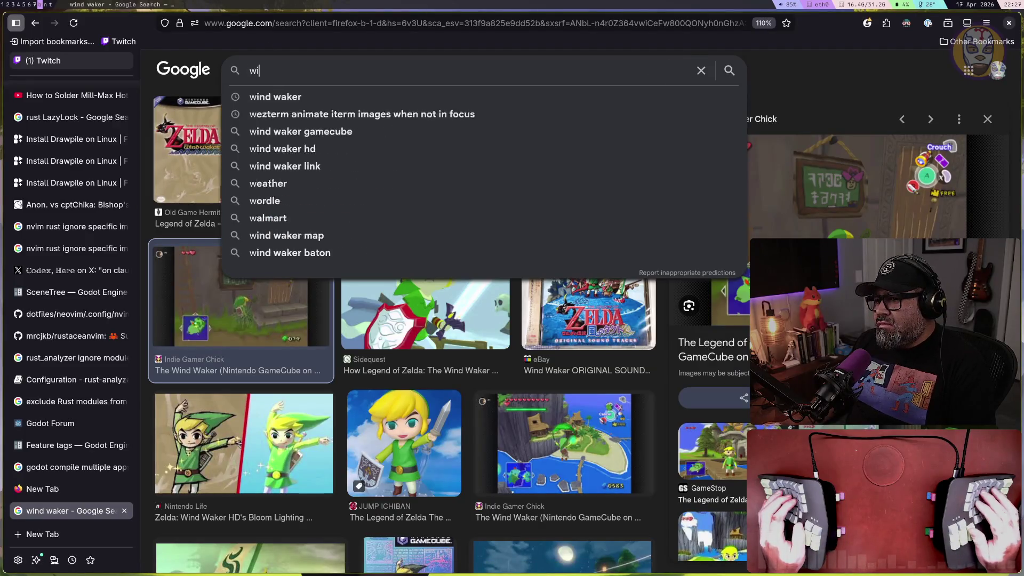
text(ndwalker original )
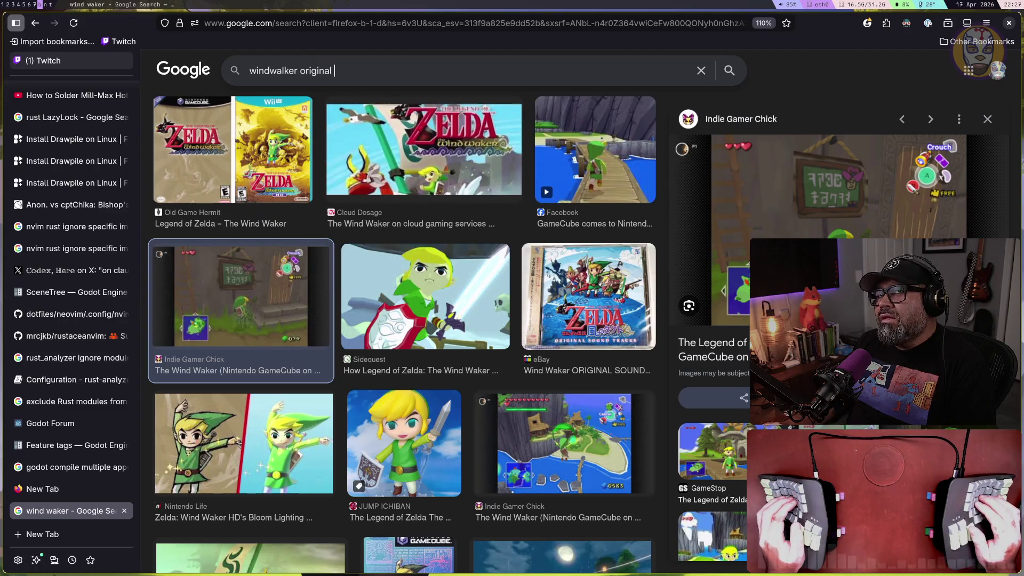
text(sneak peak)
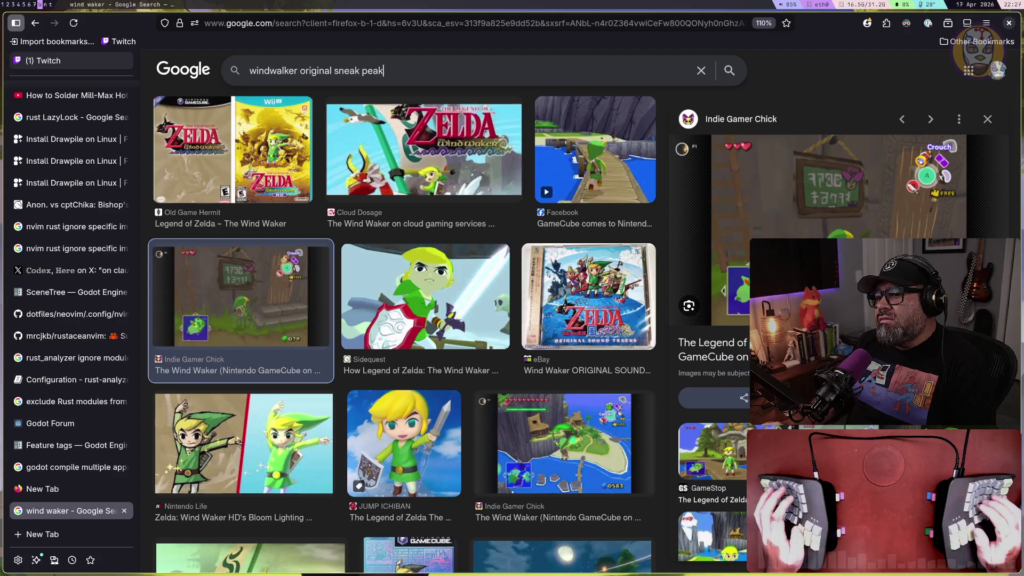
key(Return)
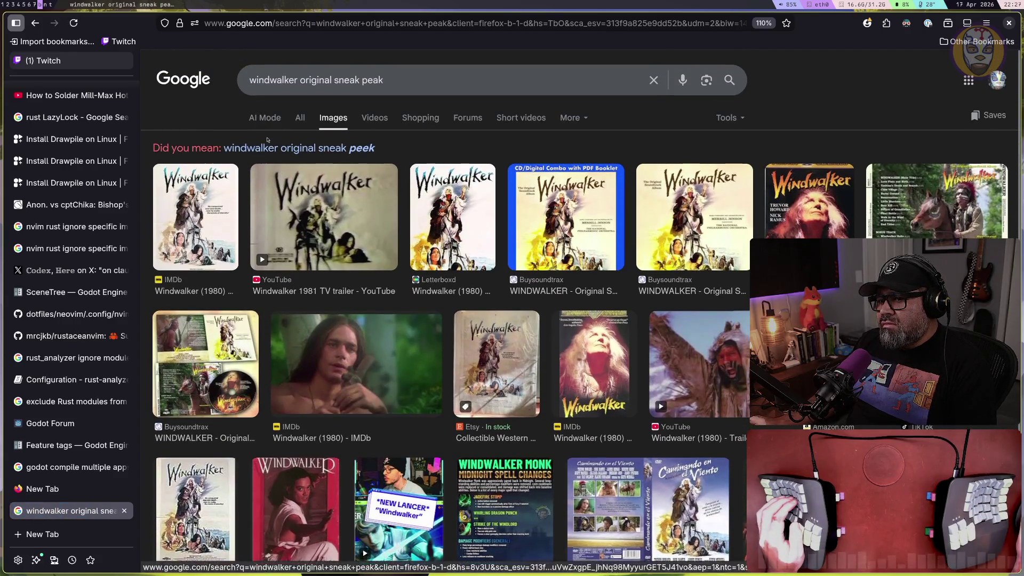
click(283, 80)
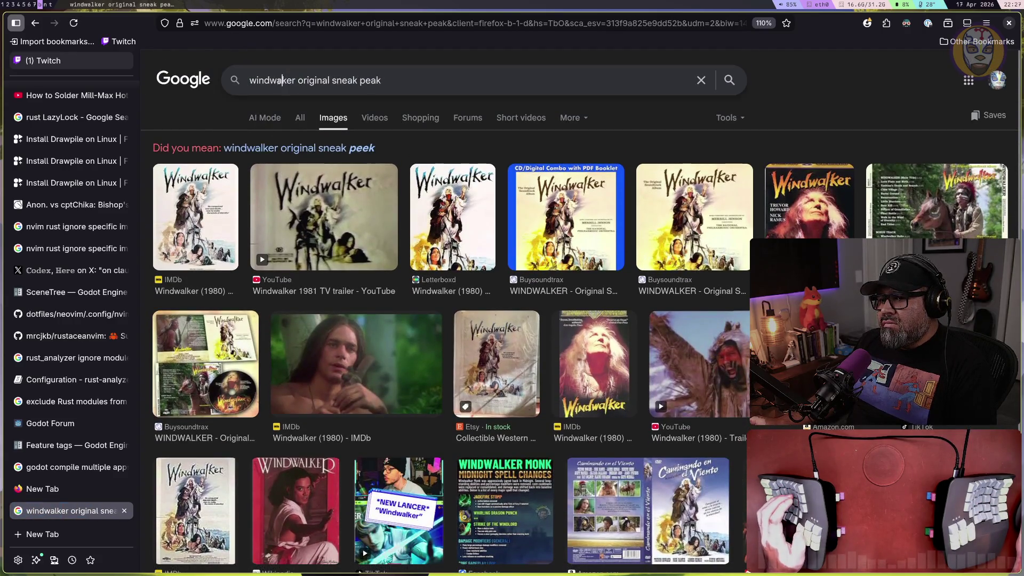
key(Return)
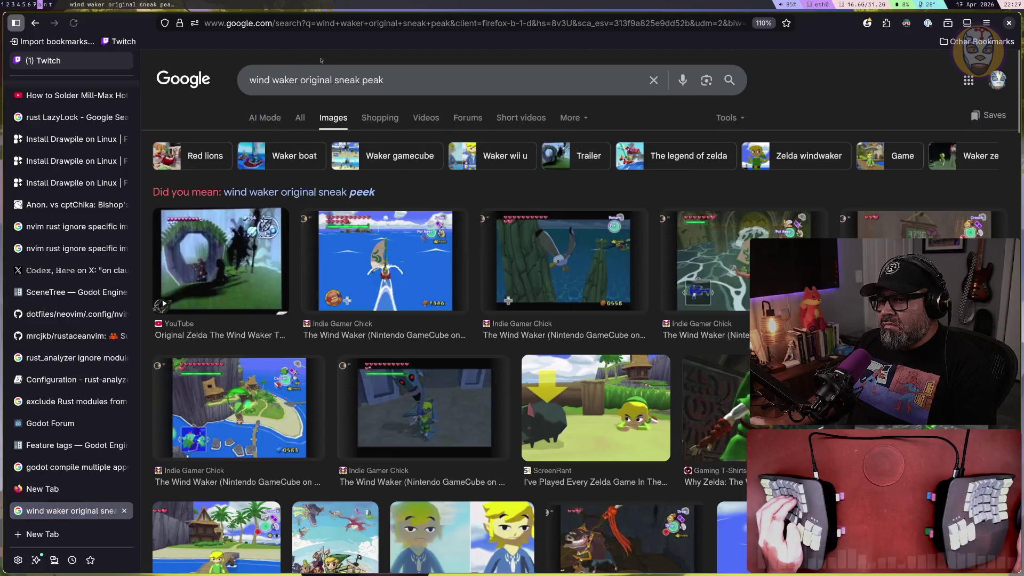
Scroll through the GameCube screenshot results and back up a little
scroll(343, 104, down, 5)
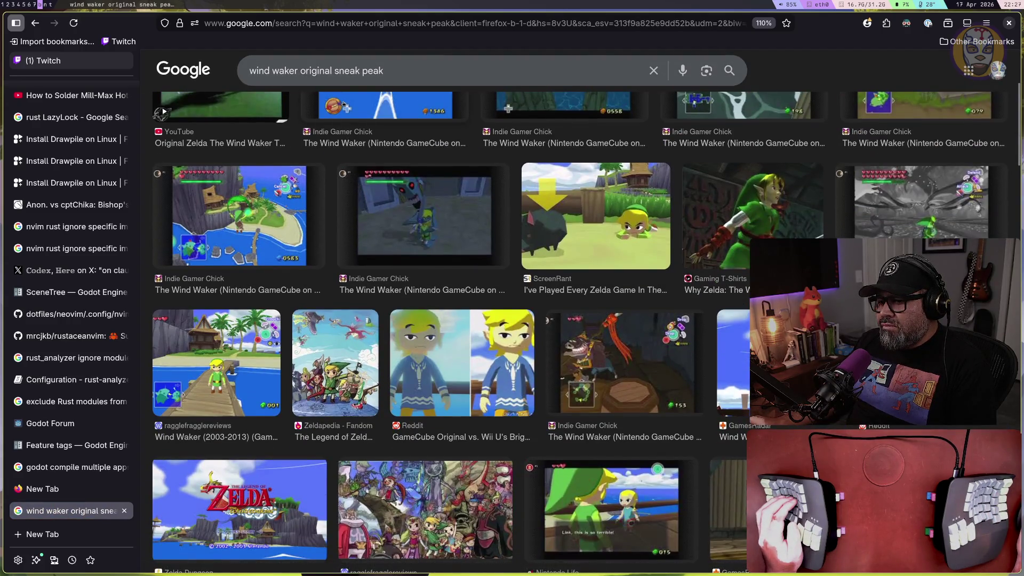
scroll(343, 103, down, 3)
scroll(343, 104, down, 6)
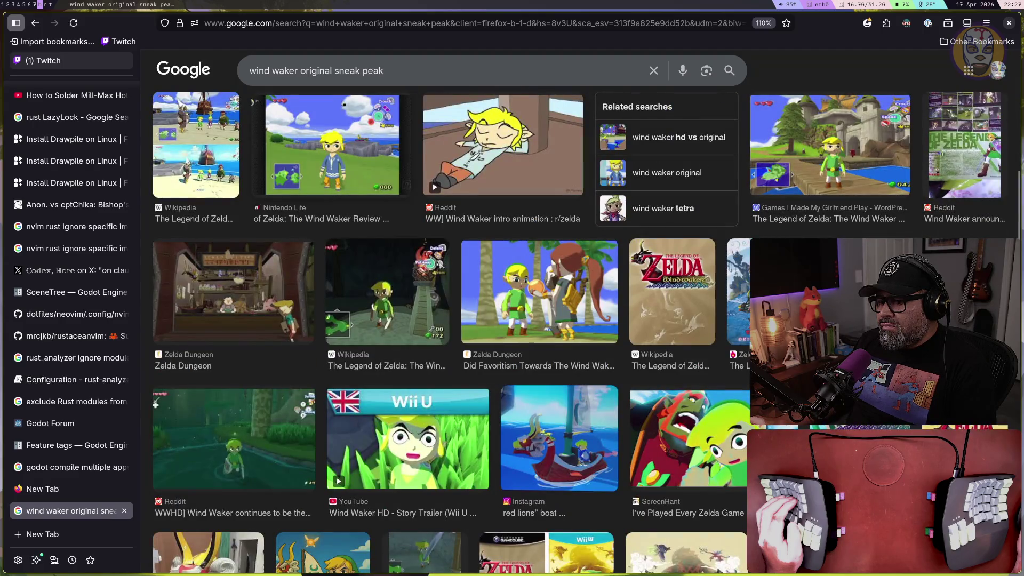
scroll(343, 103, down, 6)
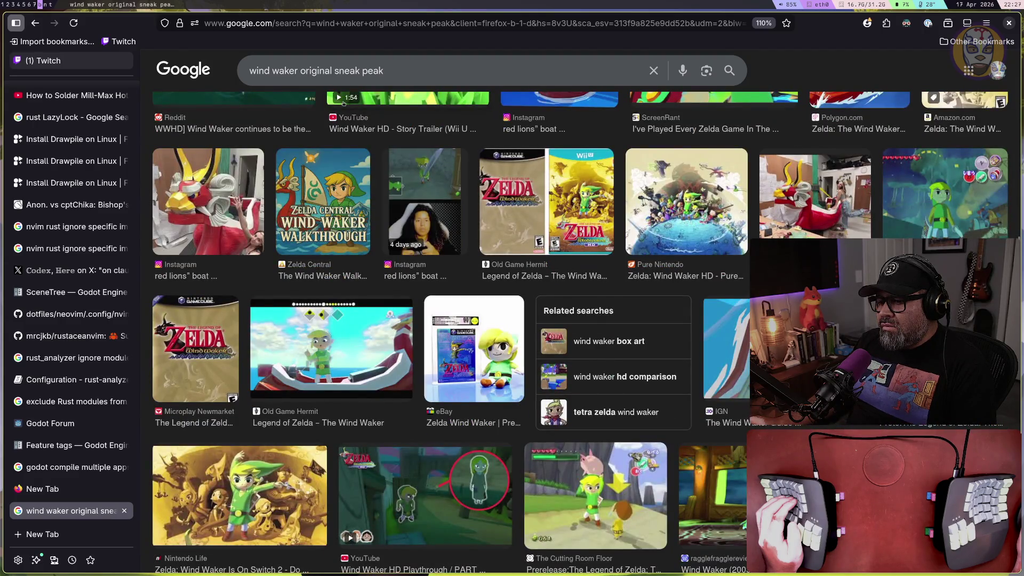
scroll(343, 102, down, 12)
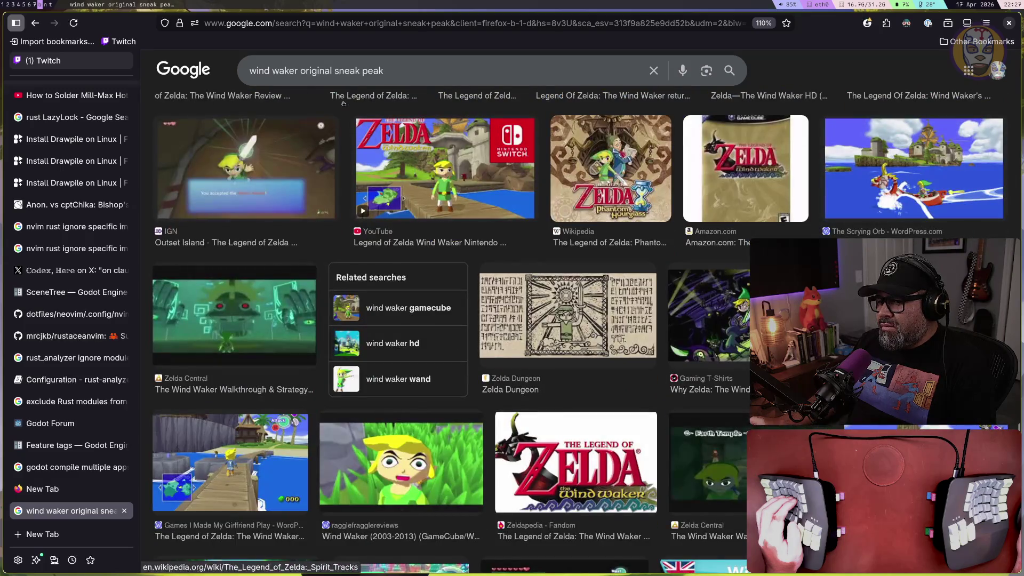
scroll(343, 103, down, 15)
scroll(343, 103, down, 12)
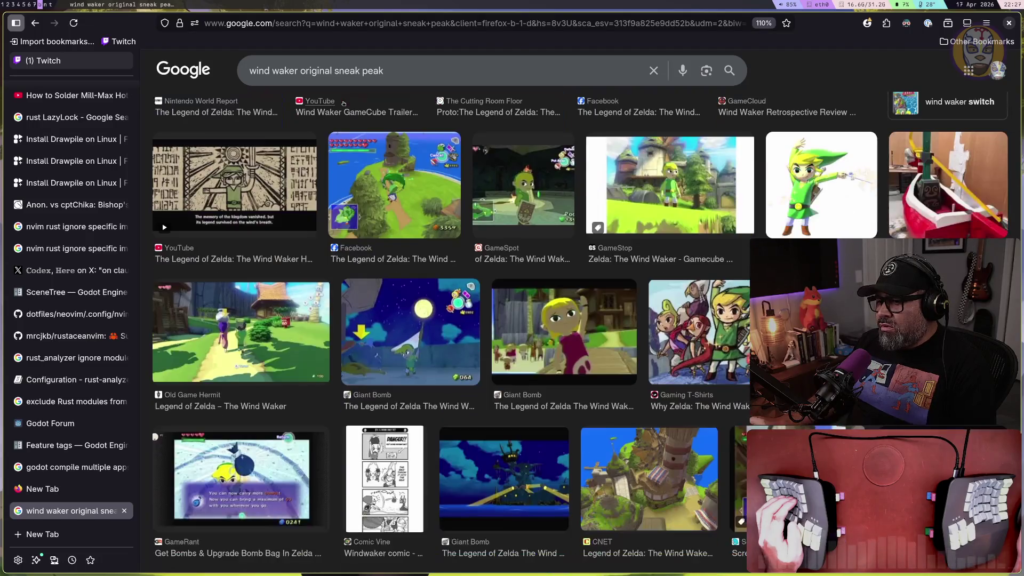
scroll(342, 102, down, 5)
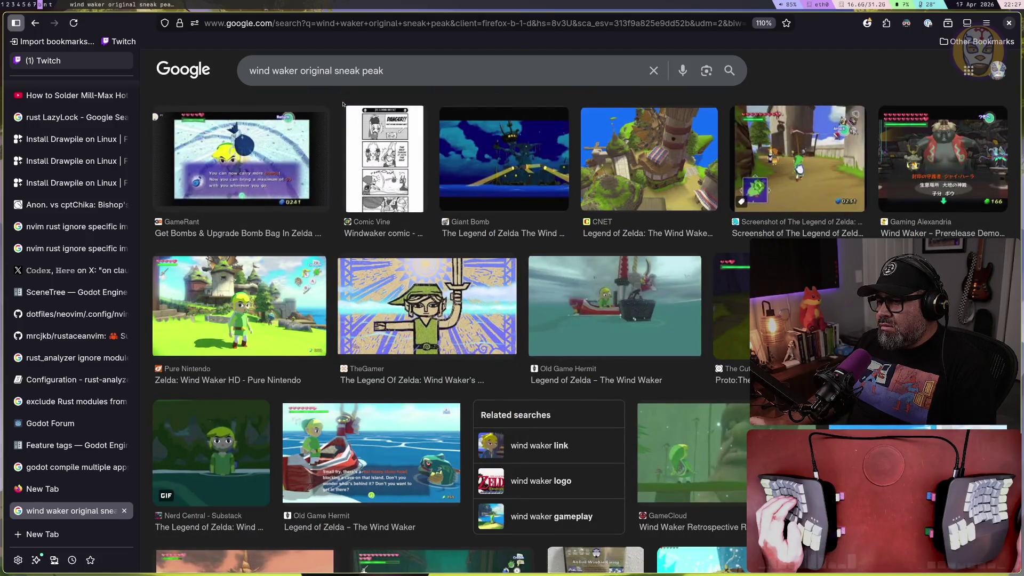
scroll(343, 103, down, 6)
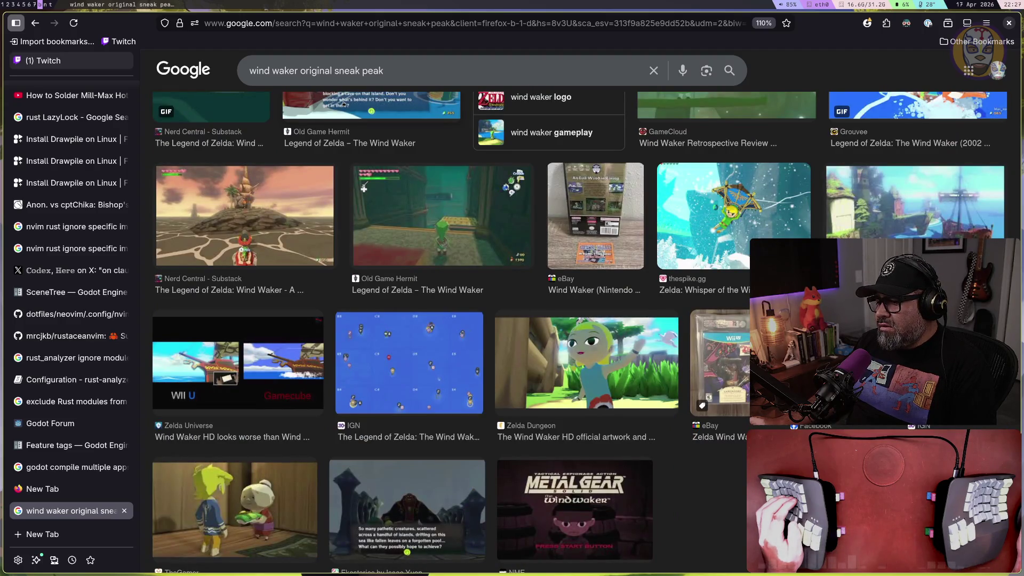
scroll(344, 103, down, 2)
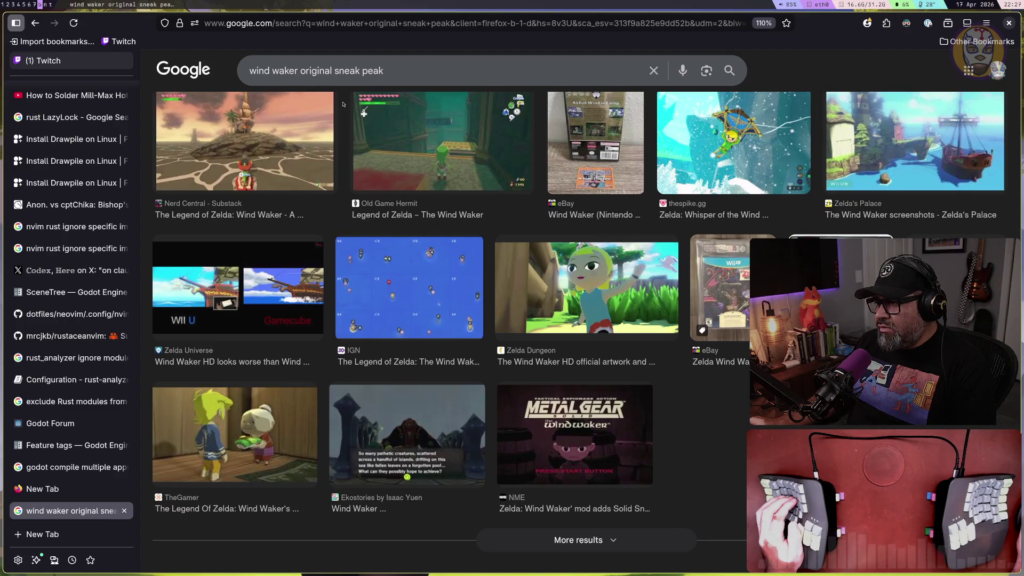
scroll(343, 104, up, 10)
scroll(343, 104, up, 10)
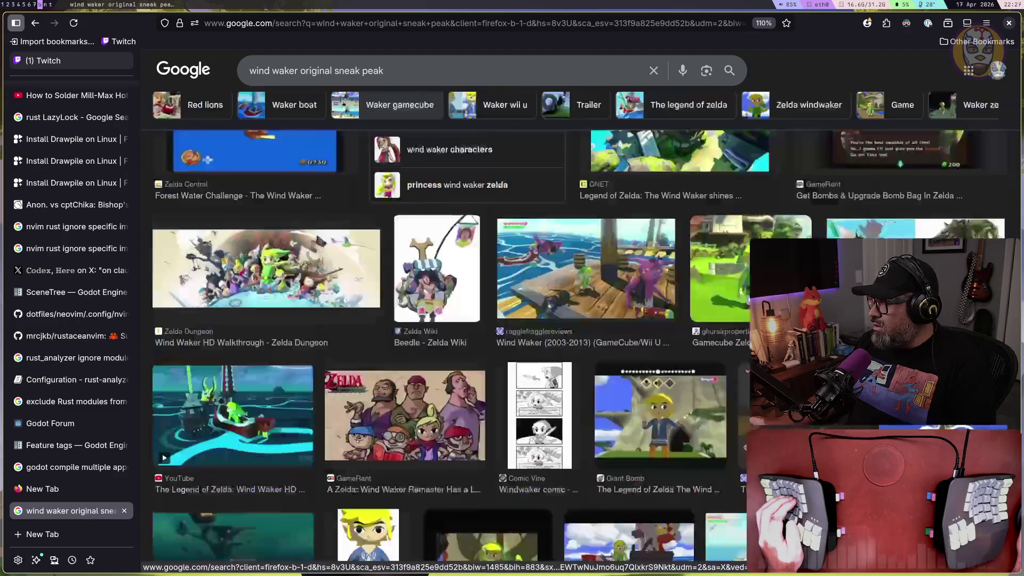
scroll(344, 104, up, 5)
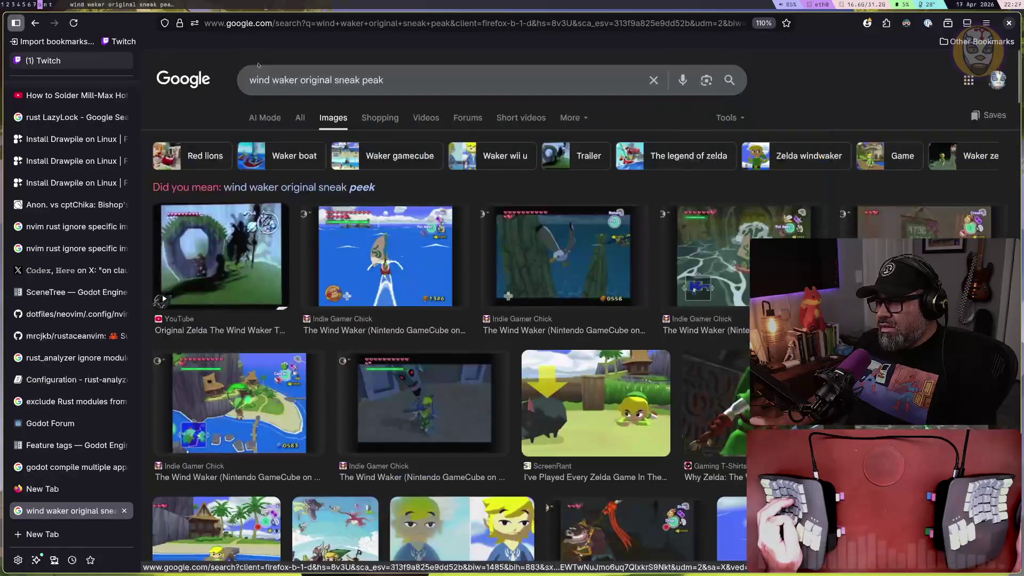
Try AI Mode, go back, and show the All web results instead
click(266, 117)
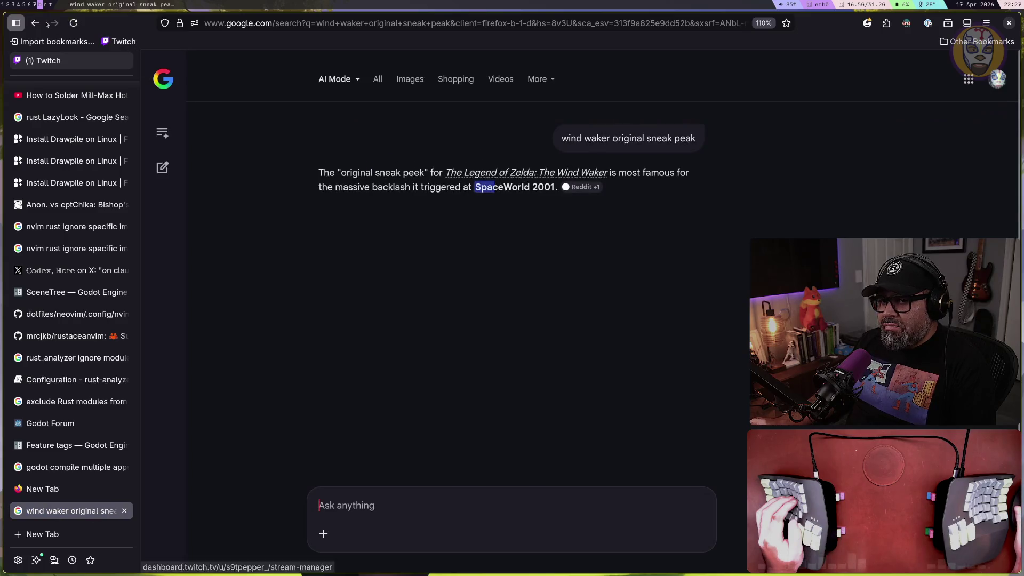
key(alt+Left)
click(306, 118)
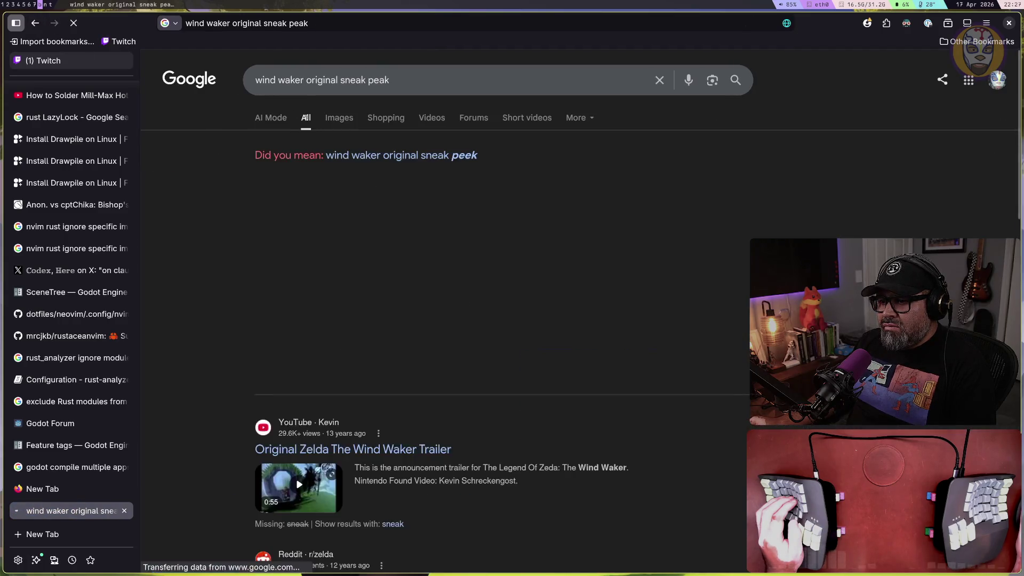
scroll(300, 122, down, 5)
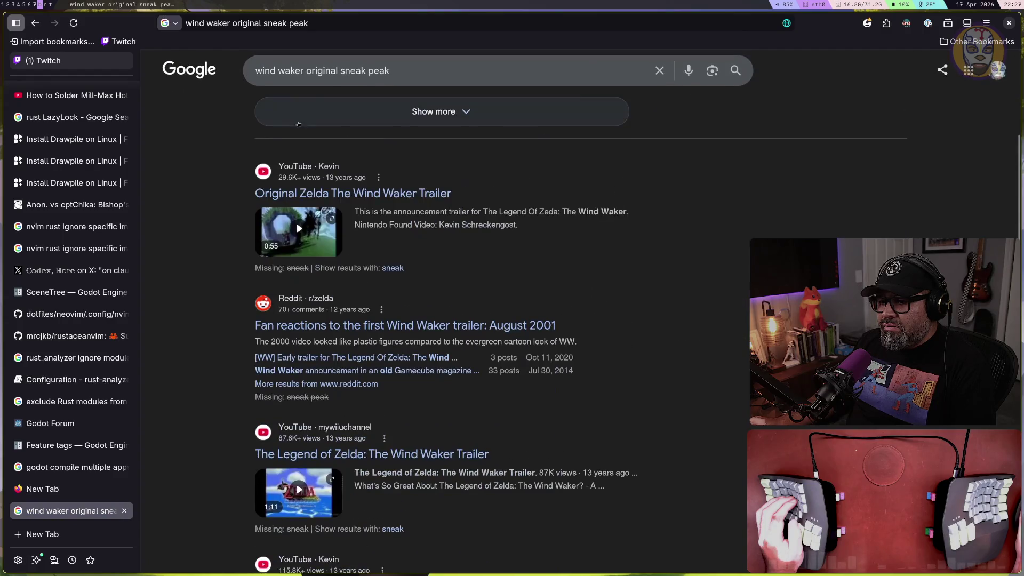
Play the Original Zelda The Wind Waker Trailer video, then return to the results
click(332, 195)
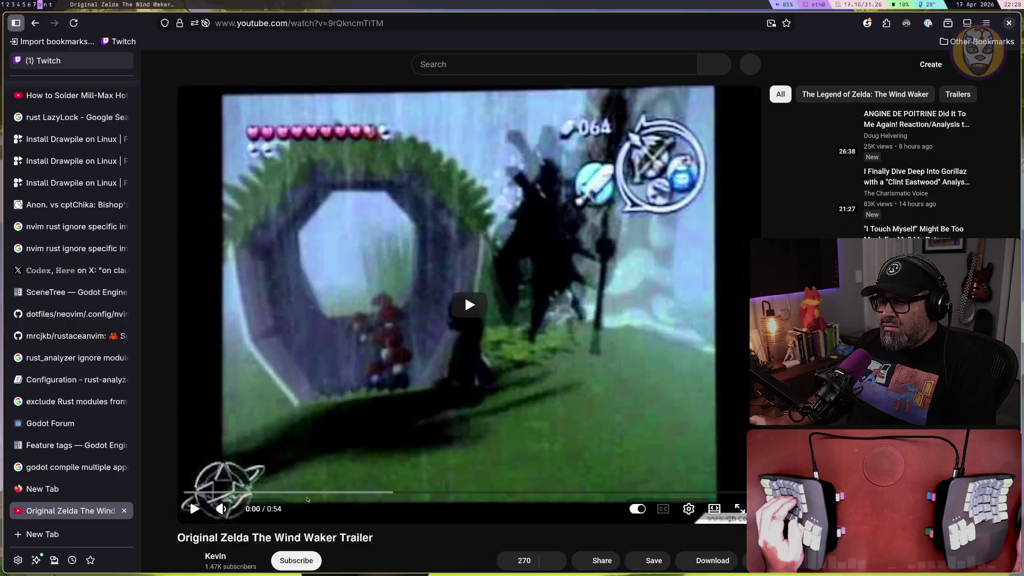
click(308, 499)
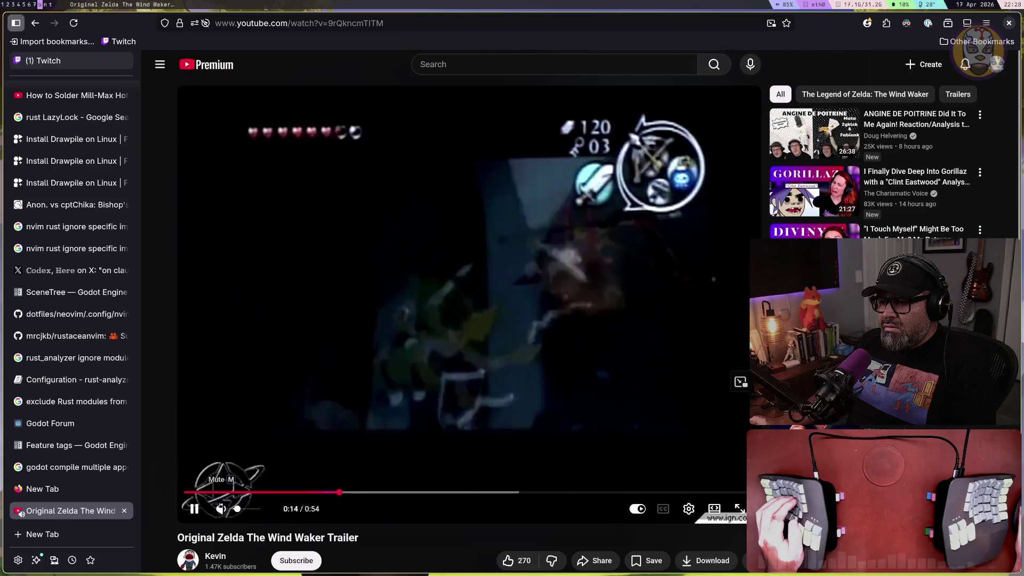
click(35, 23)
scroll(254, 321, down, 3)
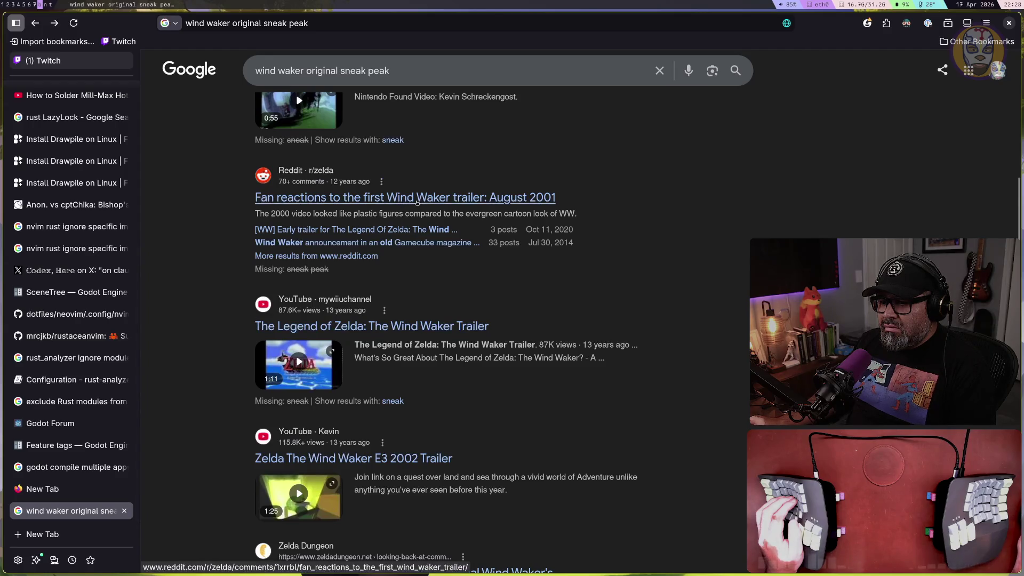
scroll(417, 203, down, 8)
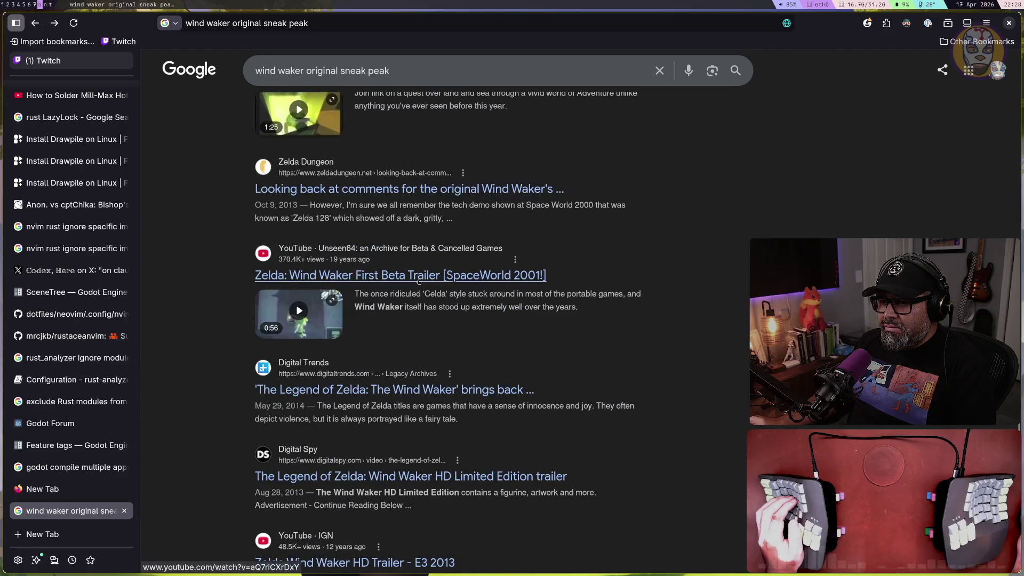
Open the Zelda Dungeon reveal-comments article and view its 128.jpg screenshot full size
click(458, 194)
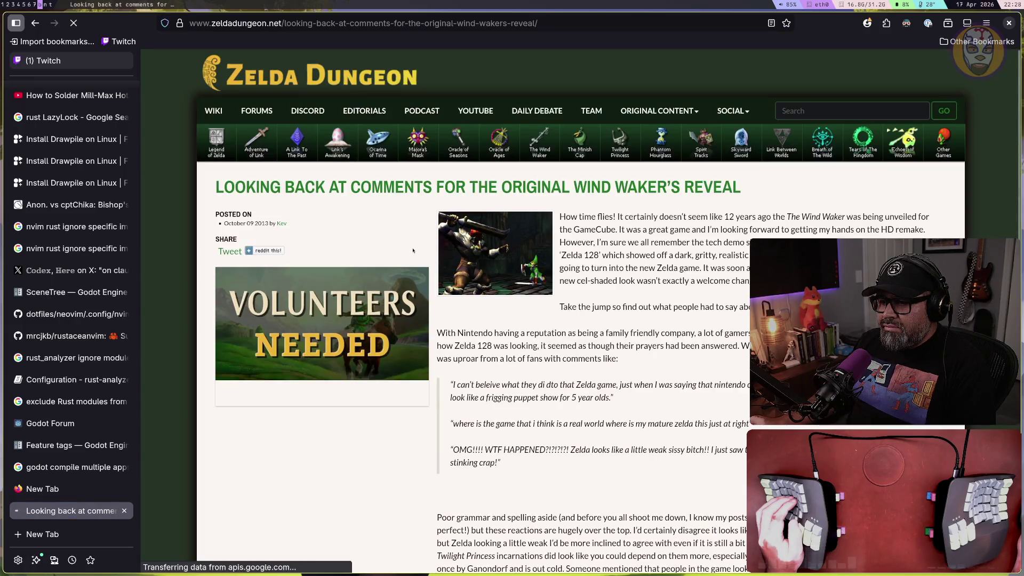
click(485, 253)
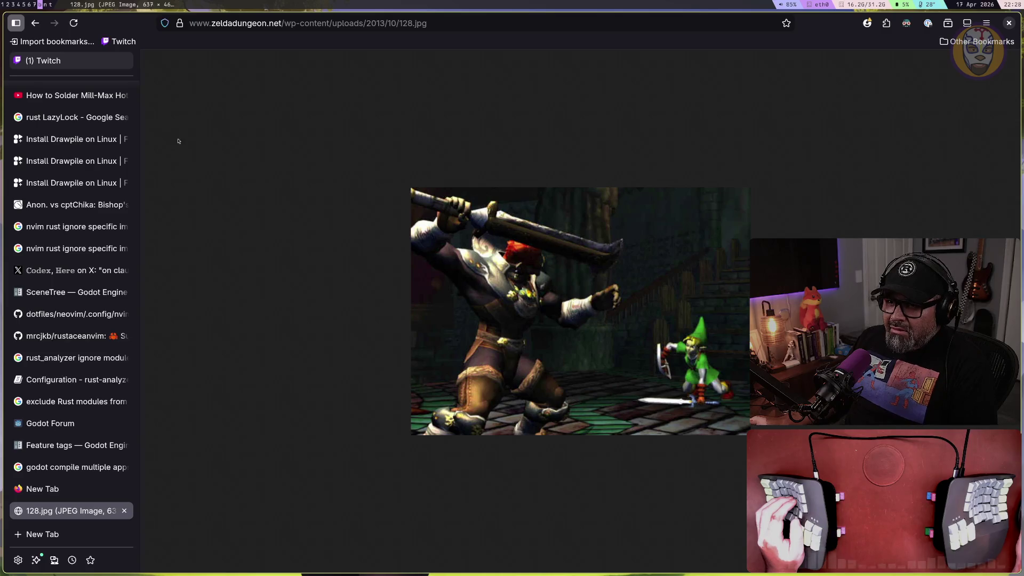
click(35, 23)
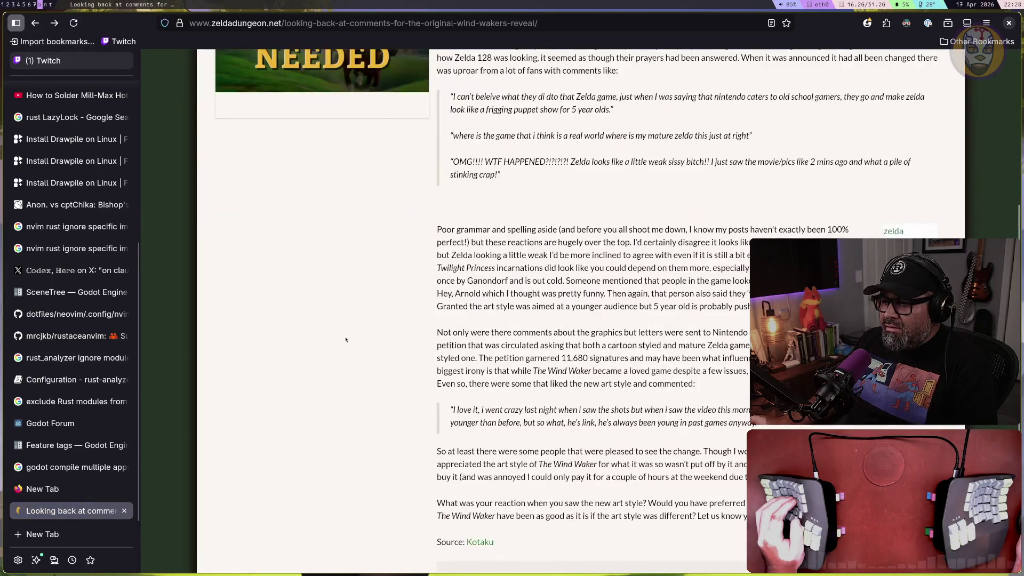
Visit the Volunteers Needed page, return to the article, and switch to the Neovim terminal
scroll(343, 340, up, 20)
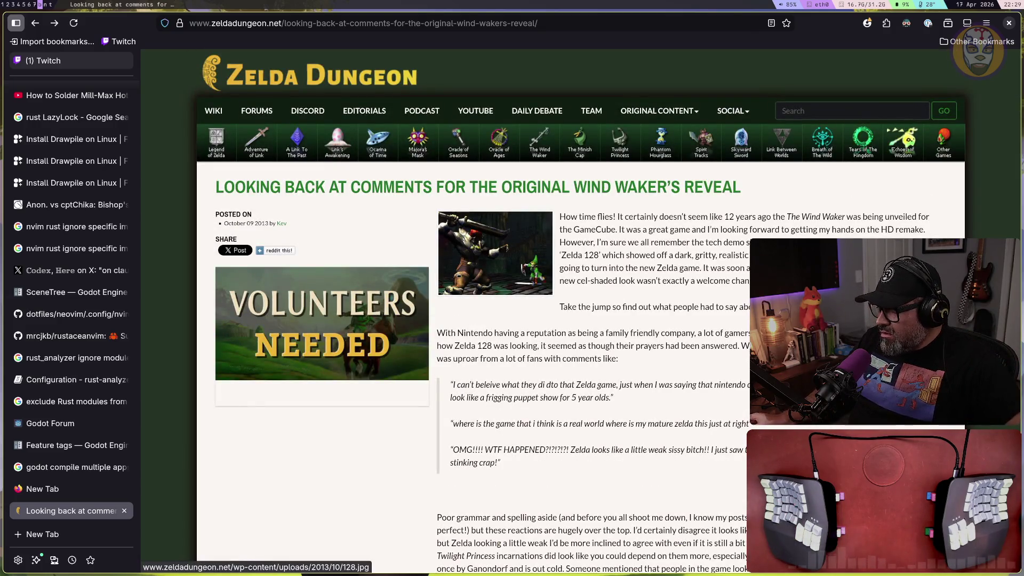
click(403, 347)
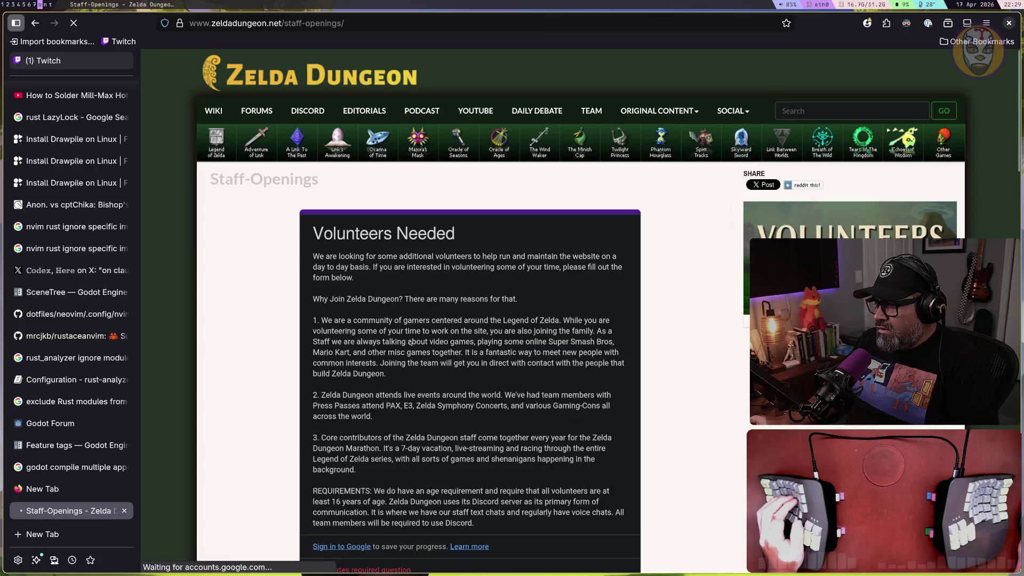
click(34, 23)
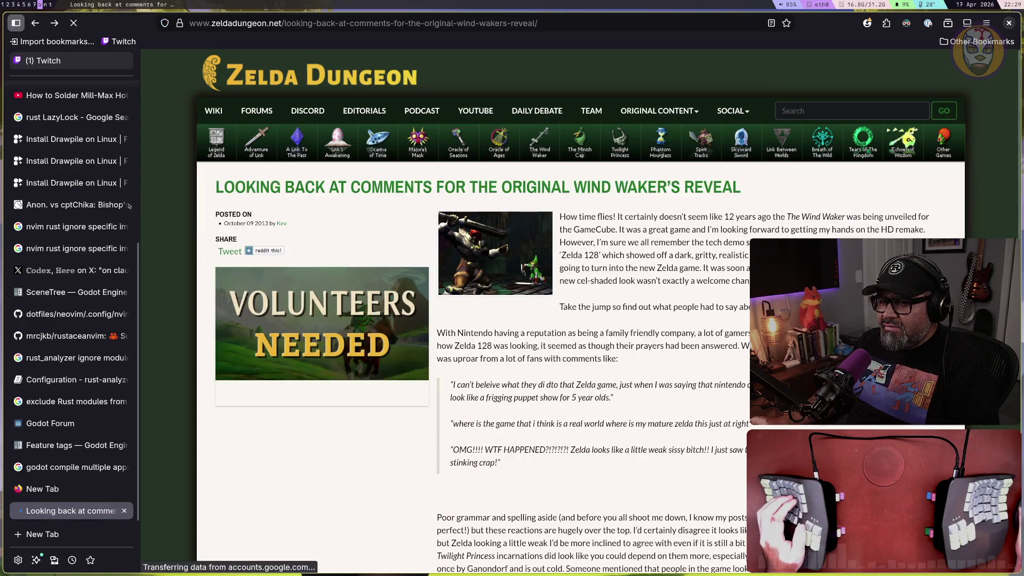
key(super+t)
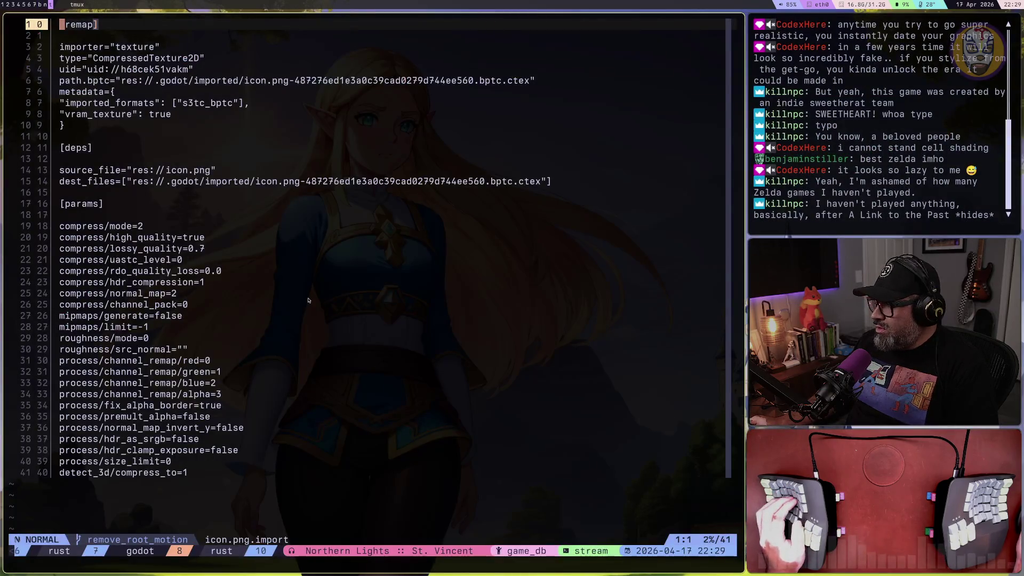
Move to the compress/normal_map=2 line on line 25, then switch to the Godot workspace
click(282, 294)
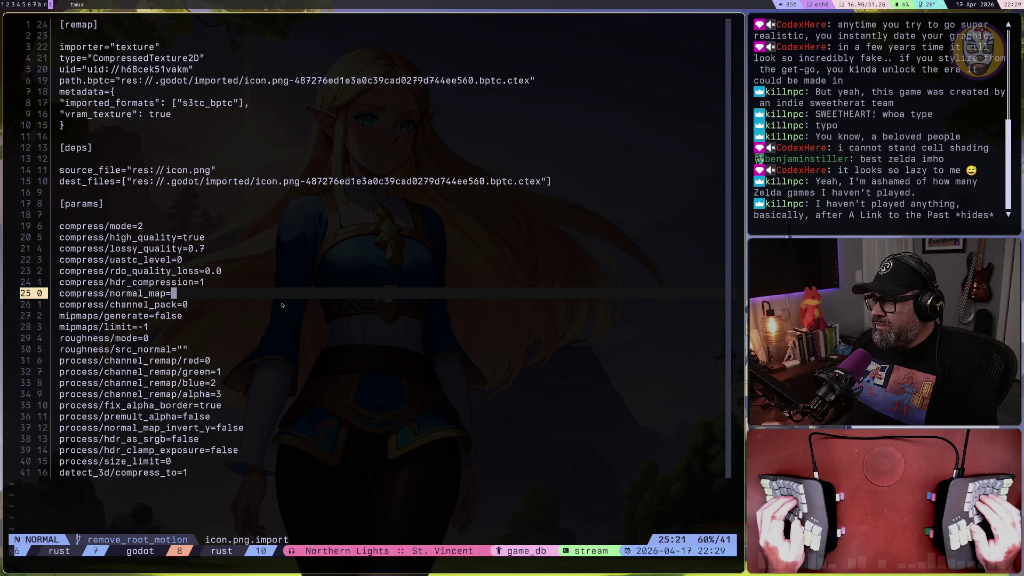
key(super+2)
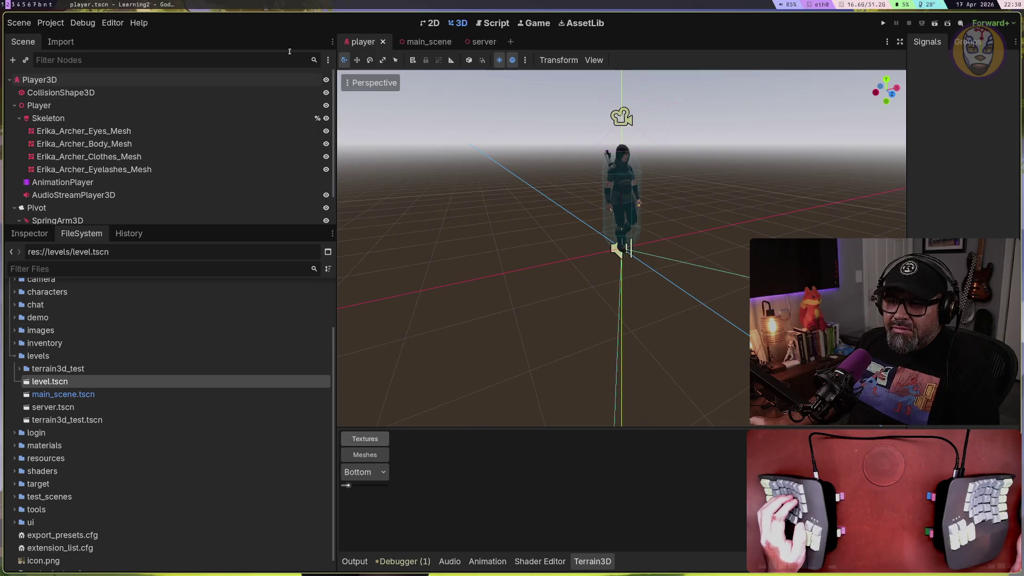
Switch from main_scene to the server scene tab, dismissing its context menu twice
click(432, 42)
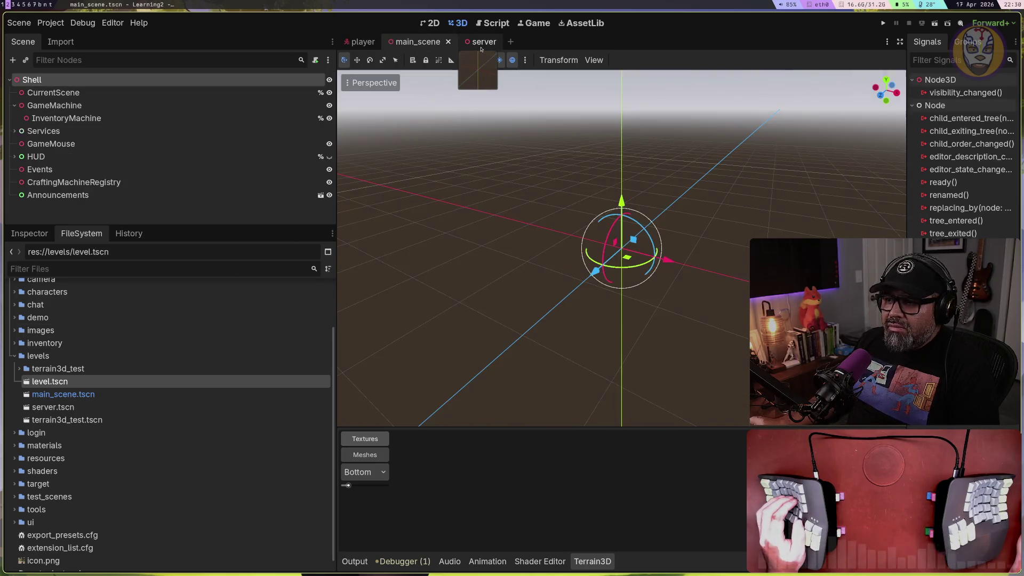
click(479, 42)
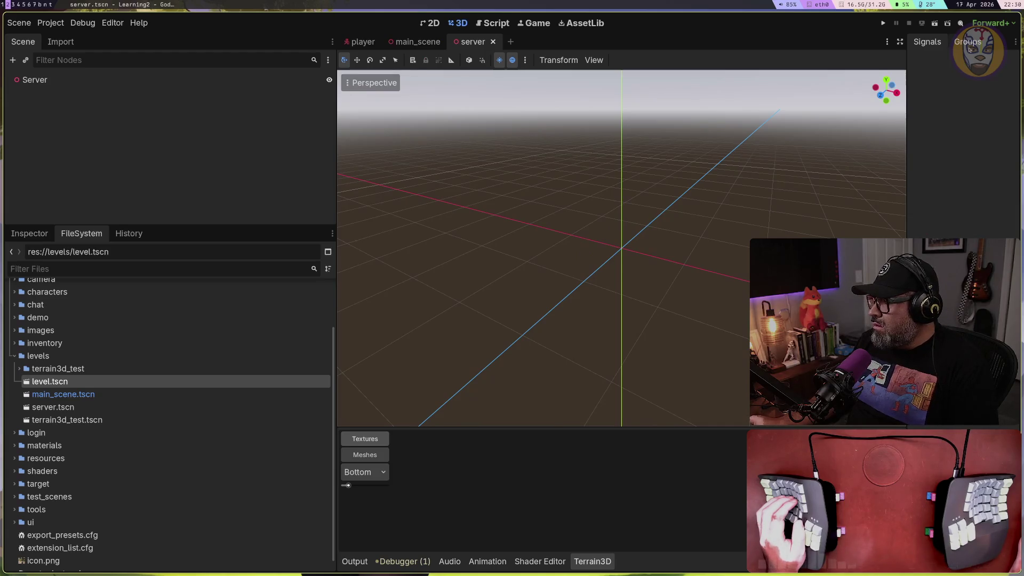
right_click(462, 45)
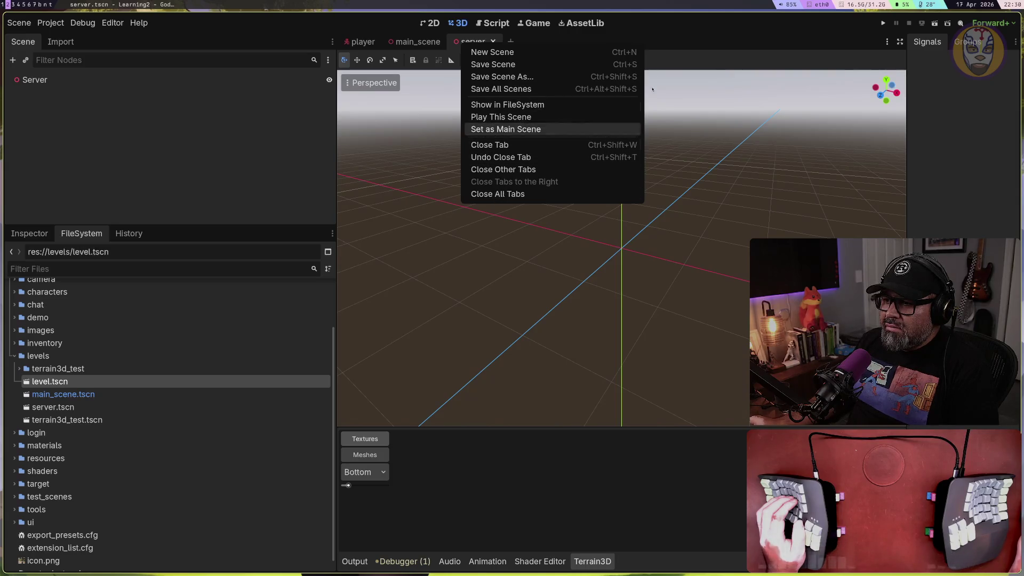
click(919, 19)
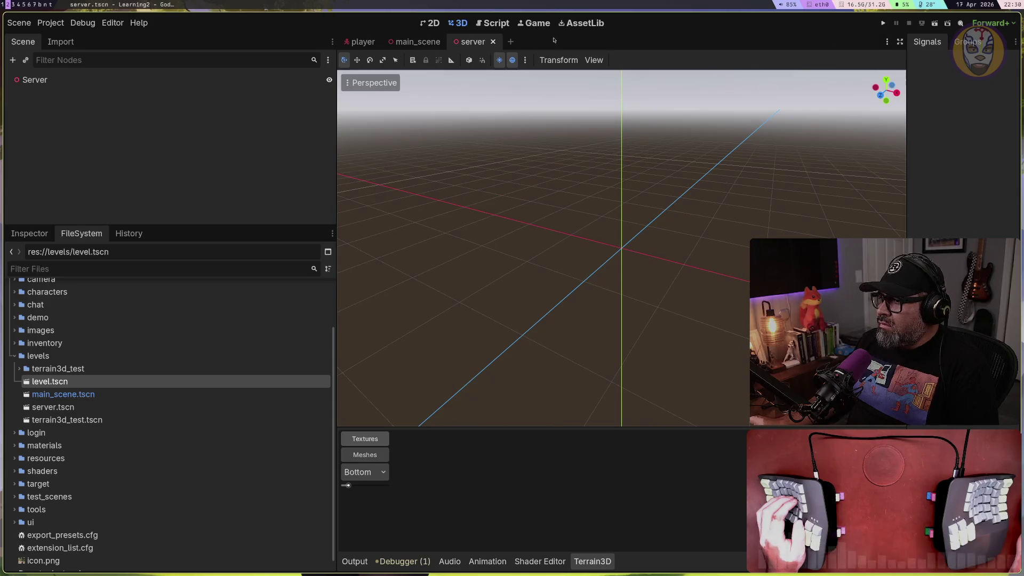
right_click(473, 44)
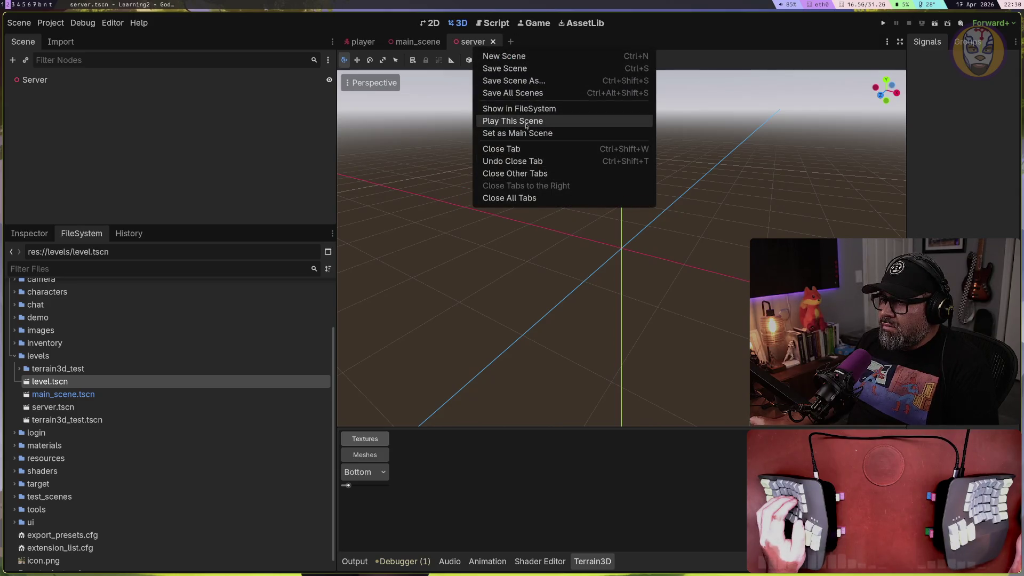
key(Escape)
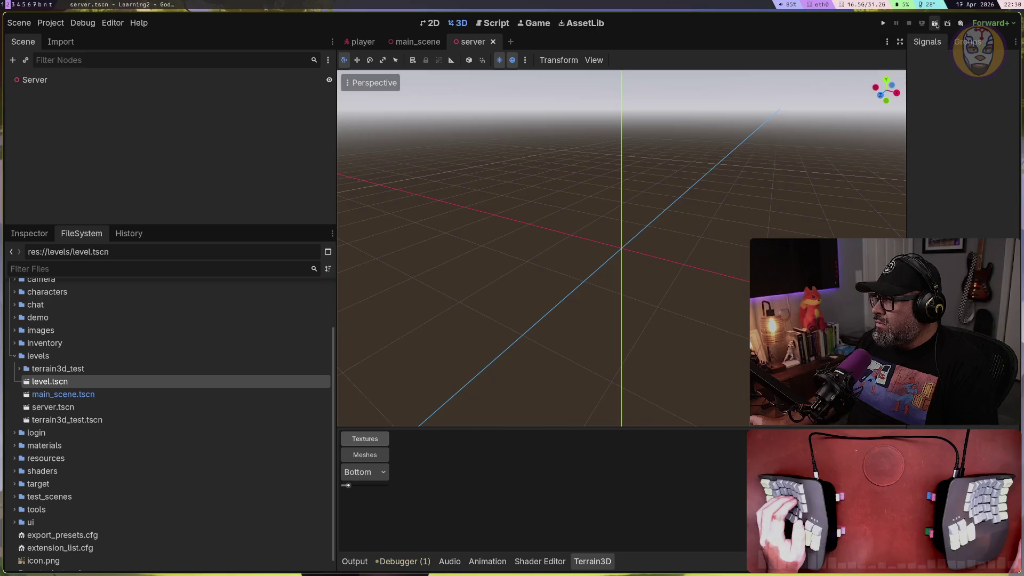
Browse the Scene menu without choosing anything, then open the Project menu
click(19, 22)
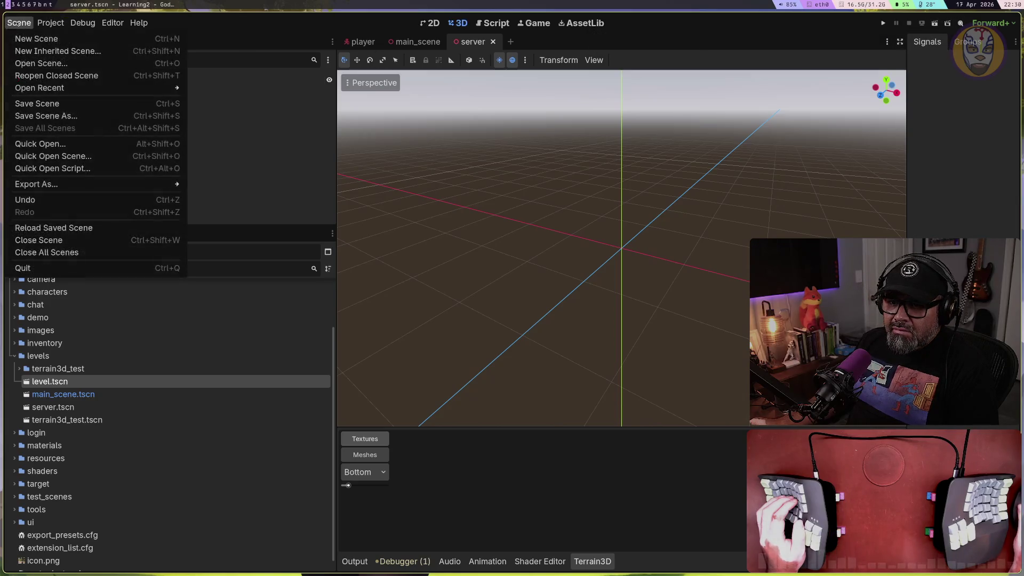
mouse_move(45, 24)
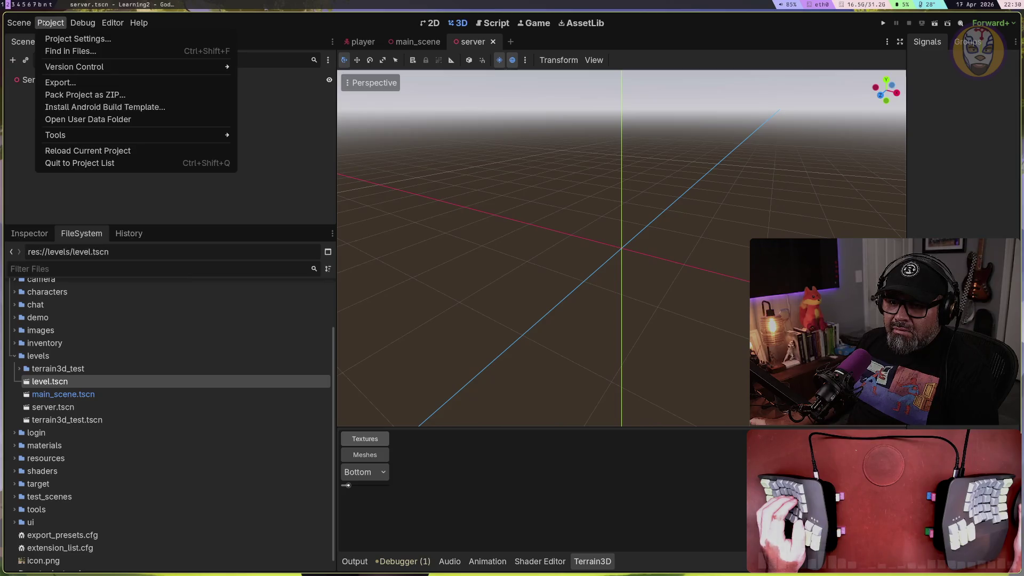
key(Escape)
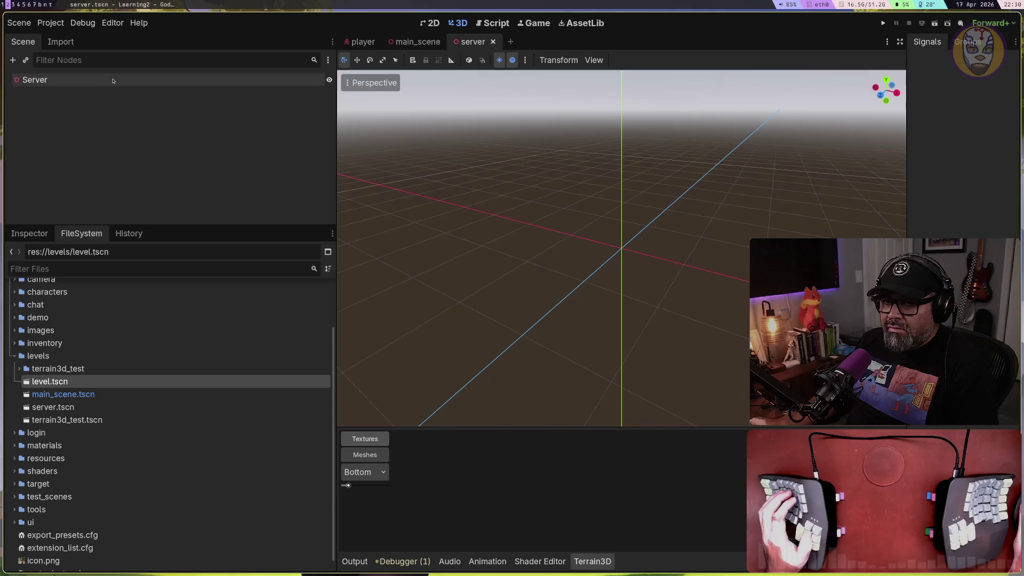
click(41, 23)
click(59, 38)
text(fe)
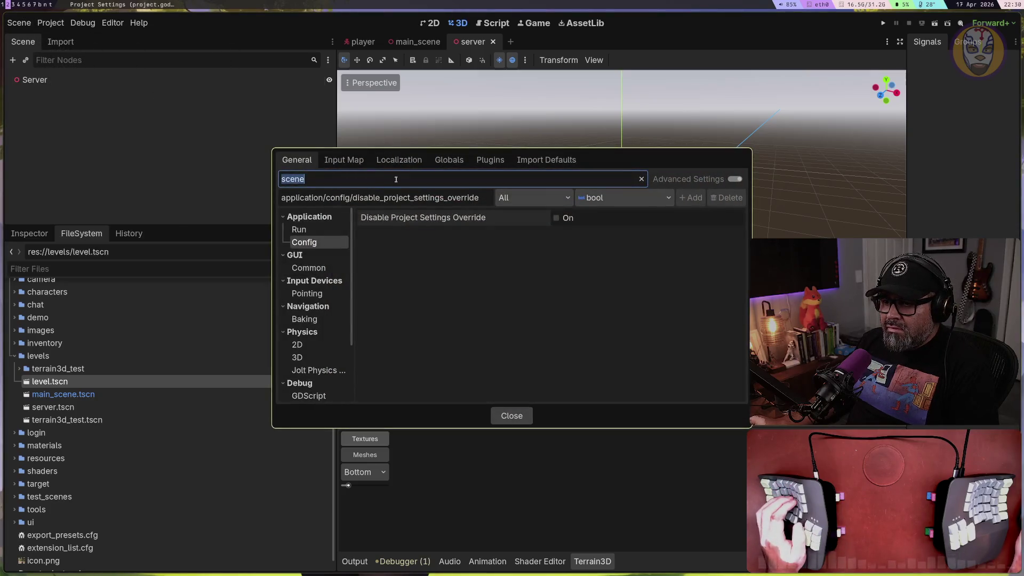
text(at)
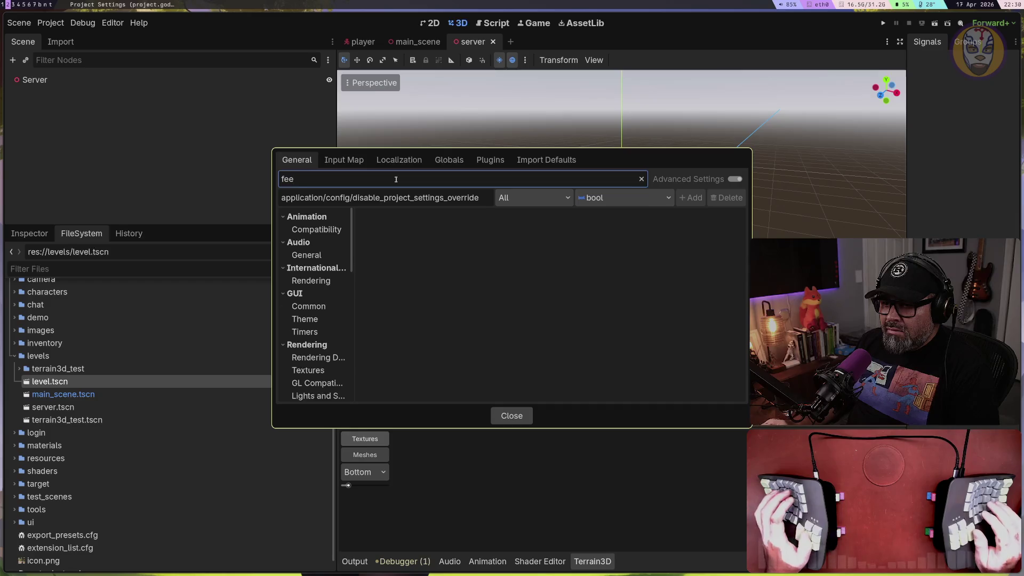
text(ure)
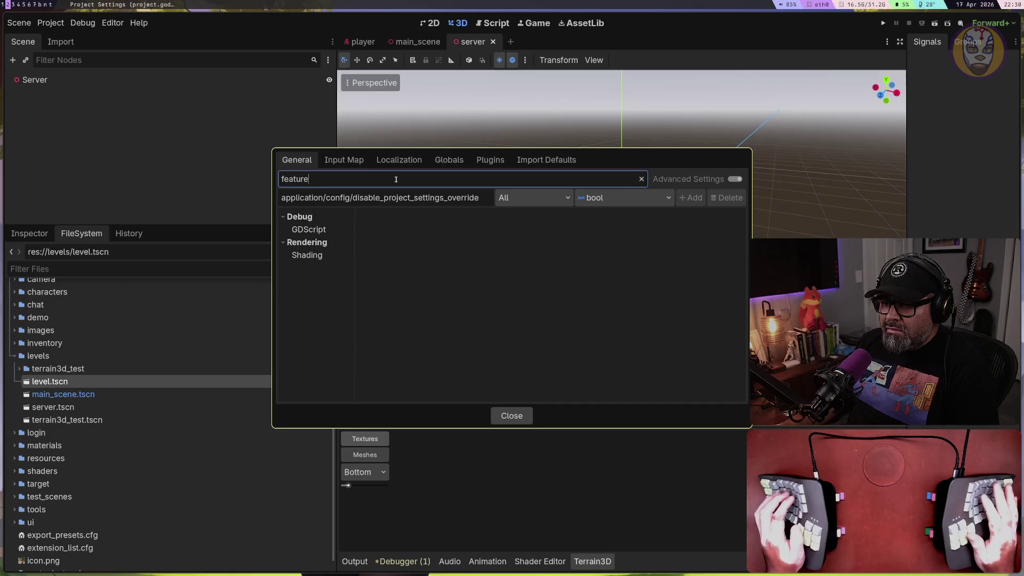
click(308, 229)
click(307, 255)
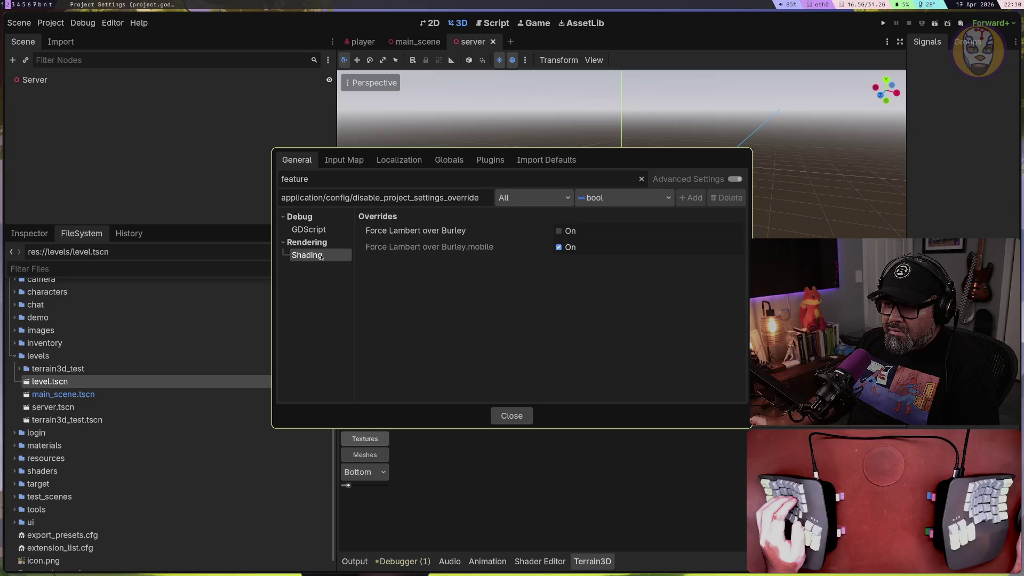
click(312, 217)
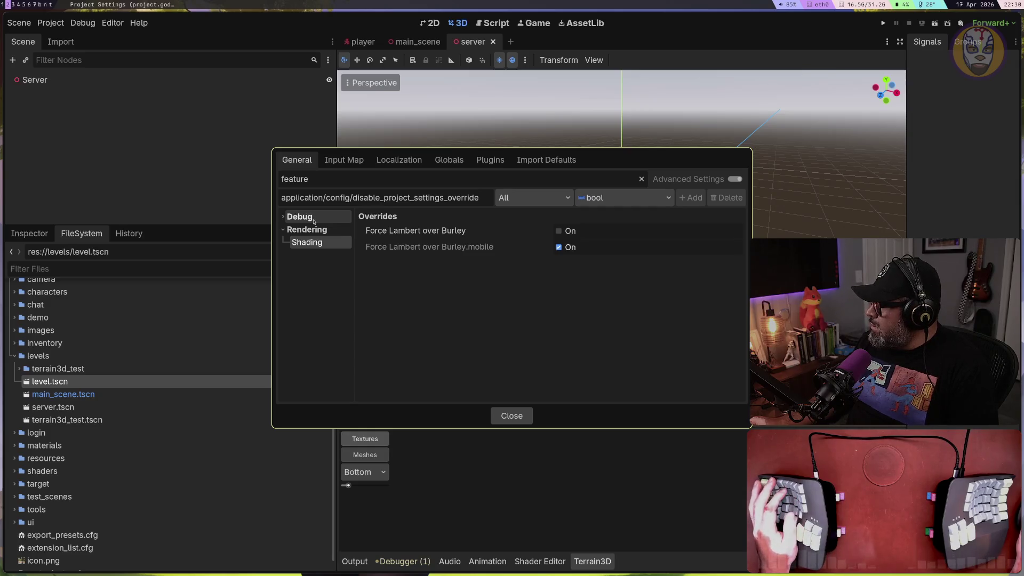
click(496, 420)
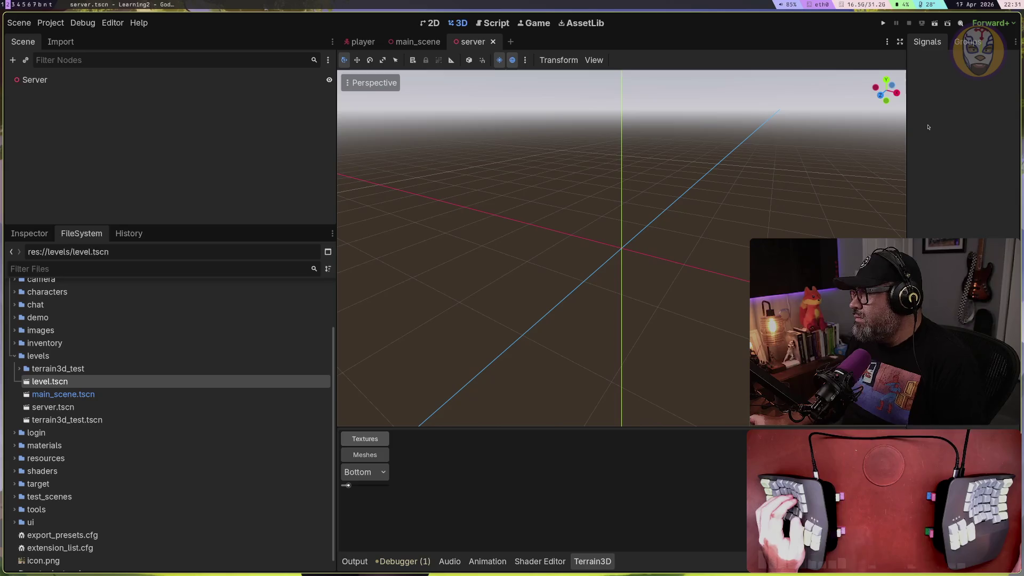
Search Google for 'godot run game with feature' in Firefox
key(super+b)
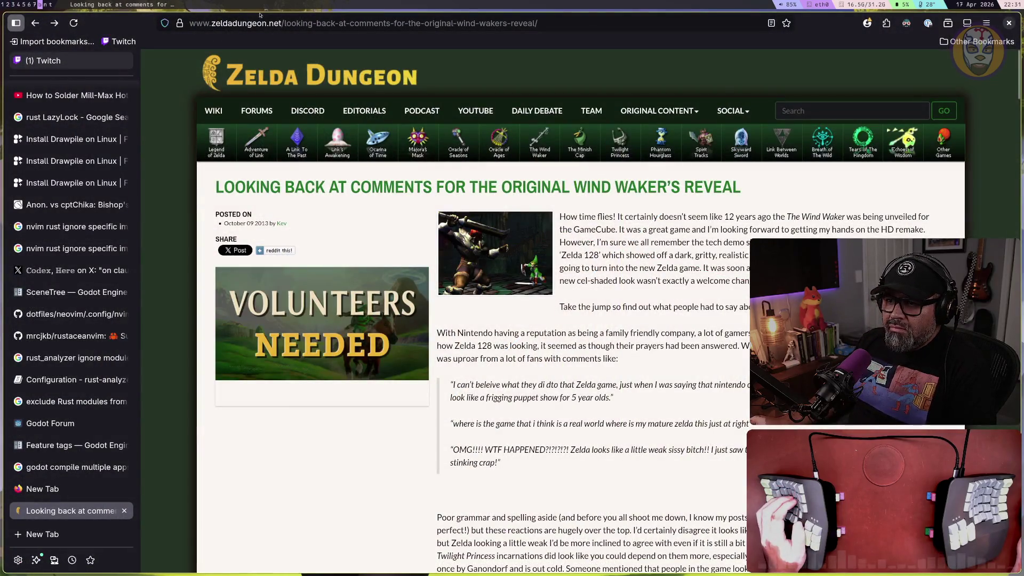
click(271, 24)
text(godot )
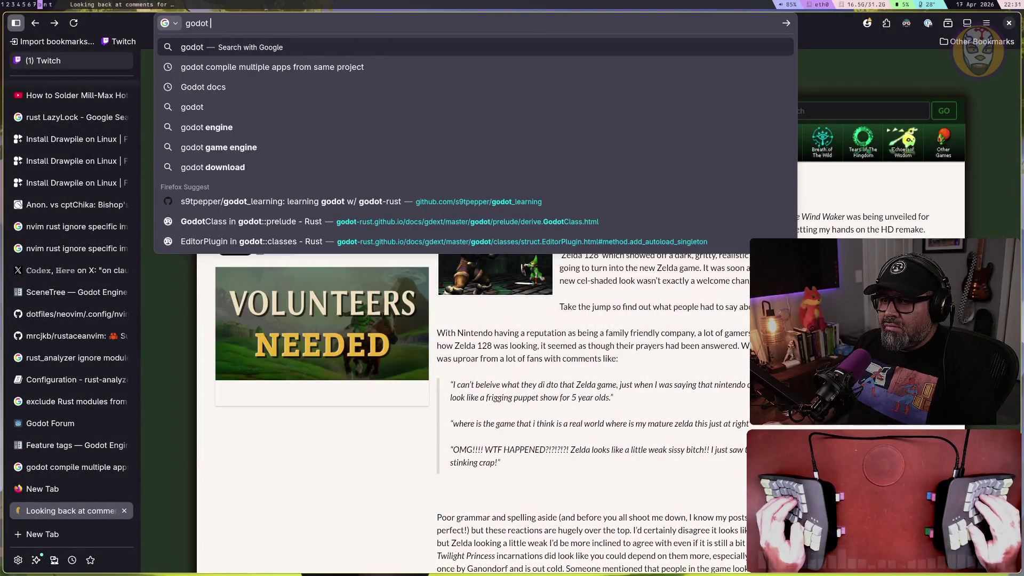
text(run game)
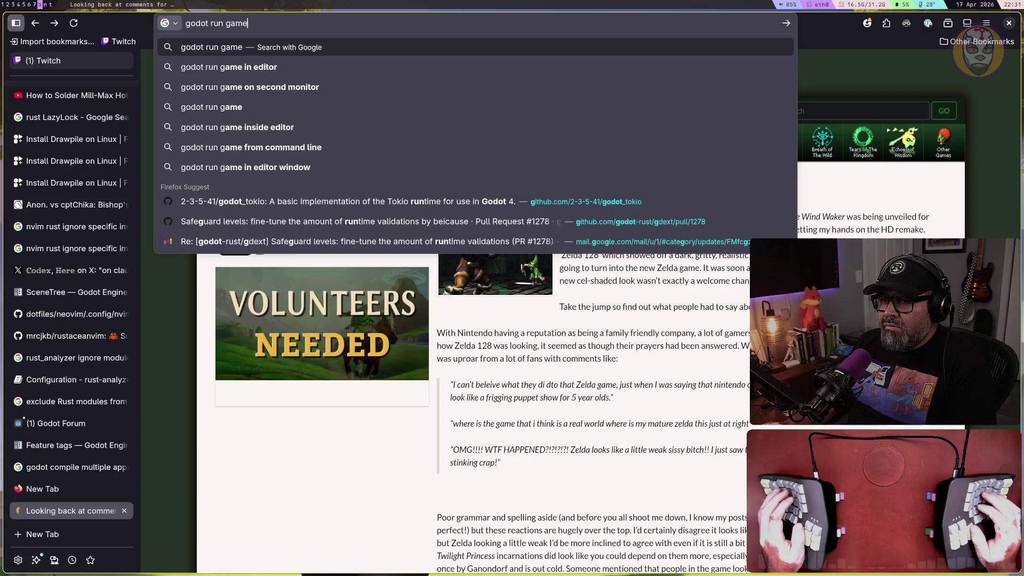
text( with feature)
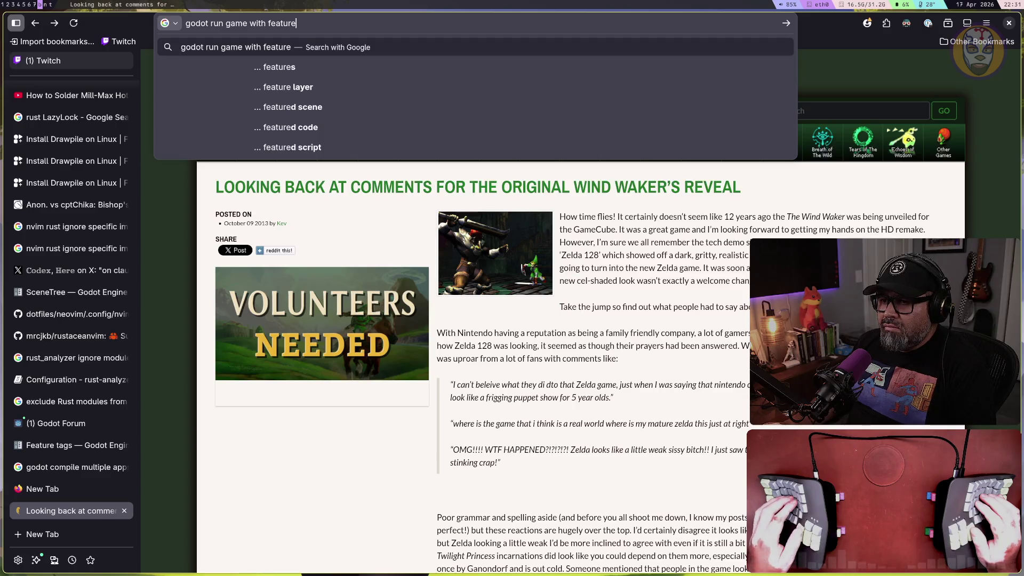
key(Return)
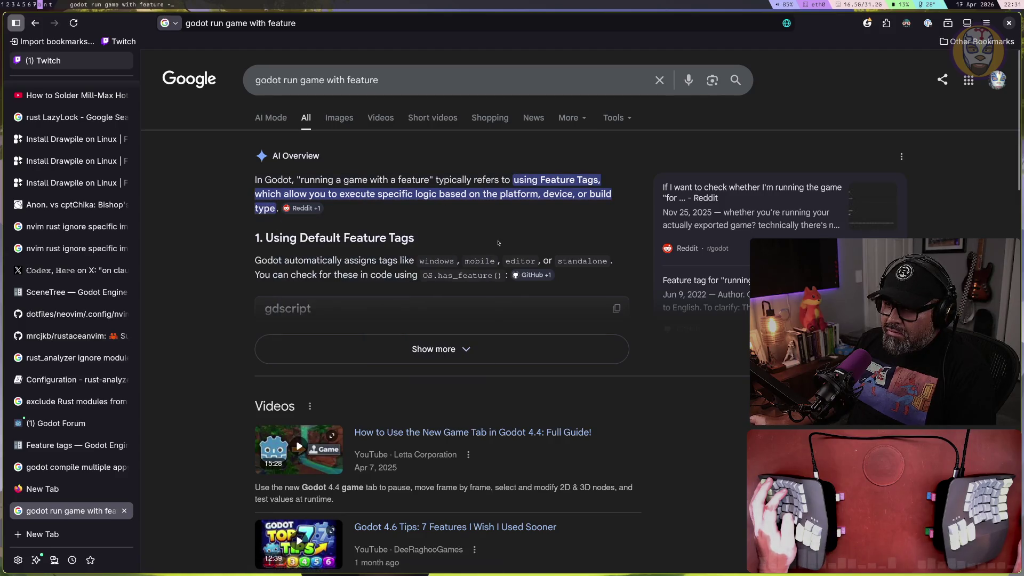
Expand the AI Overview and read through its answer, then return to Neovim
click(453, 351)
scroll(448, 341, down, 3)
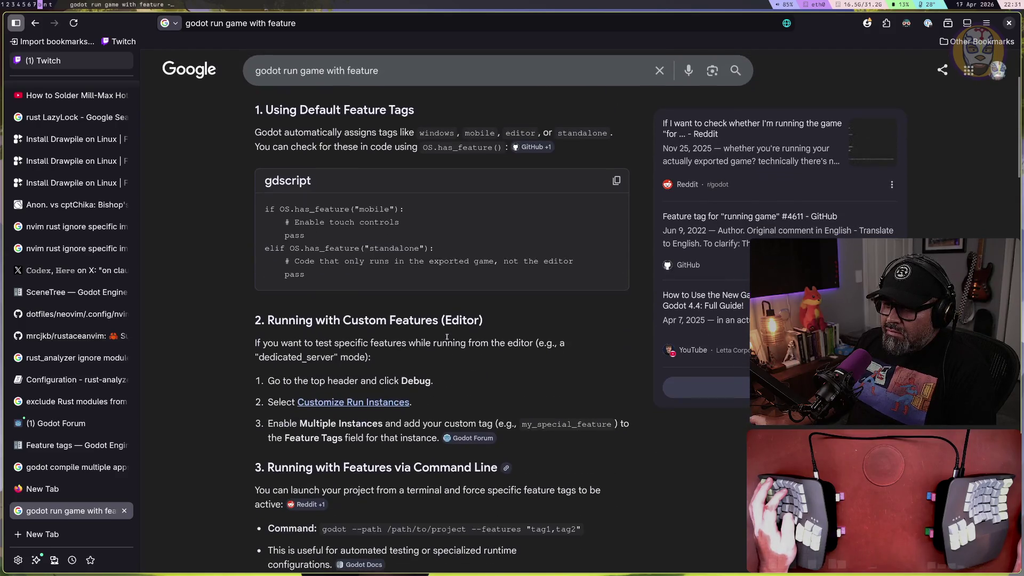
scroll(448, 340, up, 1)
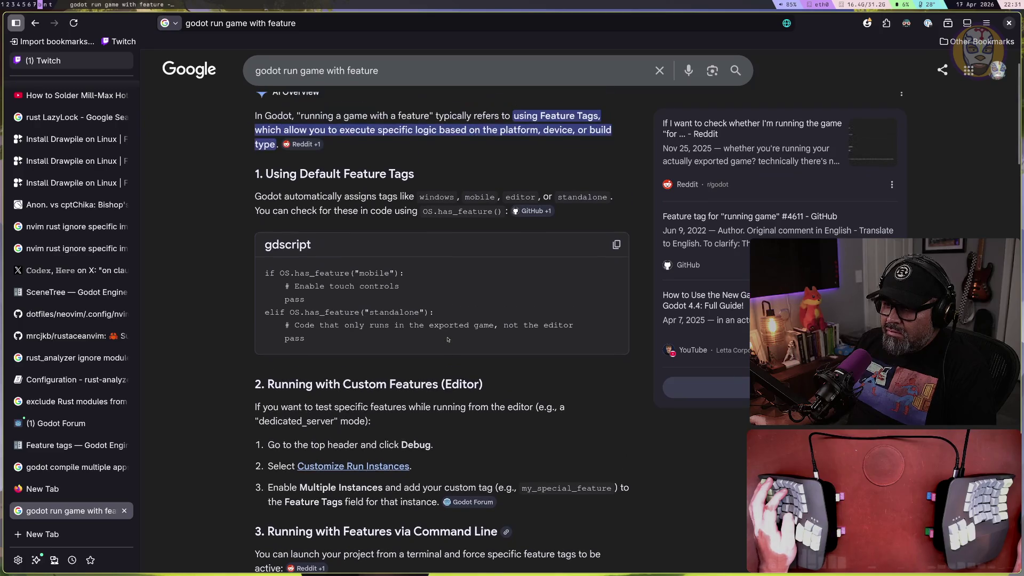
drag(305, 340, 256, 269)
click(367, 339)
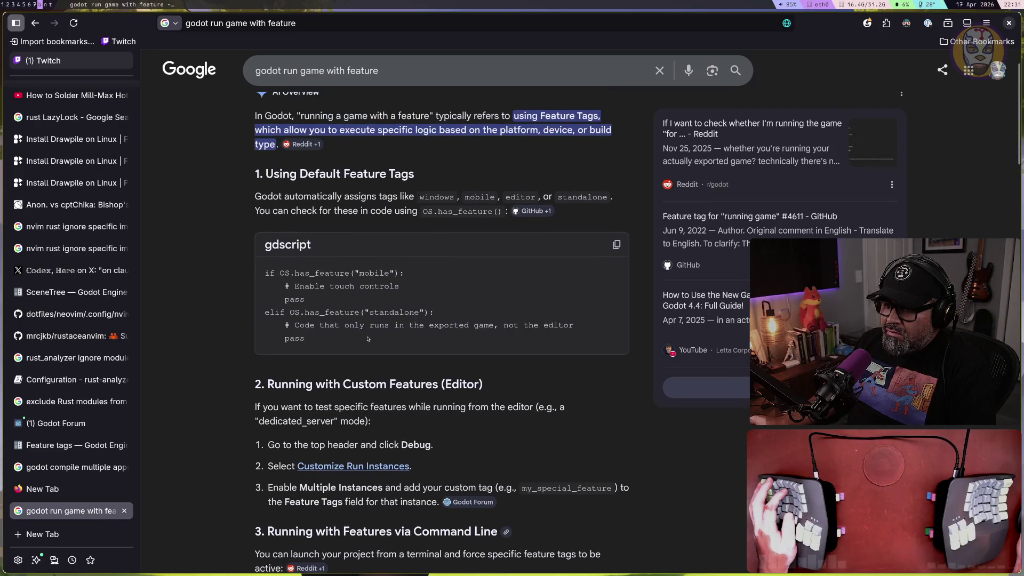
scroll(367, 338, down, 3)
scroll(368, 337, down, 1)
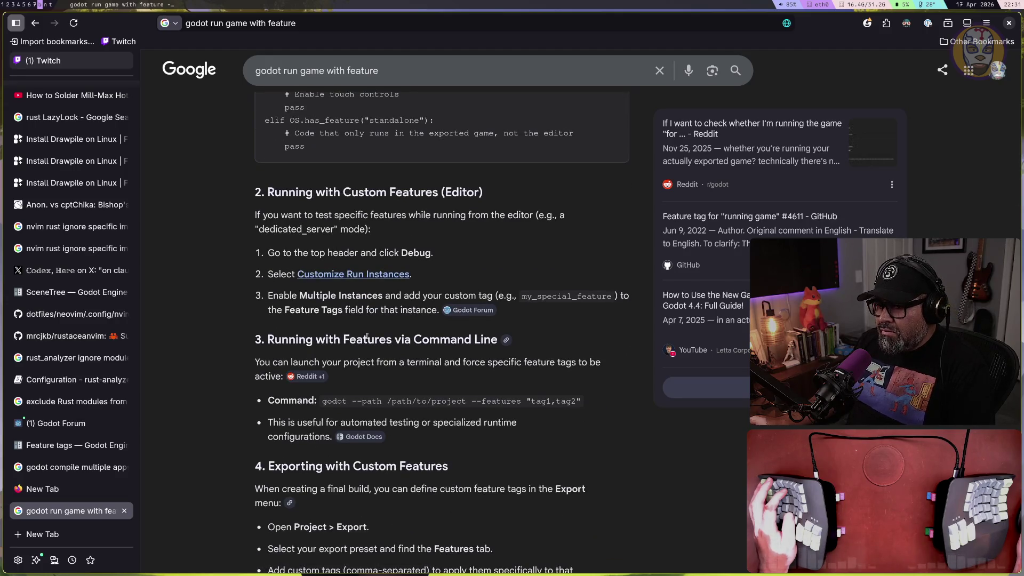
scroll(348, 309, down, 1)
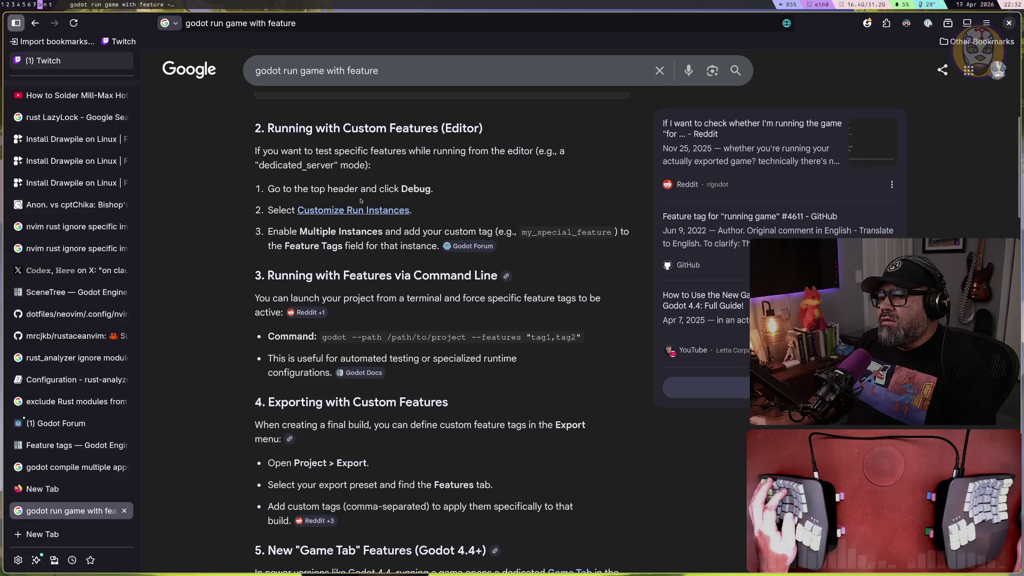
key(super+1)
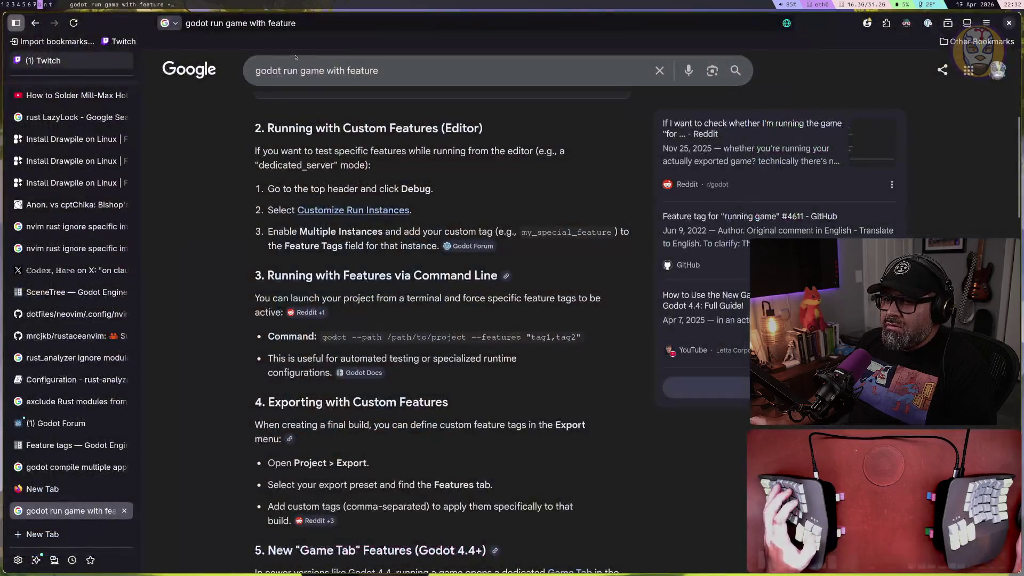
Set Main Feature Tags to 'server' under Debug > Customize Run Instances, then run the project
key(super+2)
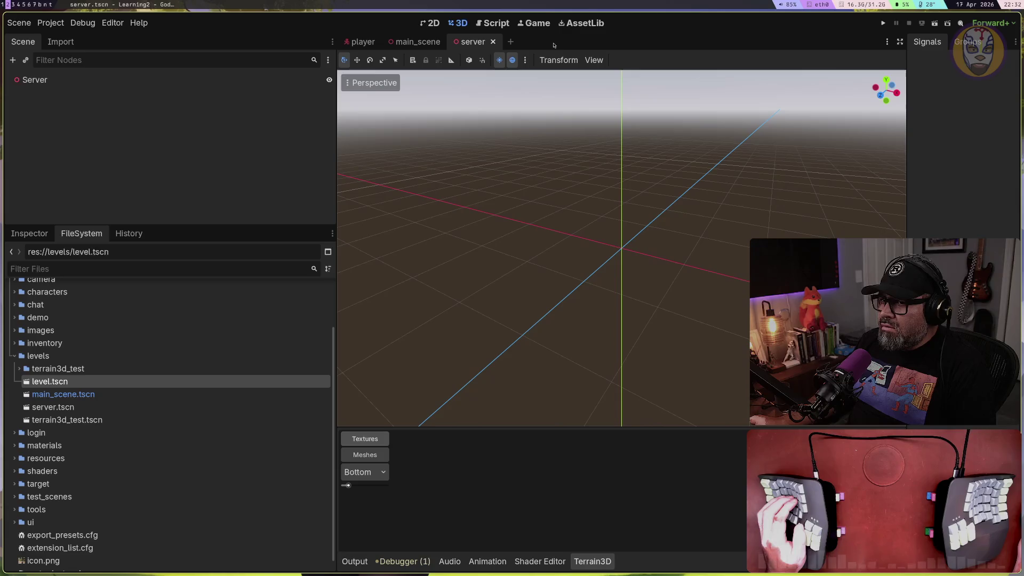
click(87, 25)
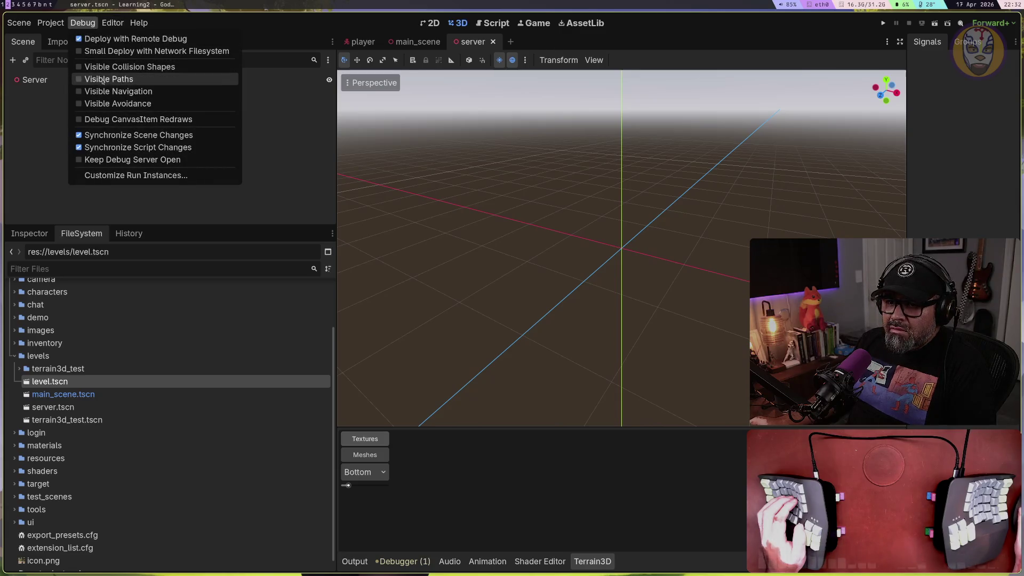
click(118, 175)
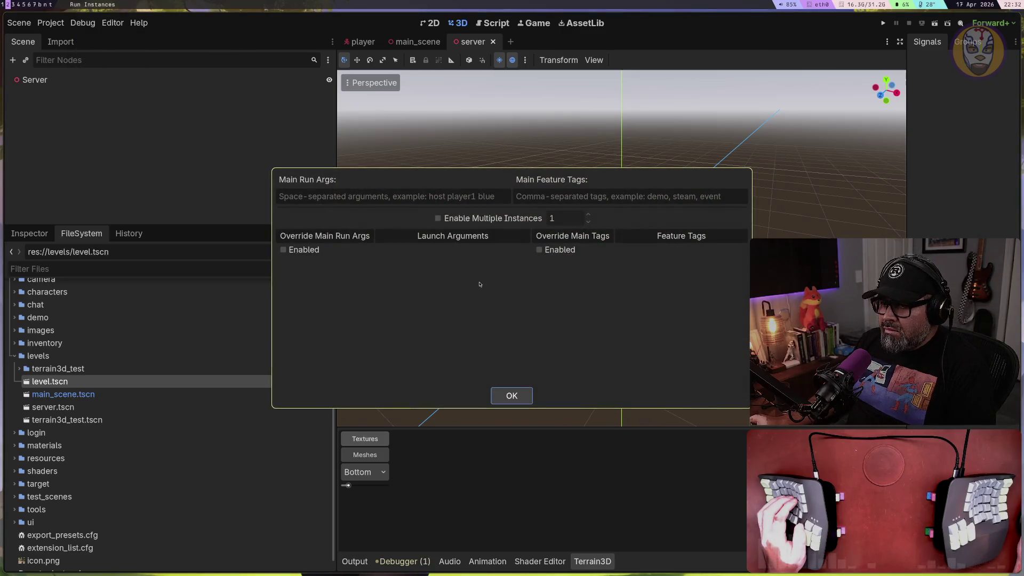
click(311, 253)
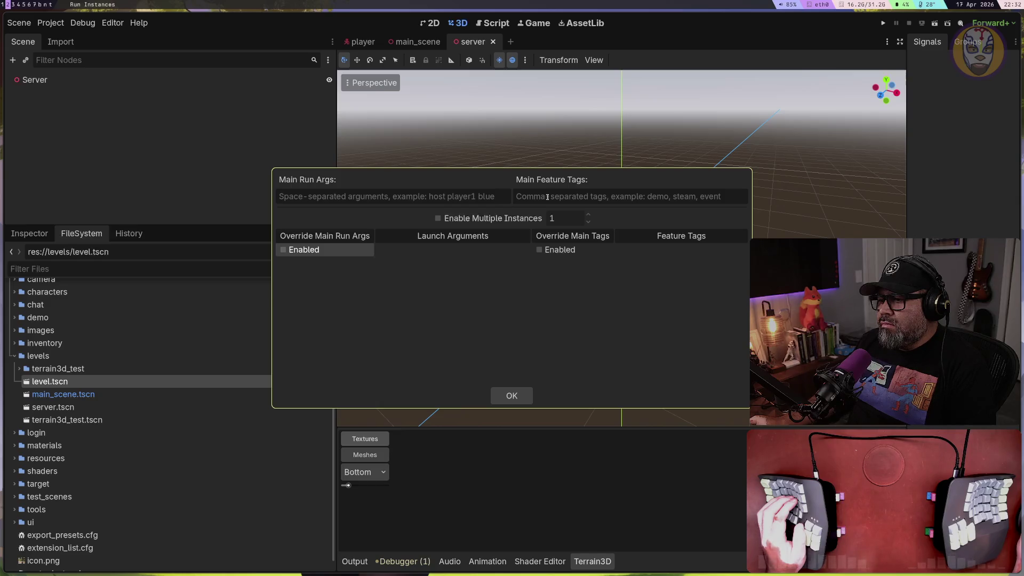
text(stserver)
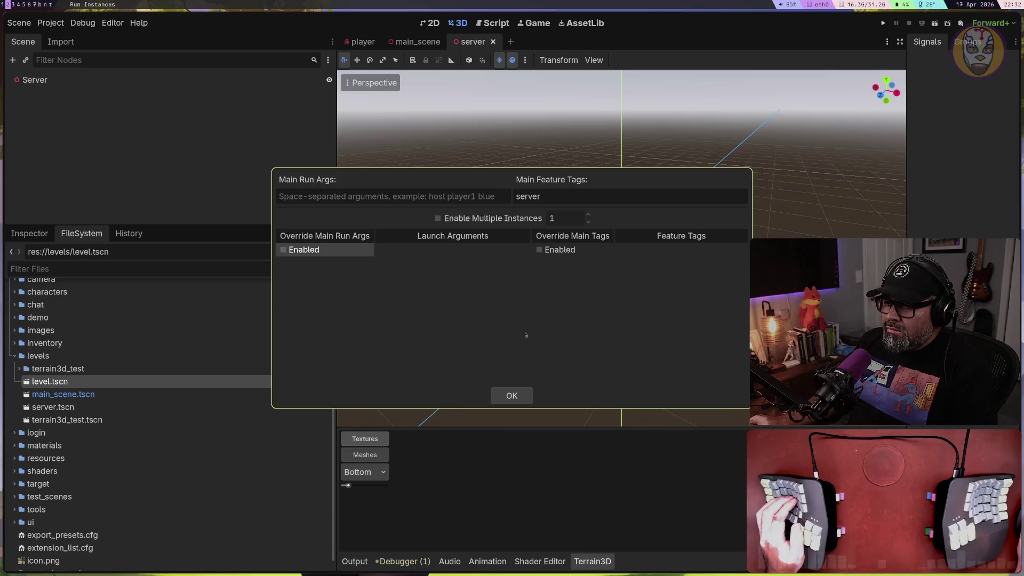
click(512, 396)
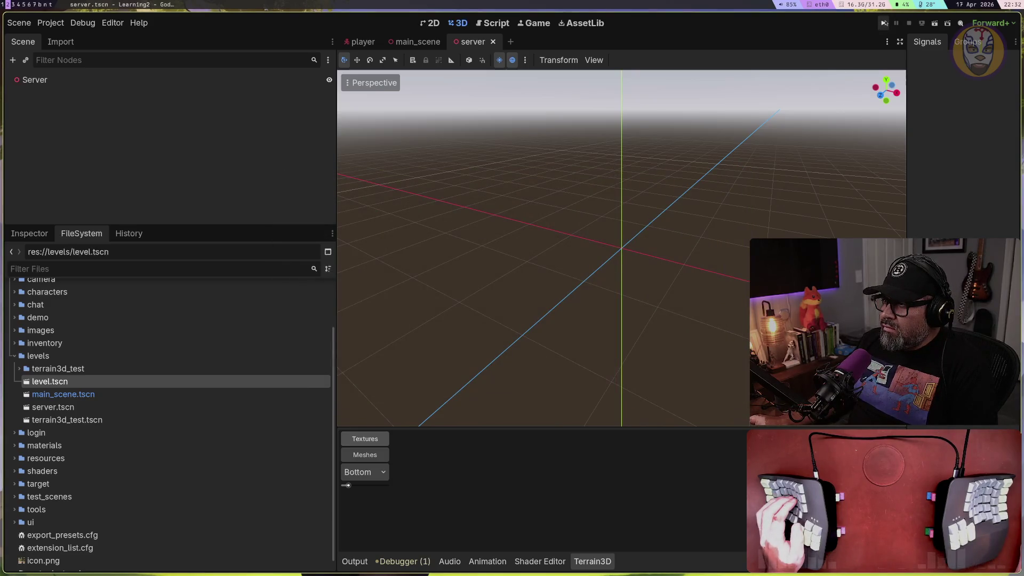
click(884, 23)
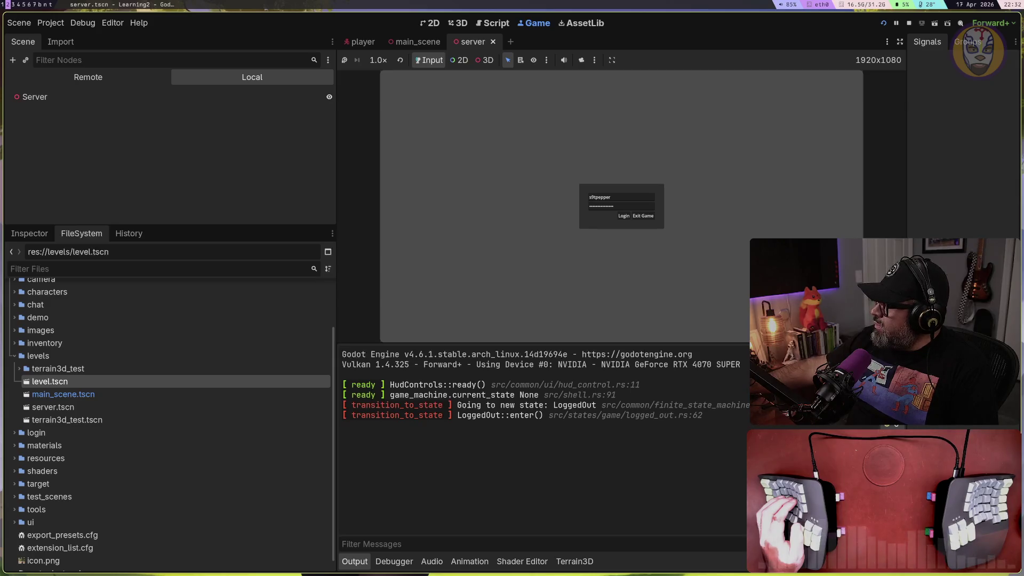
Focus the embedded game view and stop the running game with F8
click(812, 158)
key(F8)
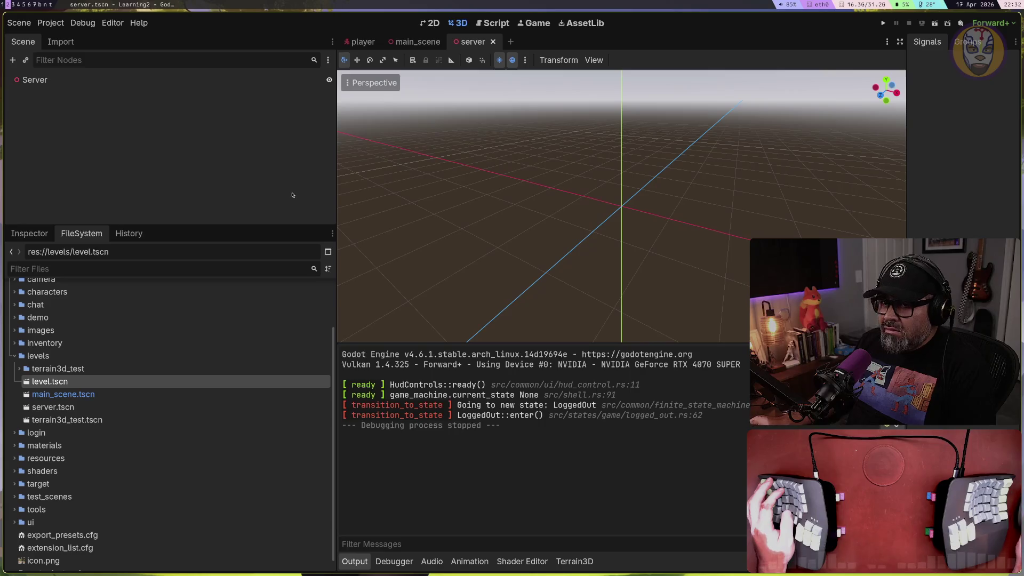
click(83, 22)
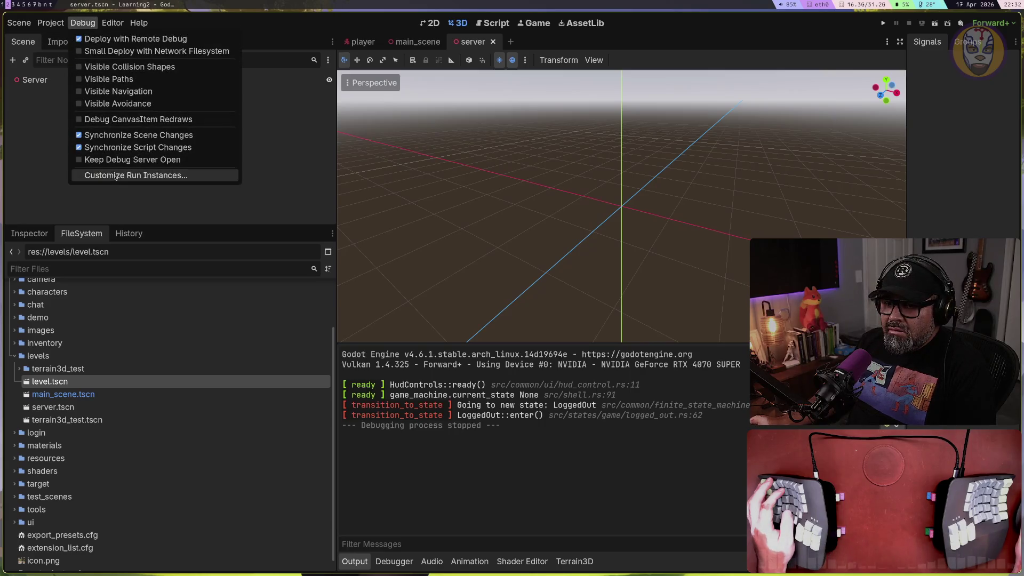
Enable Override Main Tags for the first run instance, then run and stop the project
click(134, 178)
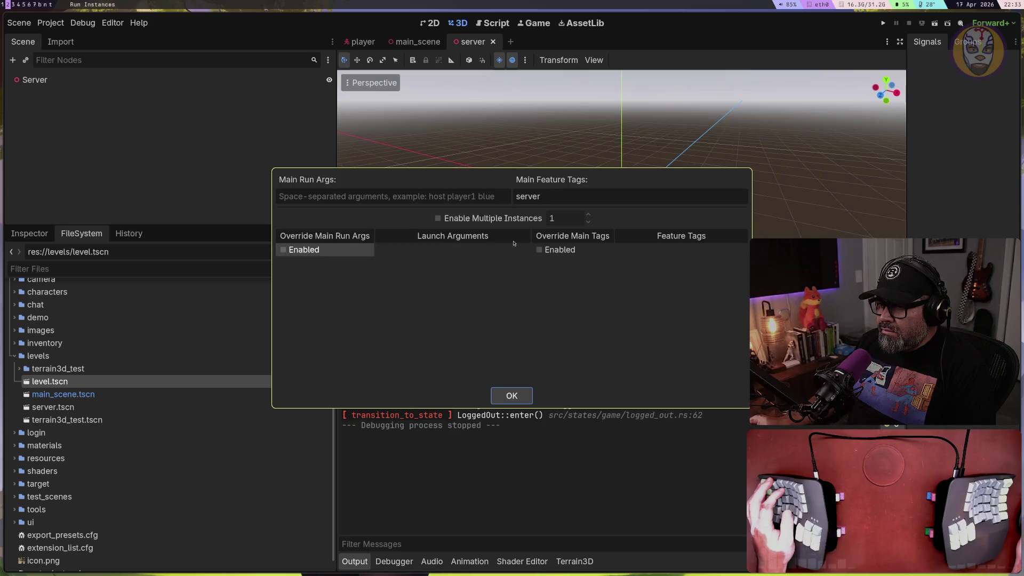
click(538, 254)
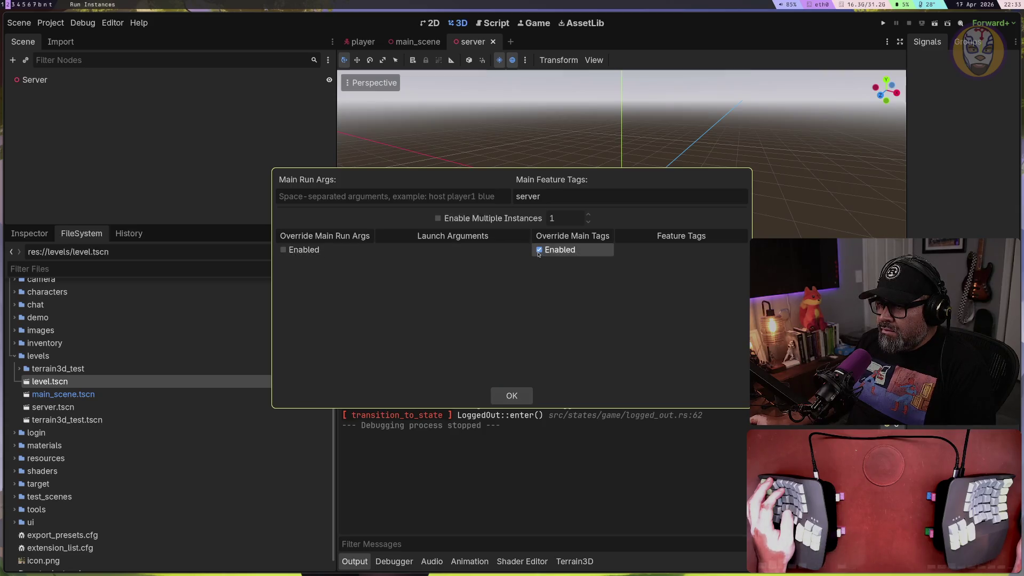
click(511, 395)
click(883, 23)
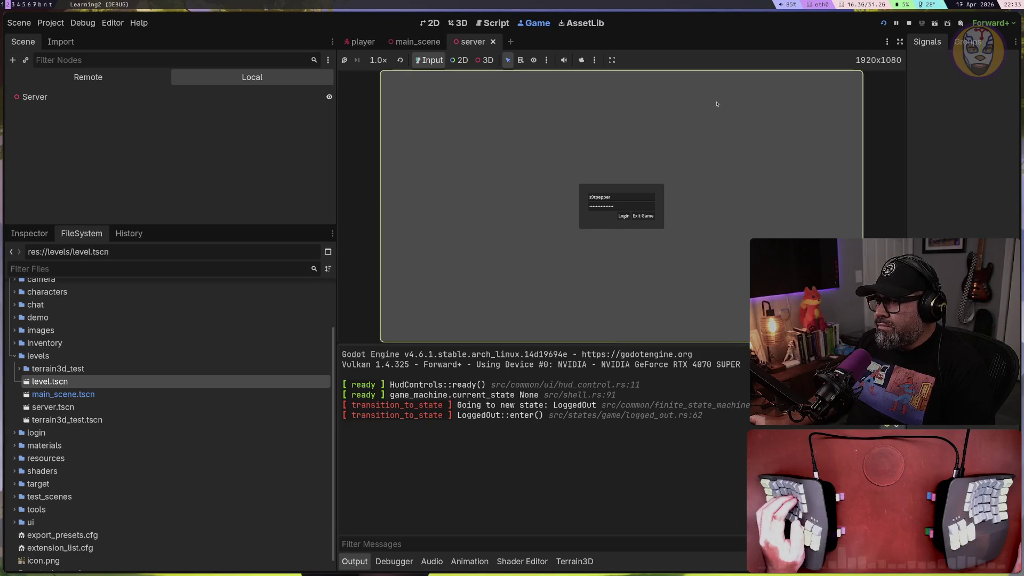
click(909, 23)
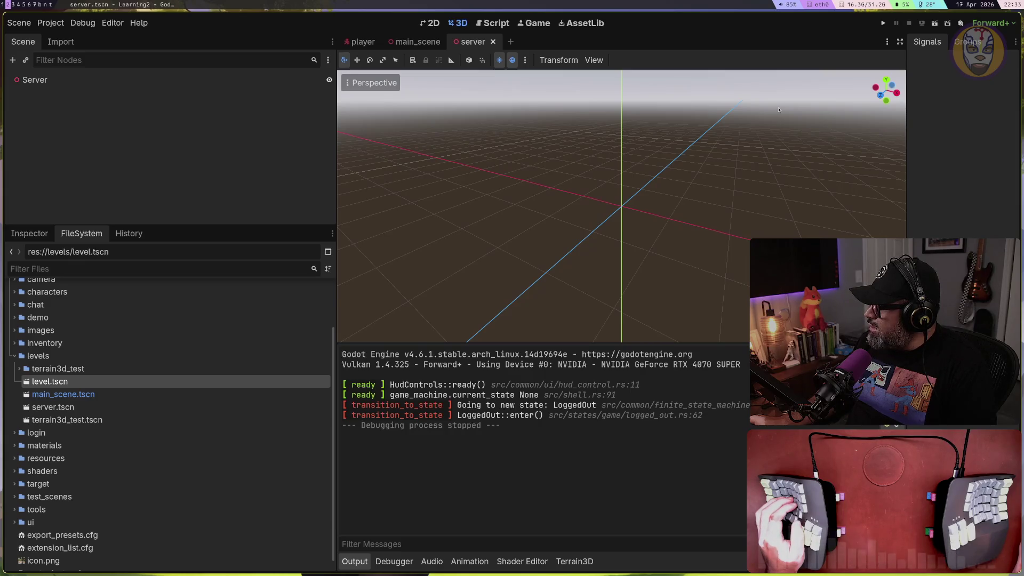
key(super+b)
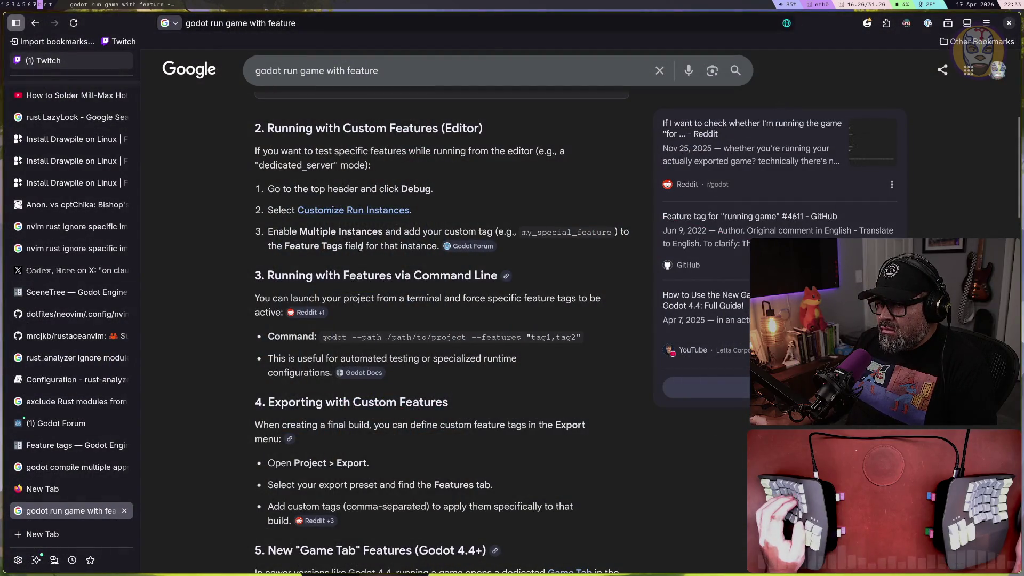
drag(316, 231, 405, 231)
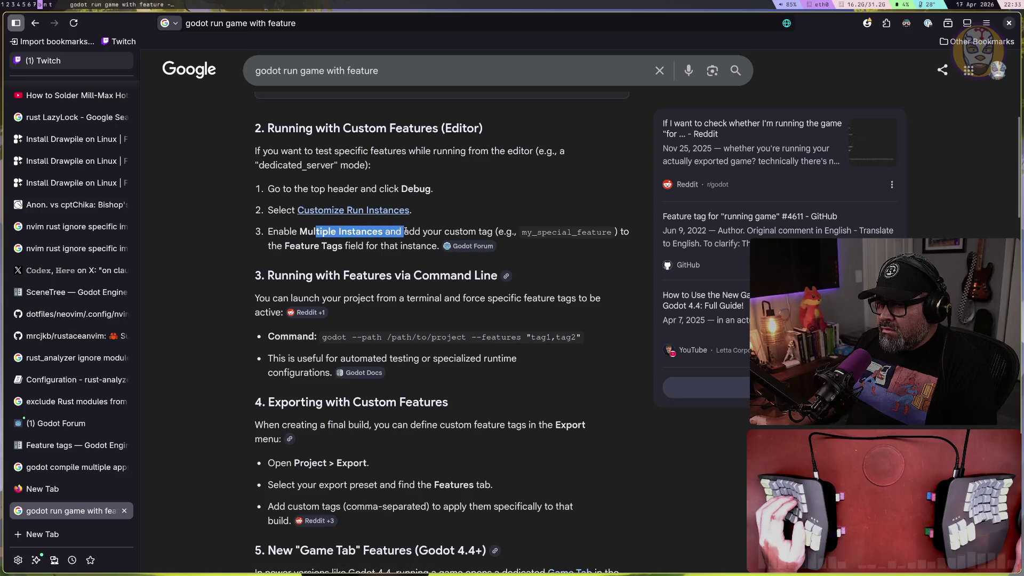
key(super+2)
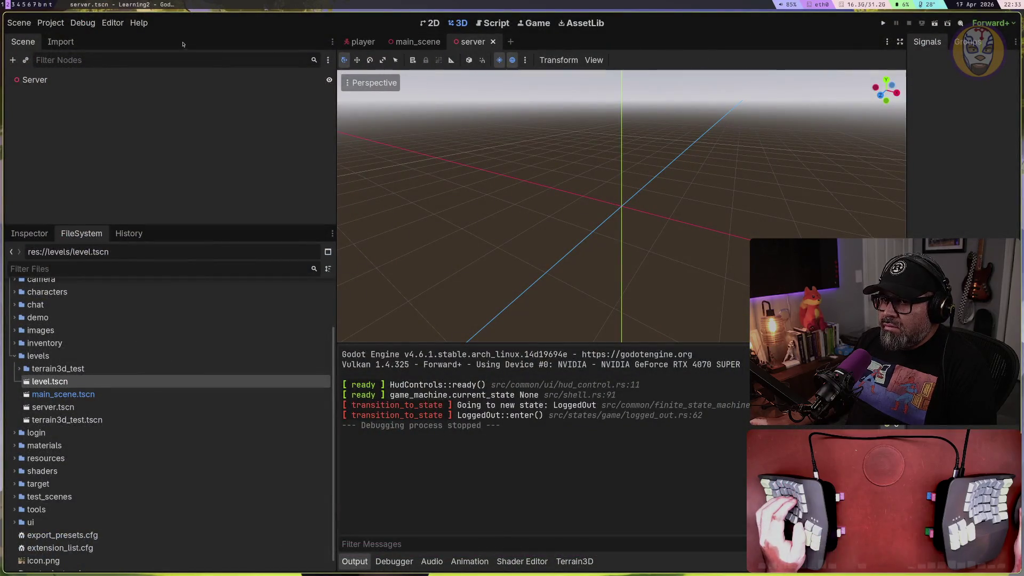
click(71, 23)
Enable multiple run instances and set the instance count to 2
click(134, 178)
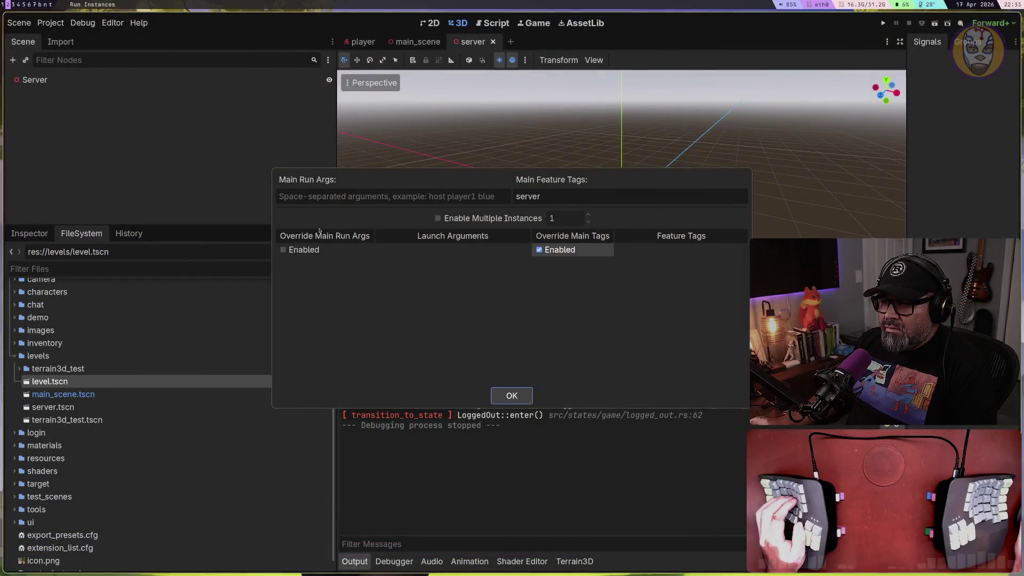
click(488, 219)
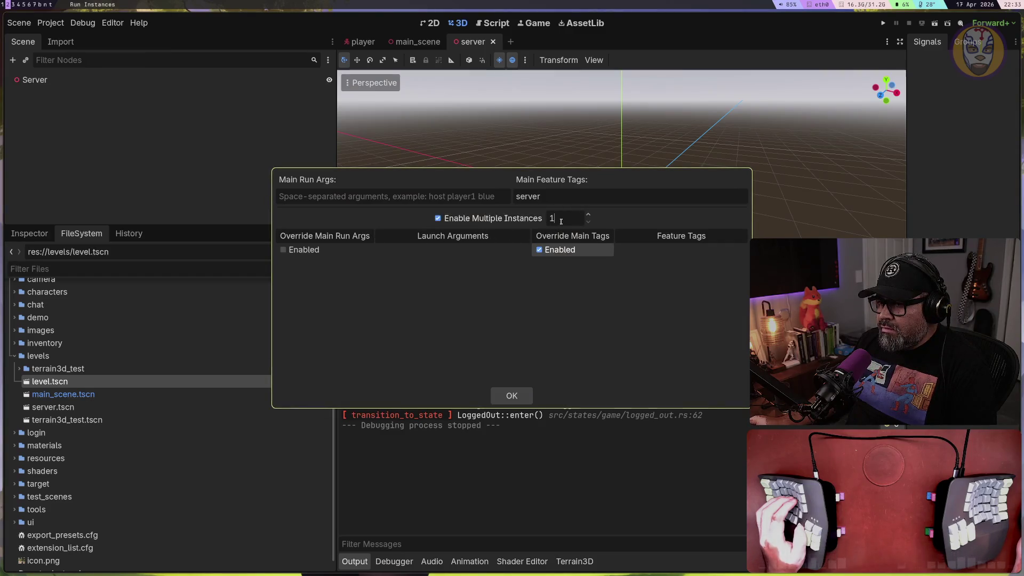
key(BackSpace)
text(2)
click(510, 394)
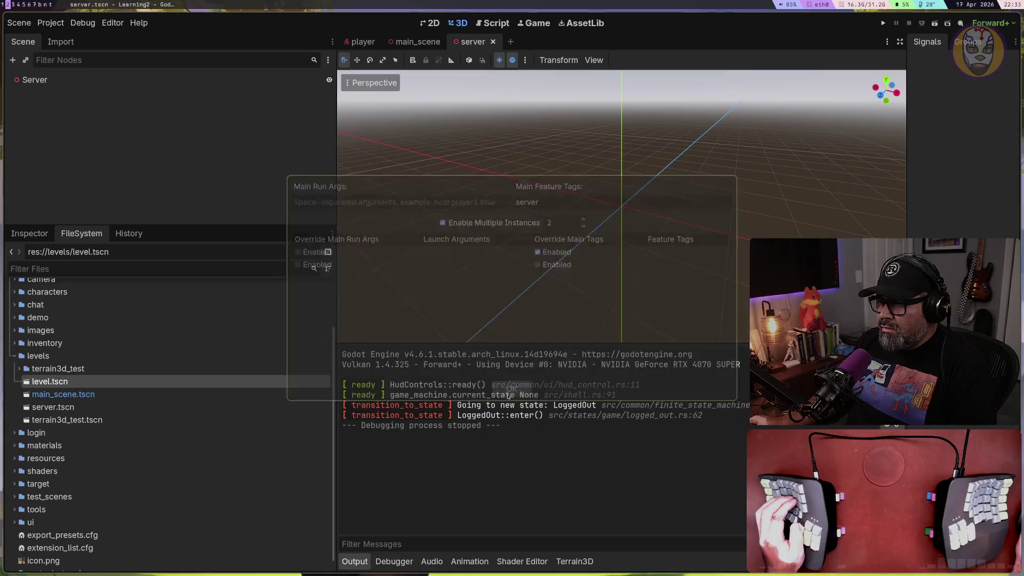
Move Override Main Tags to instance 2, clear Main Feature Tags, and give instance 2 'server', then run
click(88, 24)
click(107, 178)
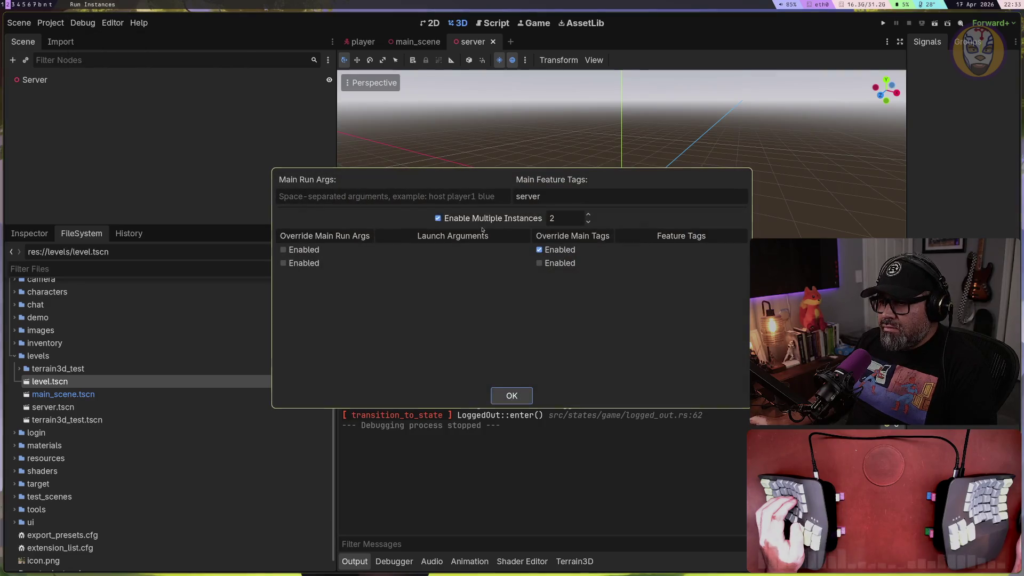
click(541, 250)
click(540, 263)
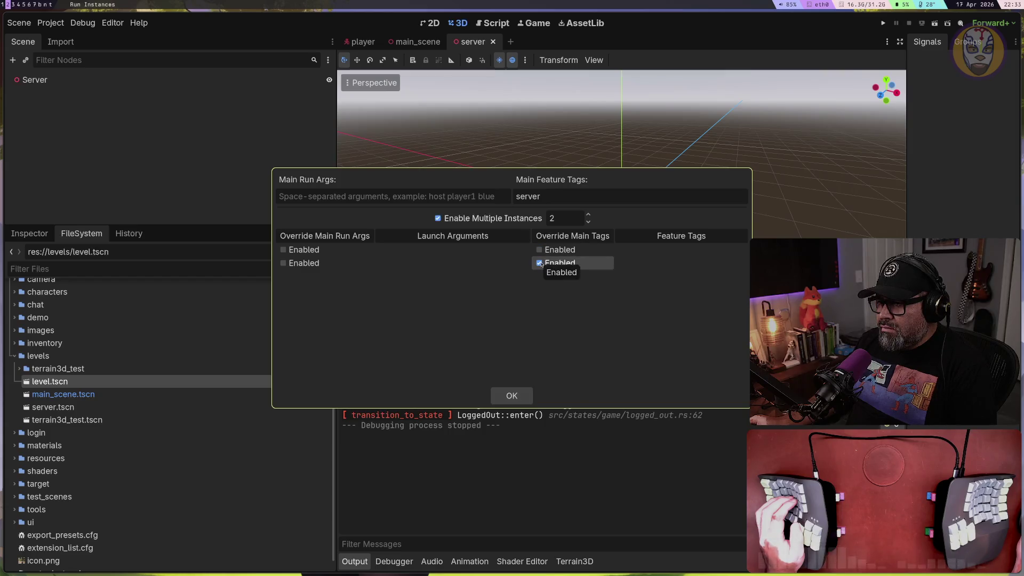
click(651, 197)
key(ctrl+a)
key(BackSpace)
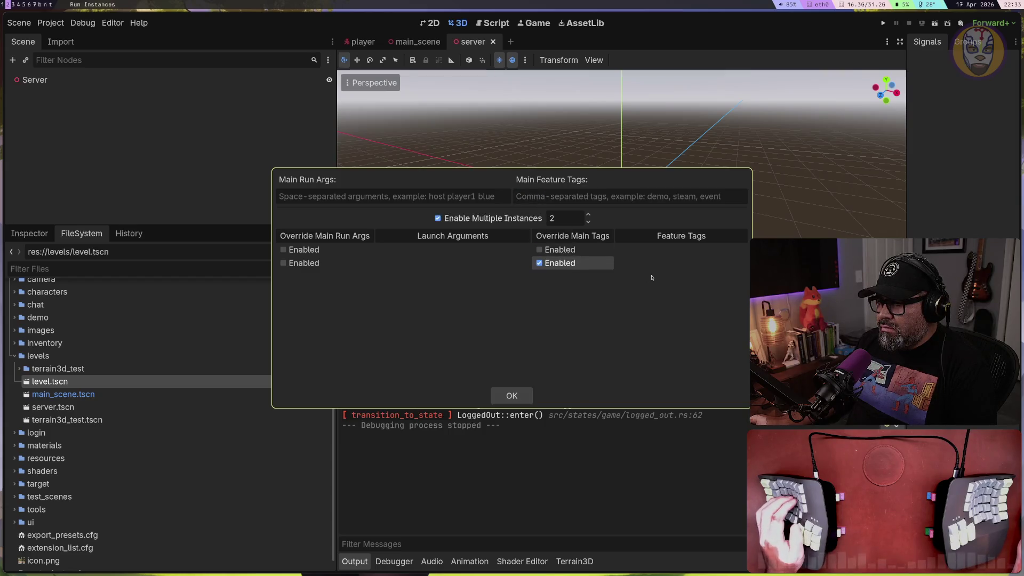
double_click(656, 263)
text(server)
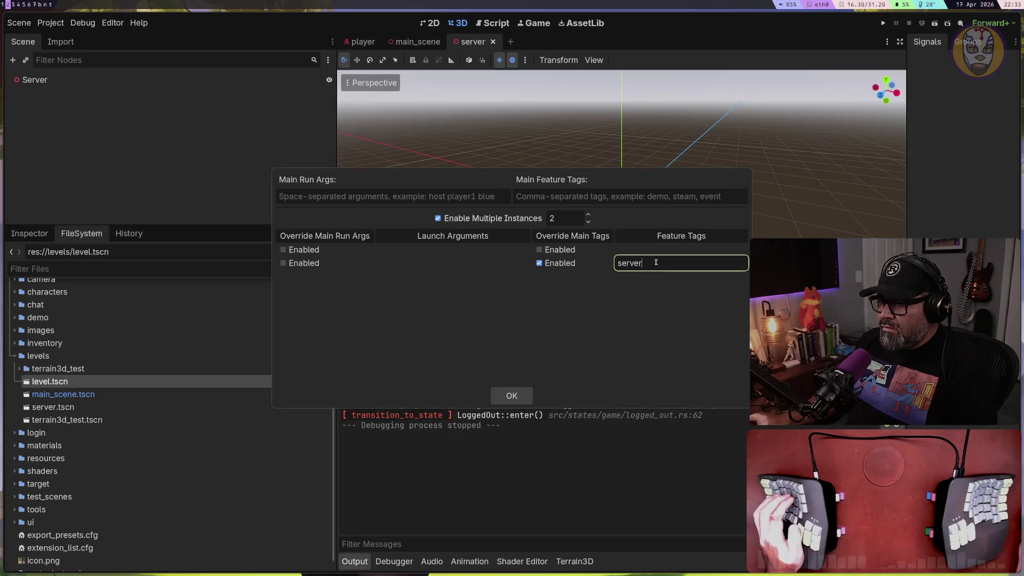
key(Return)
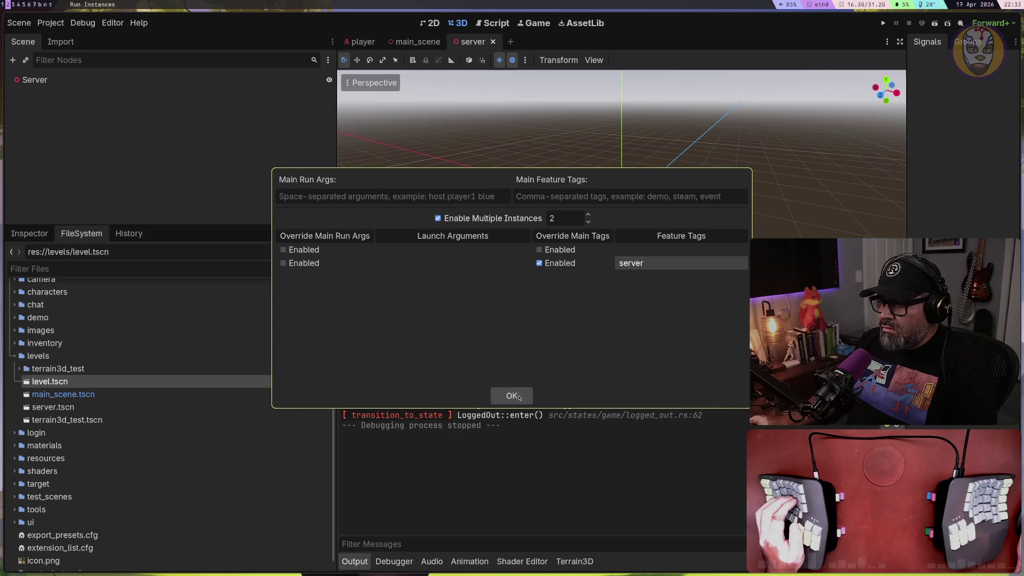
click(511, 395)
click(883, 23)
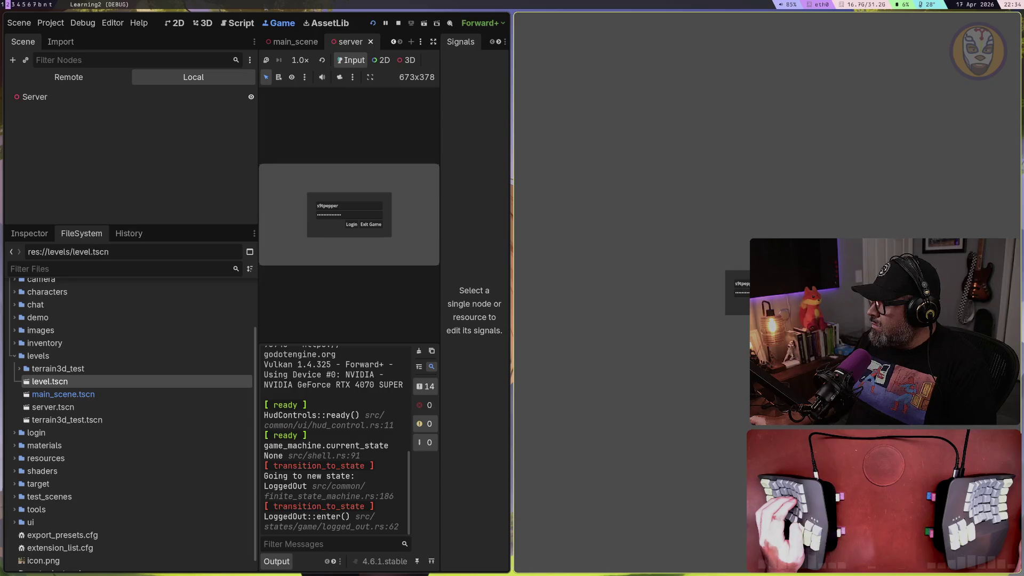
Click into the game's login form, close the separate game window, then stop both instances with F8
click(436, 166)
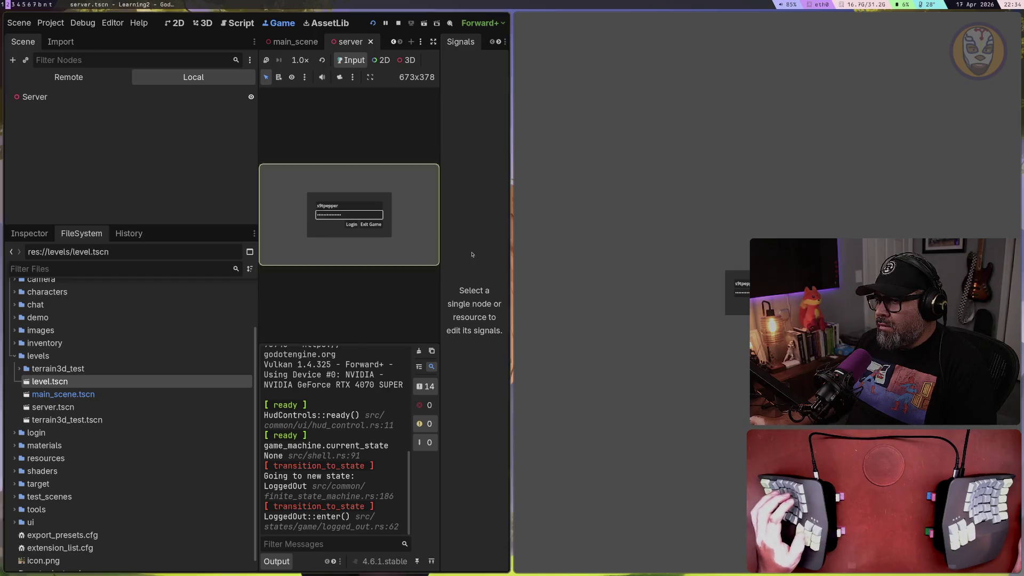
key(Return)
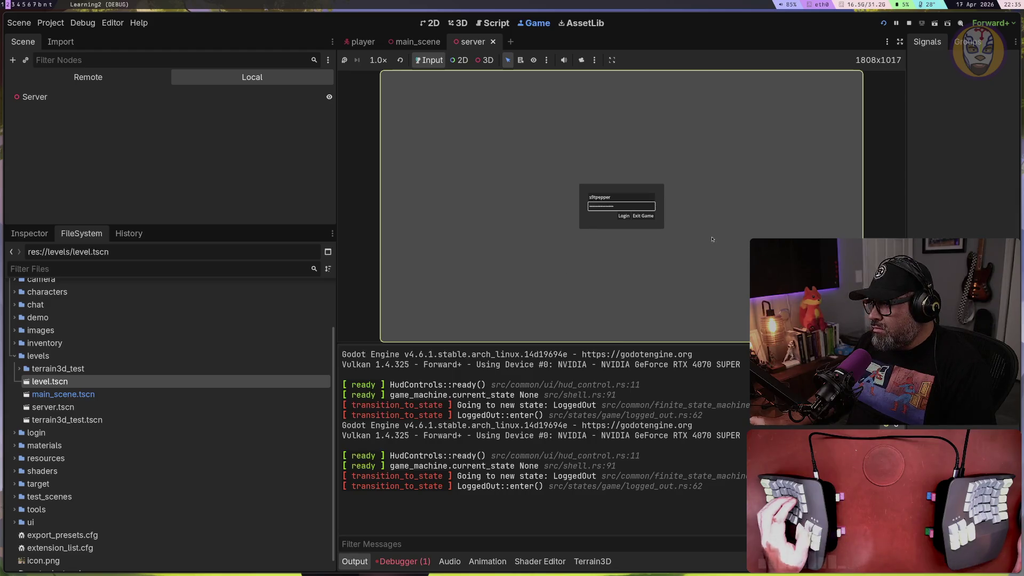
key(F8)
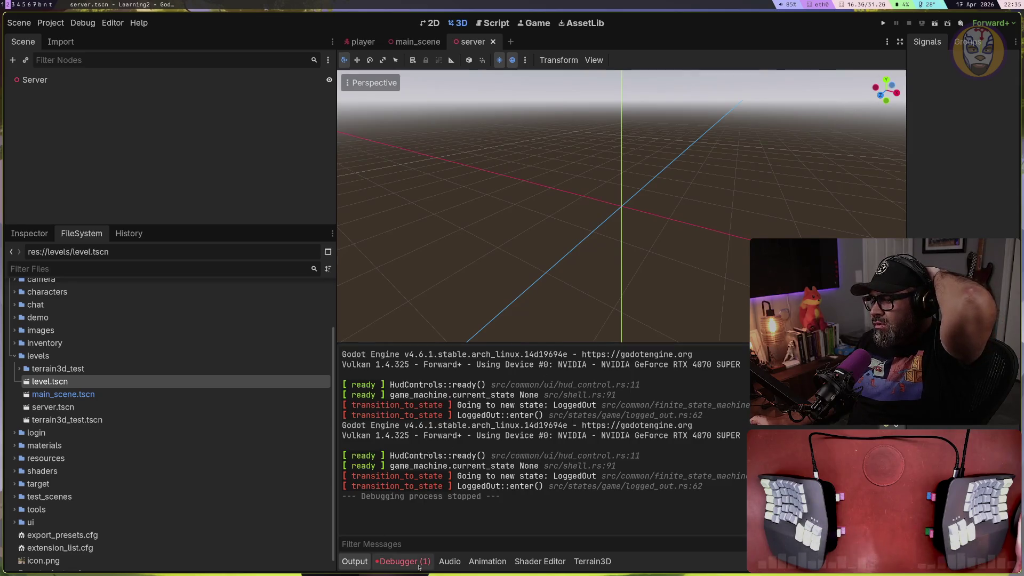
Compare both debug sessions' details and errors in the Debugger, then rerun and stop the project
click(399, 562)
click(411, 306)
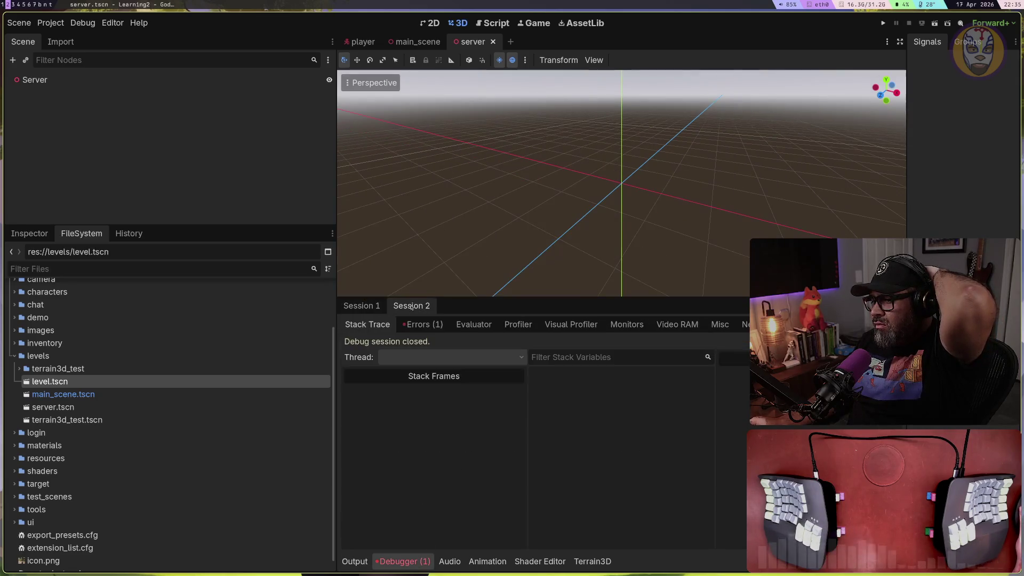
click(368, 306)
click(411, 306)
click(430, 326)
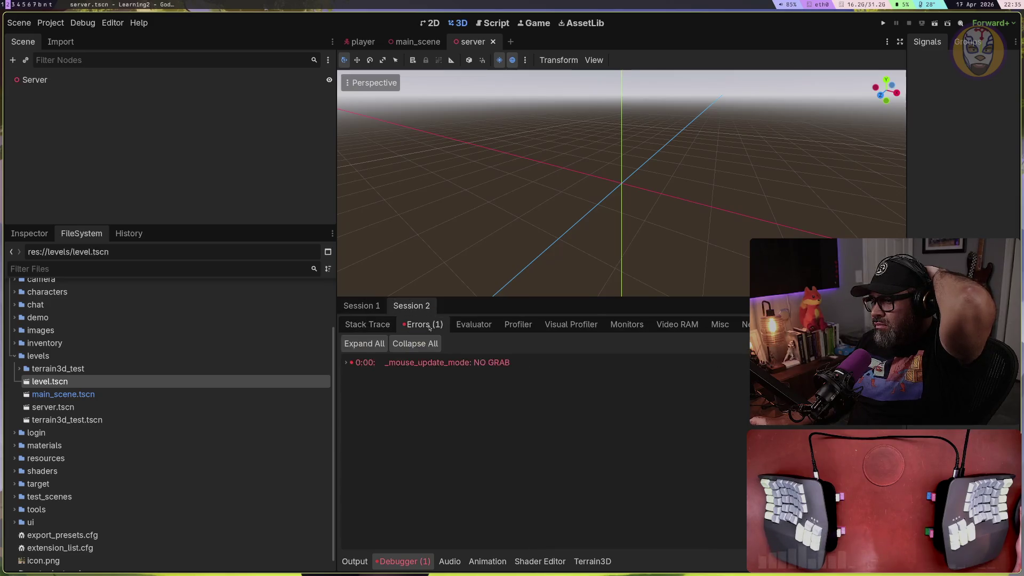
click(371, 308)
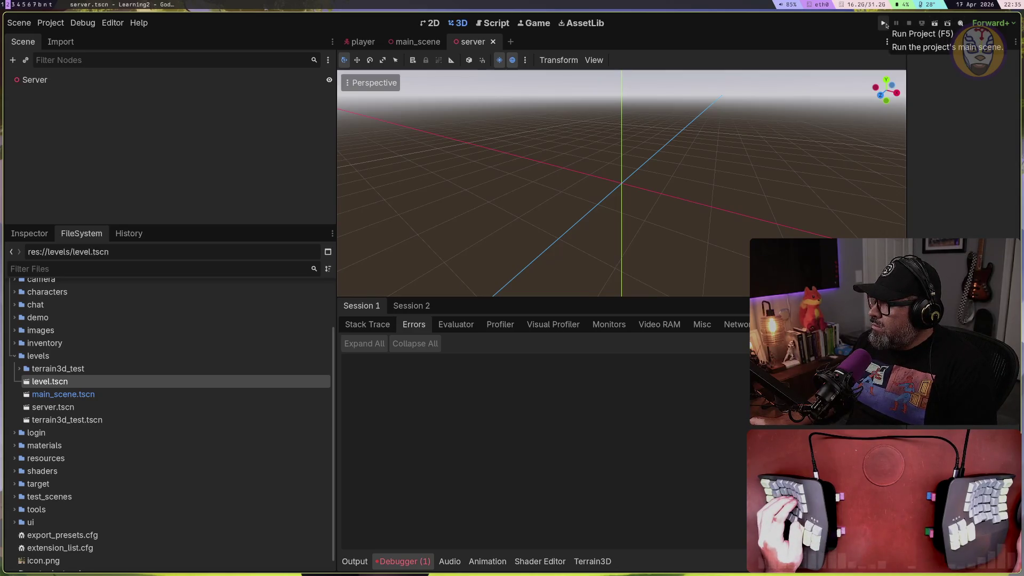
click(886, 25)
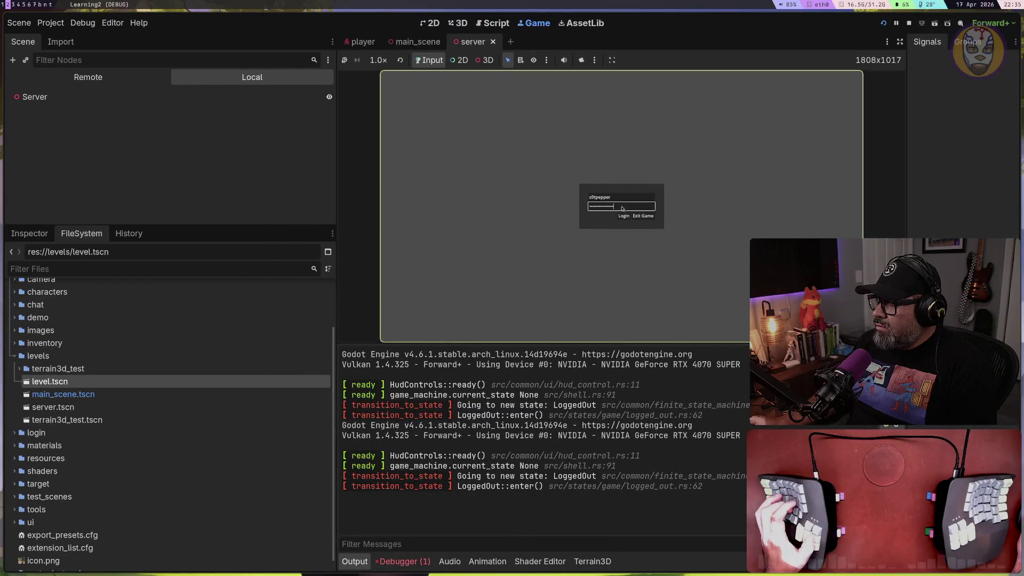
key(F8)
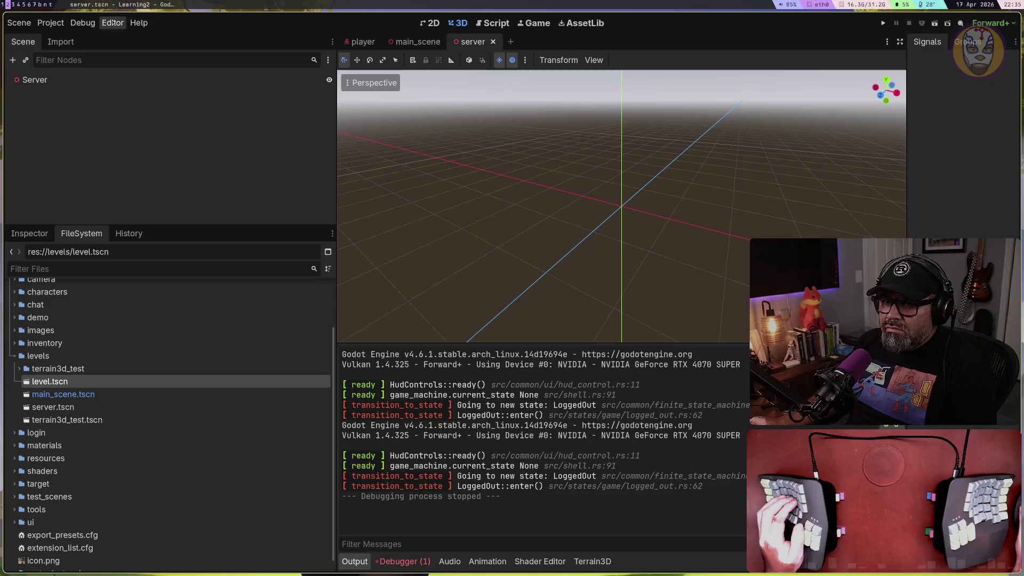
Enable instance 2's argument override, set Main Feature Tags to 'server', then run with F5 and stop with F8
click(82, 23)
click(123, 176)
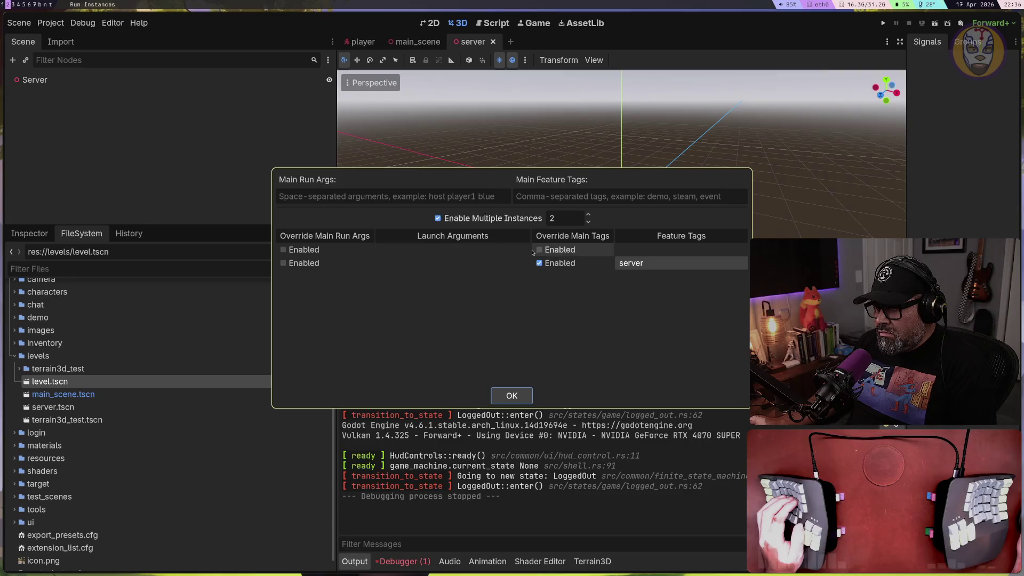
click(283, 265)
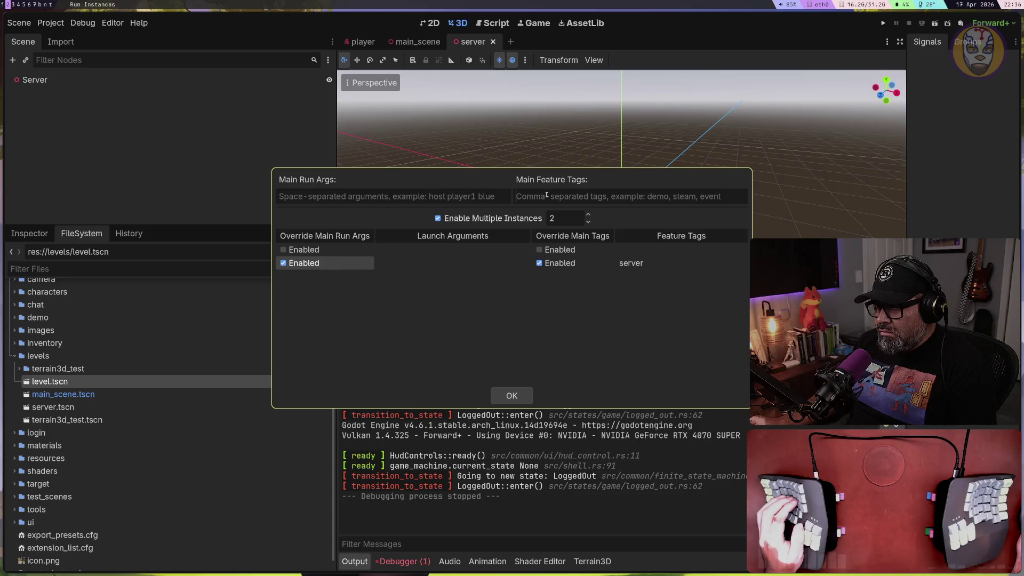
text(server)
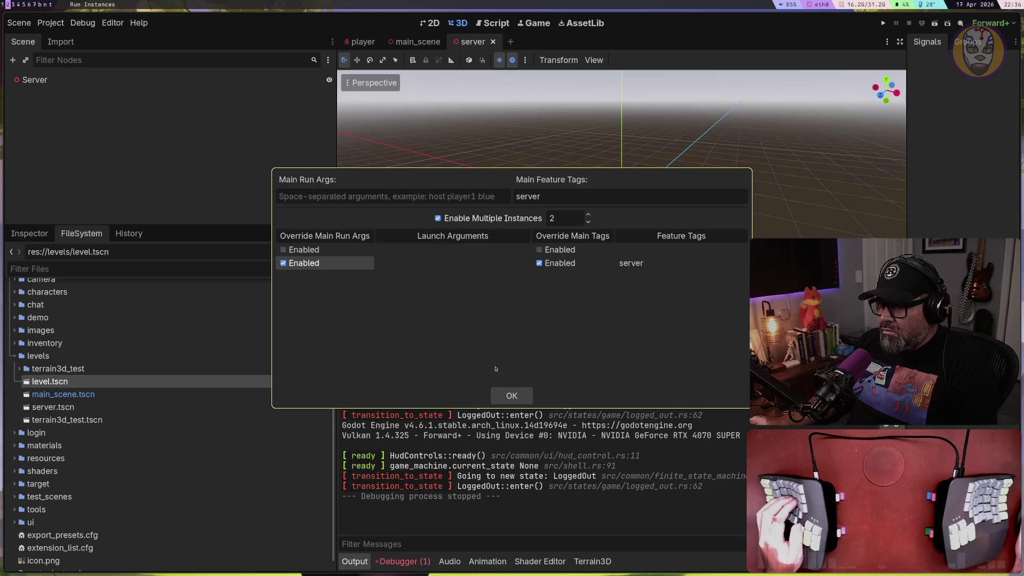
click(512, 395)
key(F5)
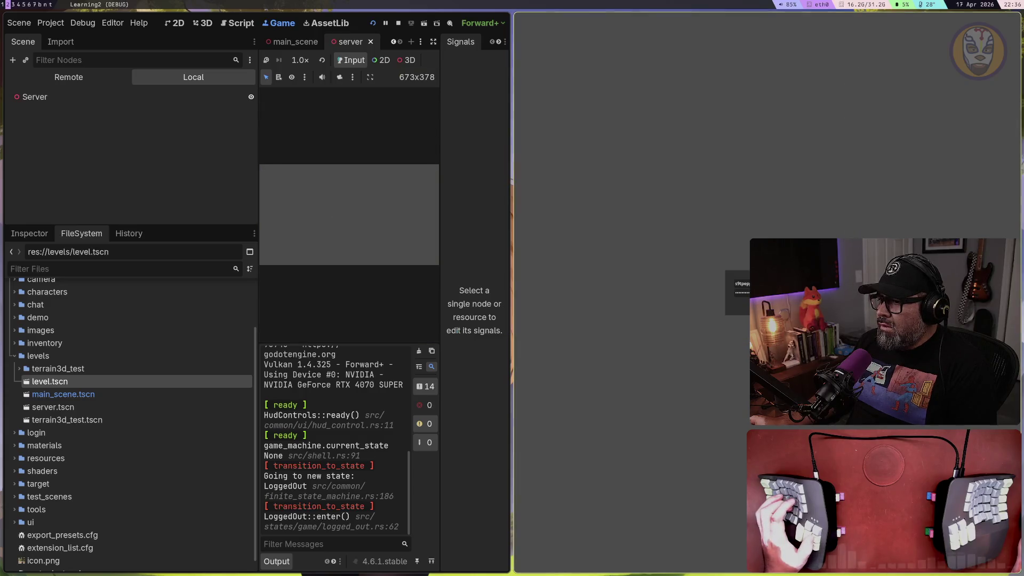
key(F8)
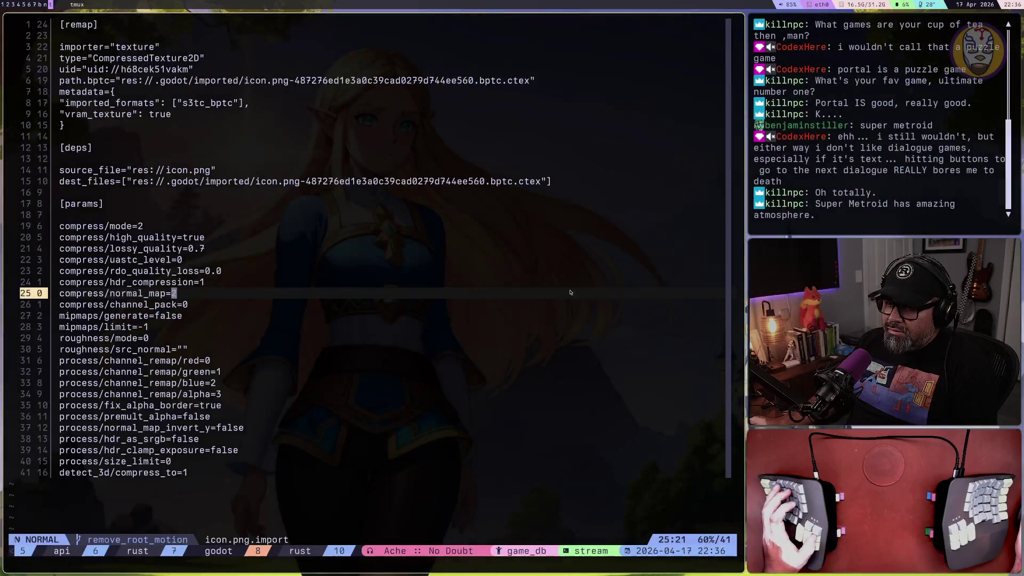
Scroll the browser's AI answer to the command-line section and select the godot --path example
key(super+b)
scroll(388, 311, down, 1)
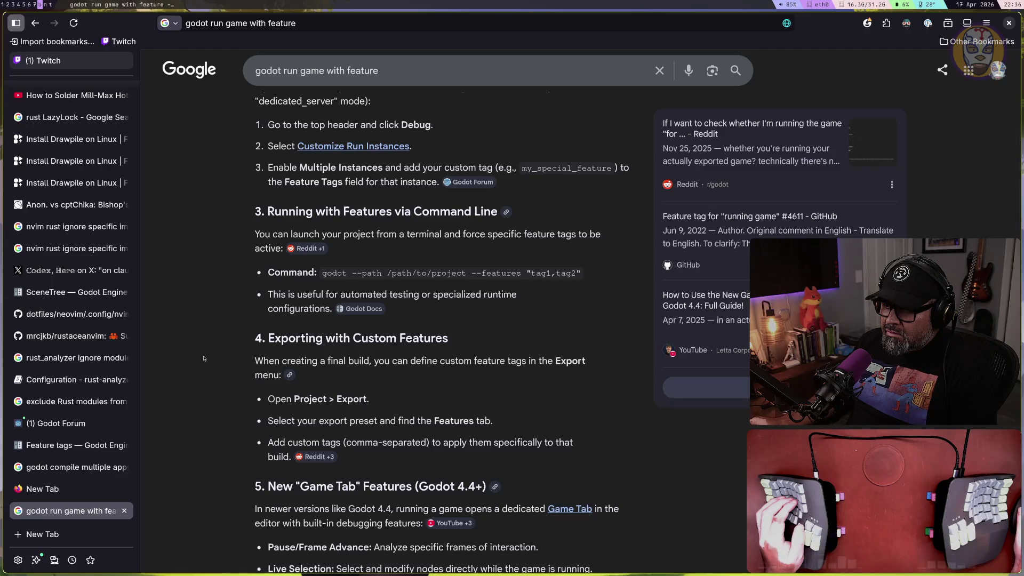
scroll(203, 359, down, 2)
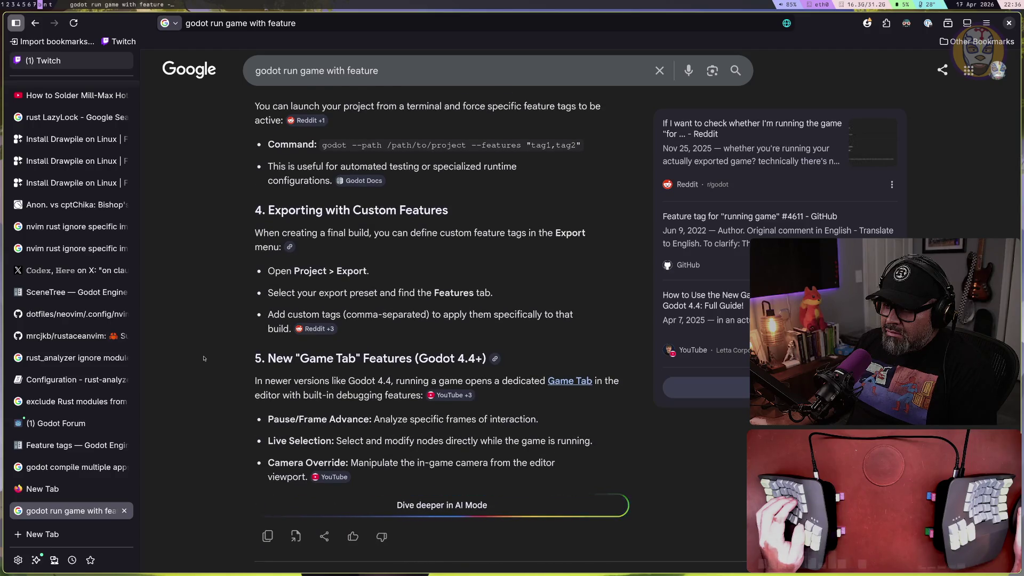
scroll(203, 358, up, 2)
drag(329, 273, 475, 273)
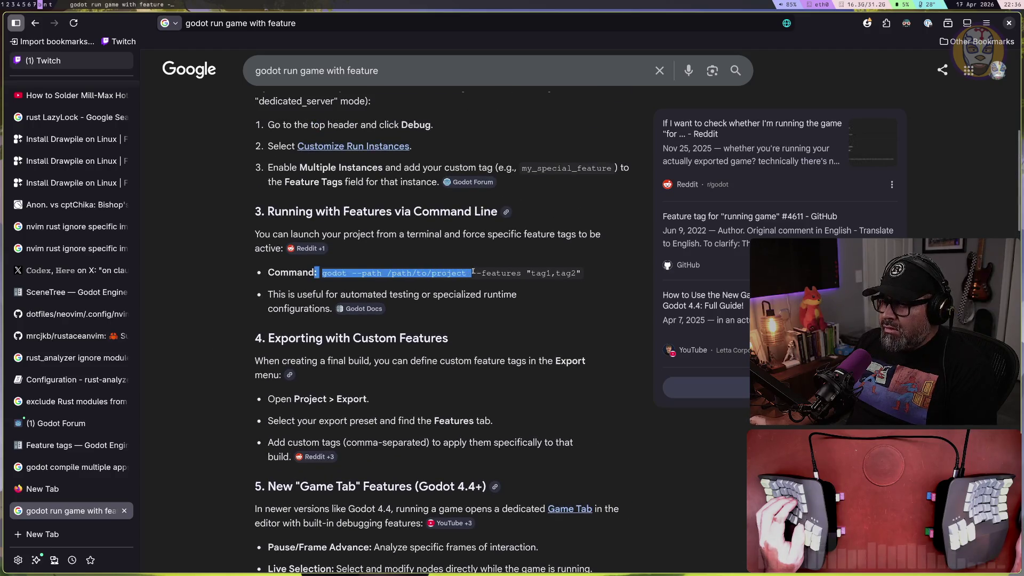
drag(577, 273, 337, 273)
click(443, 273)
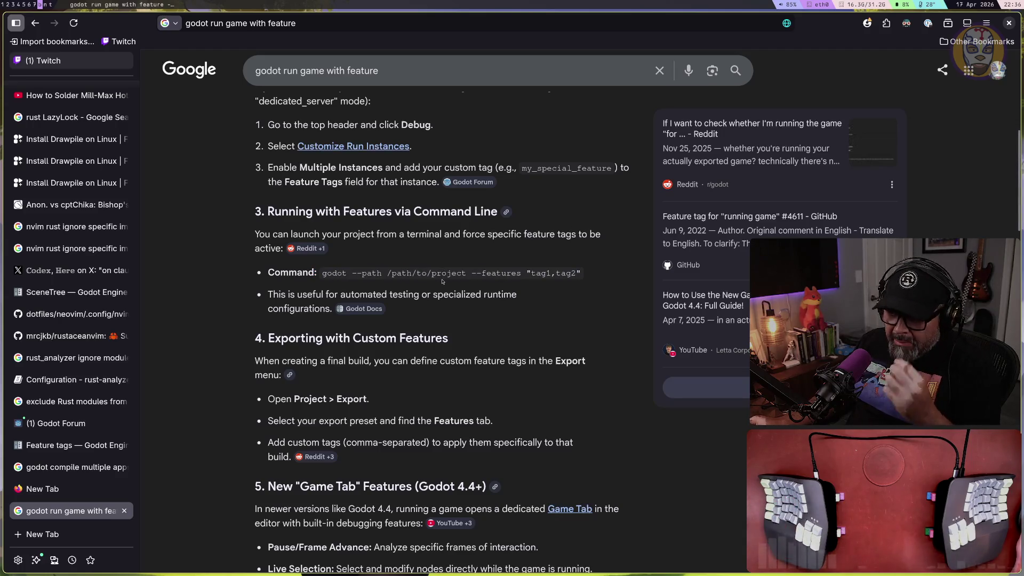
key(super+t)
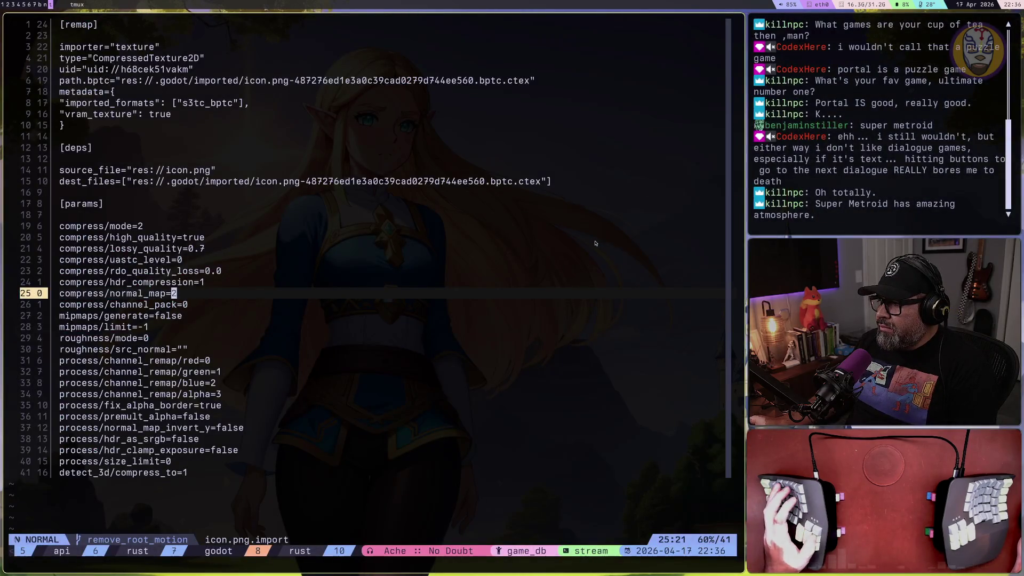
key(super+2)
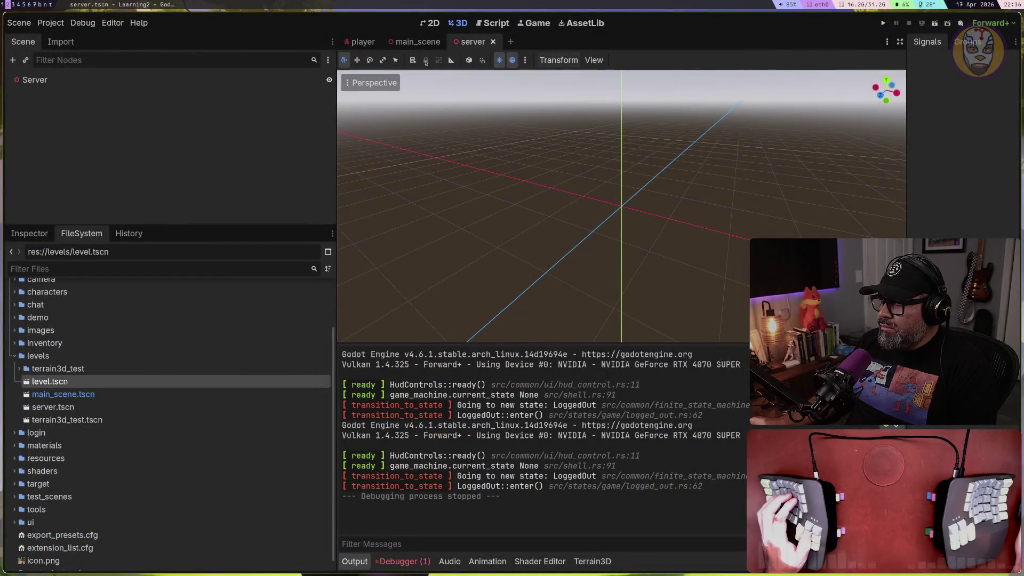
Give the instance a 'server' feature tag with tag and argument overrides, then run and stop
click(83, 22)
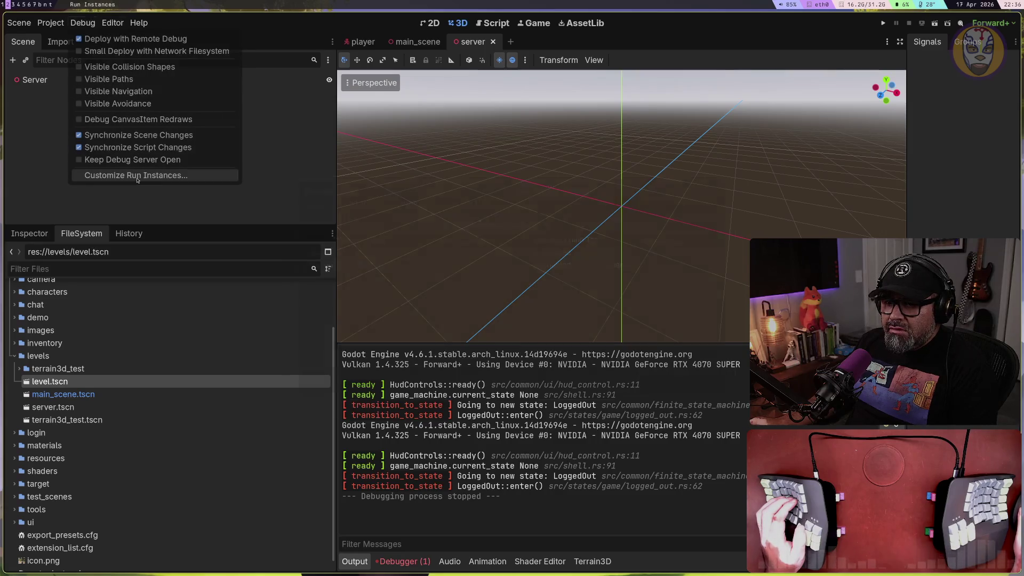
click(137, 176)
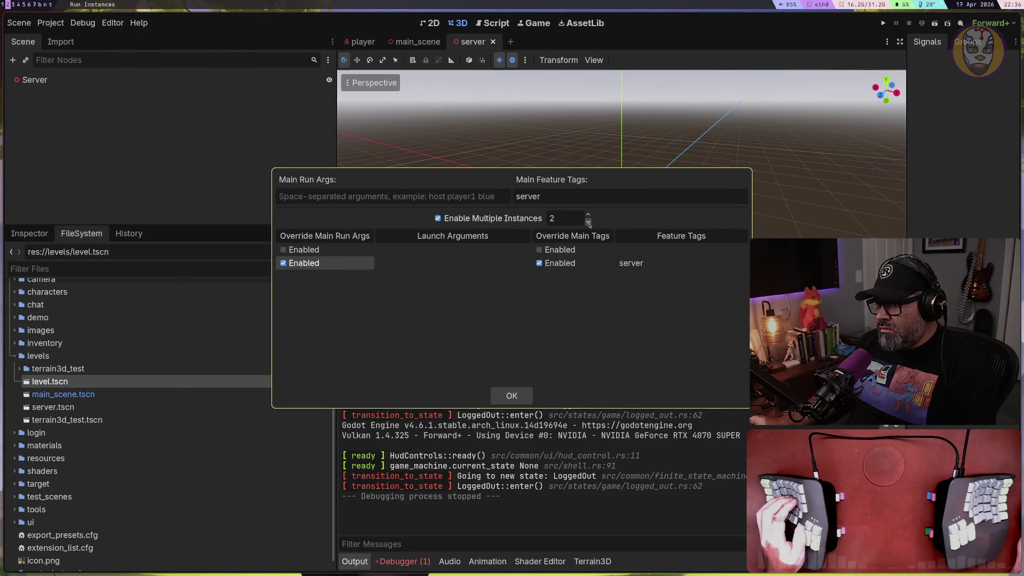
scroll(581, 225, down, 1)
double_click(670, 249)
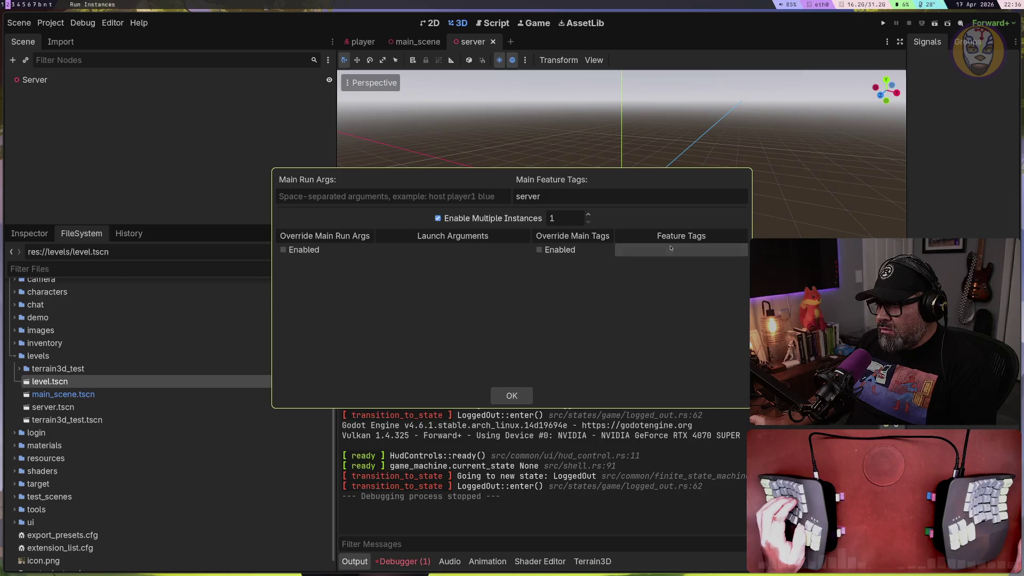
text(server)
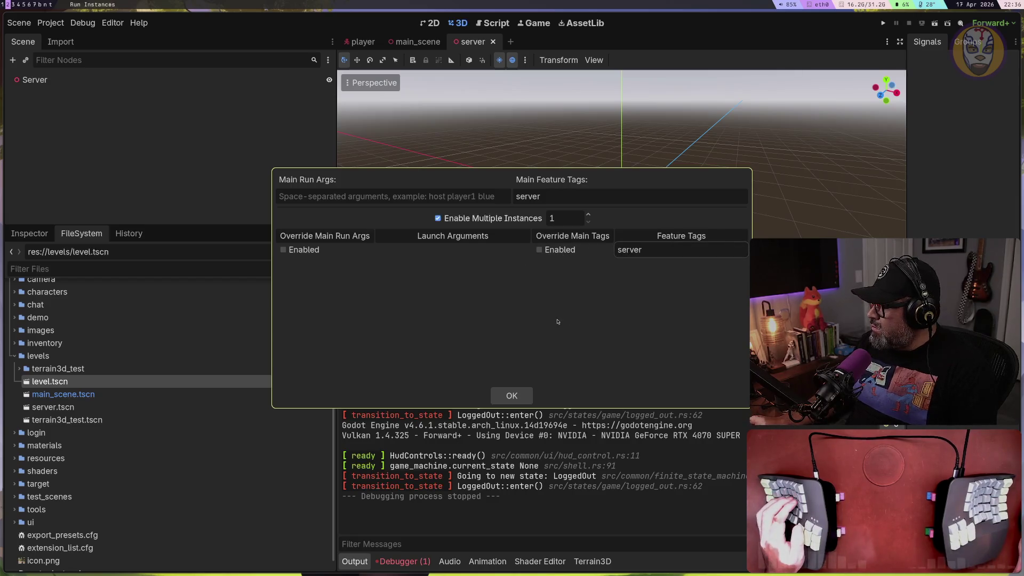
key(Return)
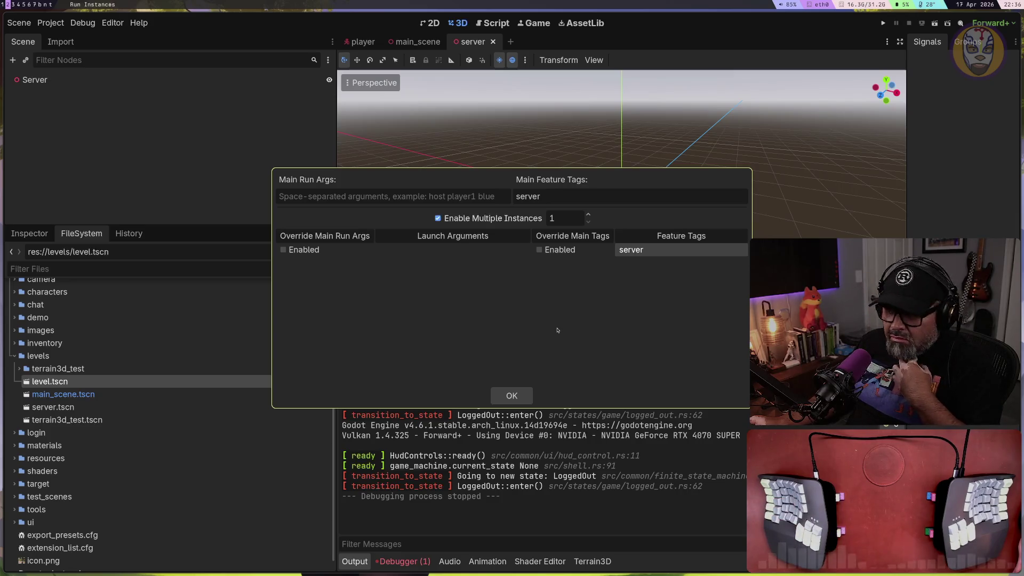
click(539, 249)
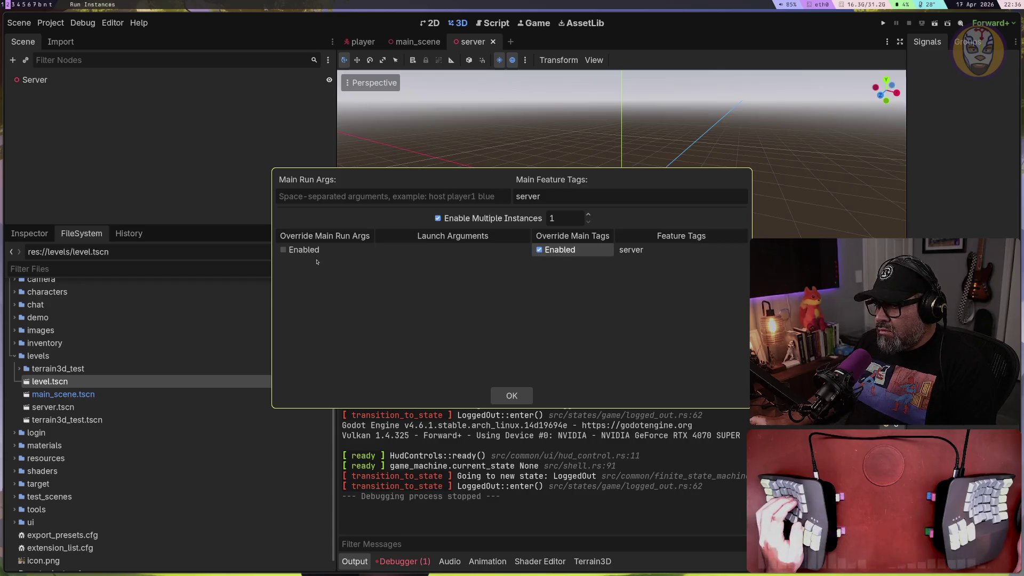
click(287, 252)
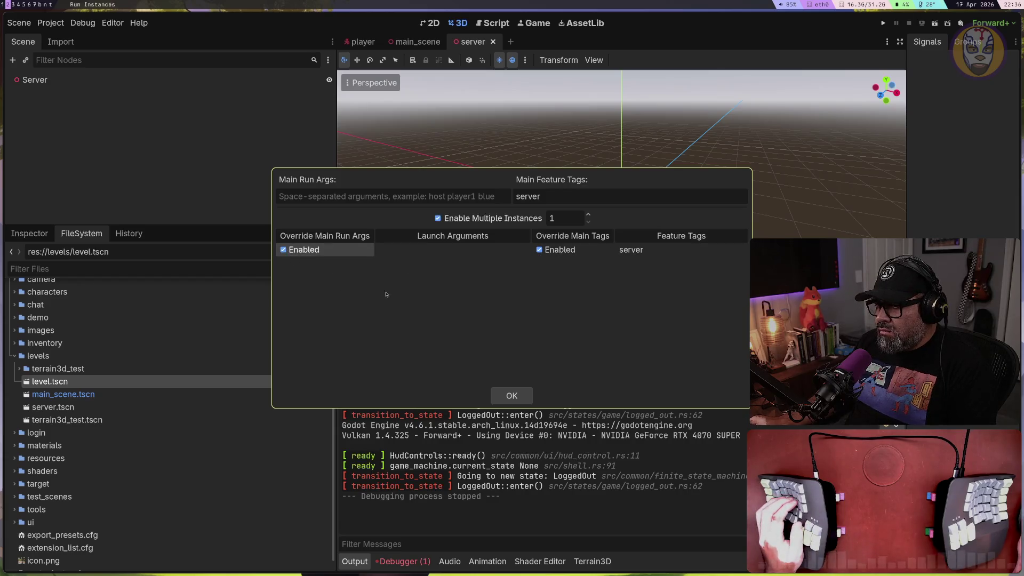
click(521, 394)
click(887, 22)
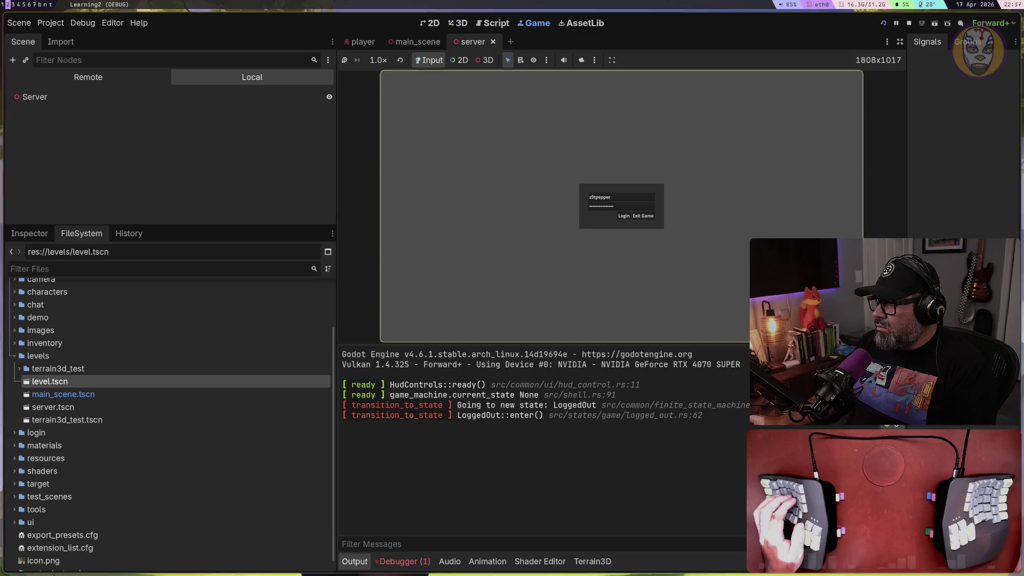
click(909, 23)
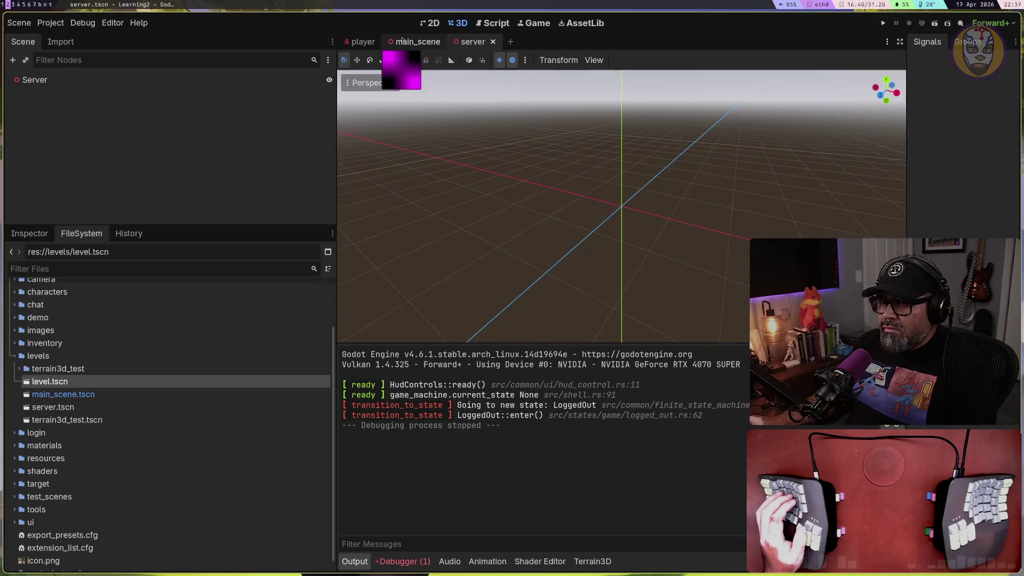
Turn off multiple instances and Override Main Tags, and clear the instance's feature tag
click(82, 22)
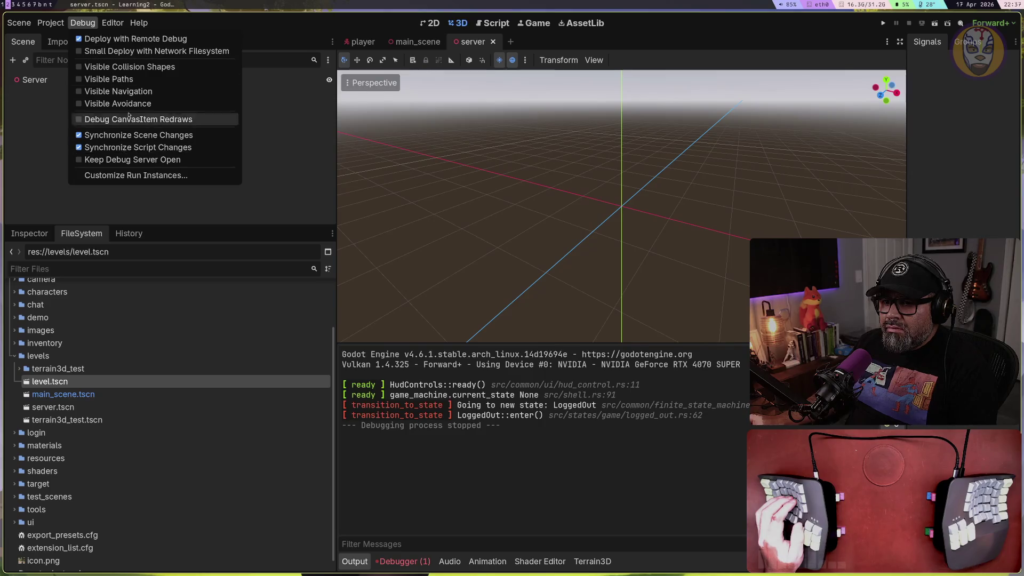
click(137, 176)
click(462, 219)
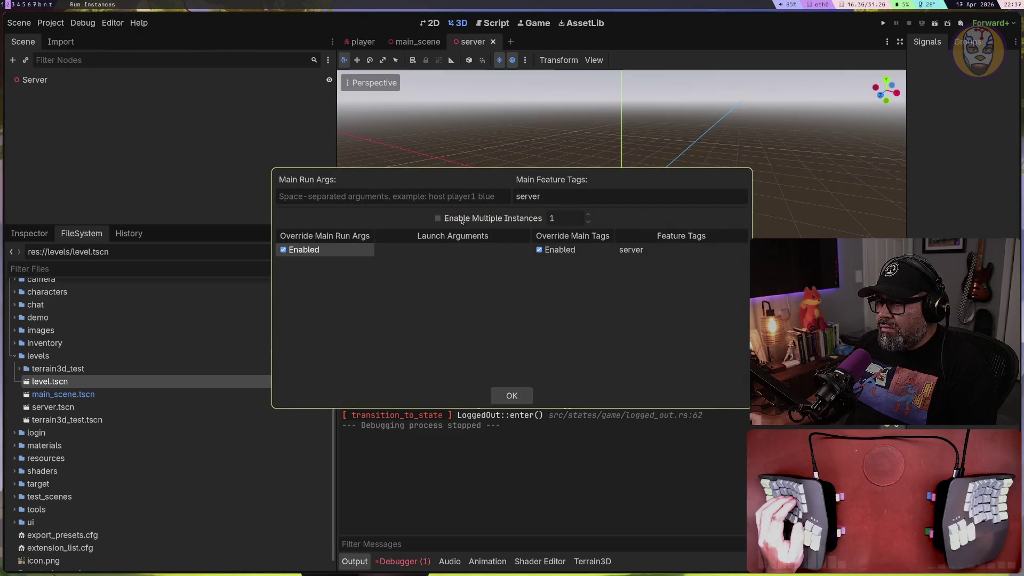
click(539, 249)
click(639, 248)
double_click(633, 251)
key(BackSpace)
key(Return)
click(282, 250)
key(super+t)
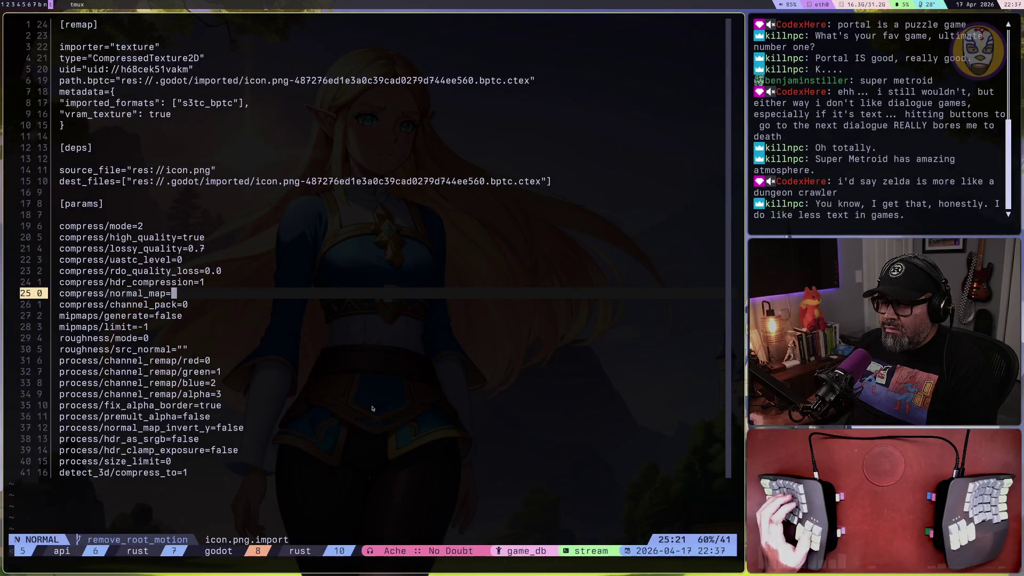
Open a tmux shell pane below Neovim, print the project directory with pwd, and begin a godot command
click(372, 409)
key(ctrl+b)
key(quotedbl)
text(pwd)
key(Return)
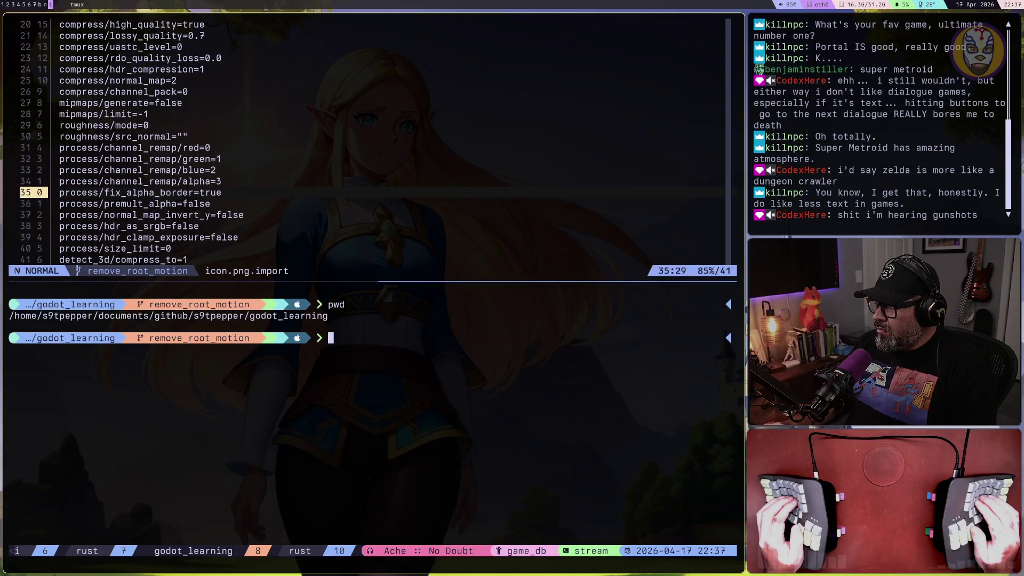
text(godot .)
Complete and enter the command godot --path ./ --features "server" in the shell
key(super+b)
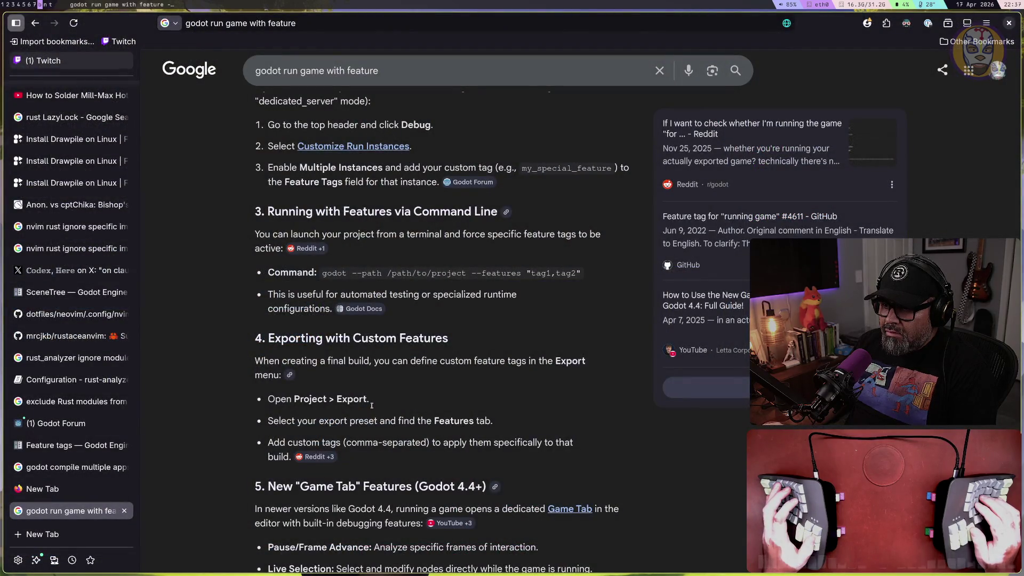
key(super+n)
key(super+t)
key(BackSpace)
key(BackSpace)
text(--path)
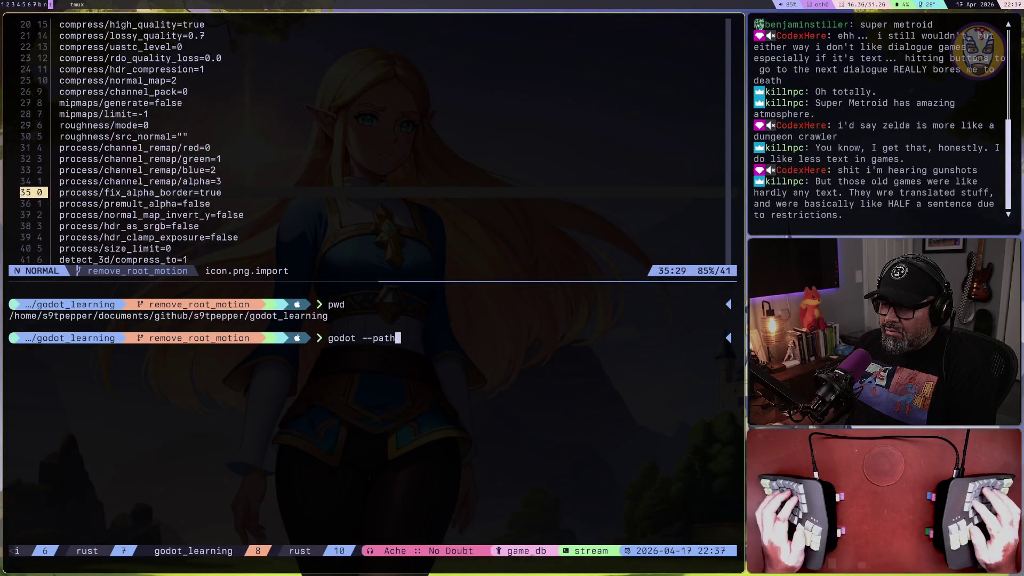
text( ./)
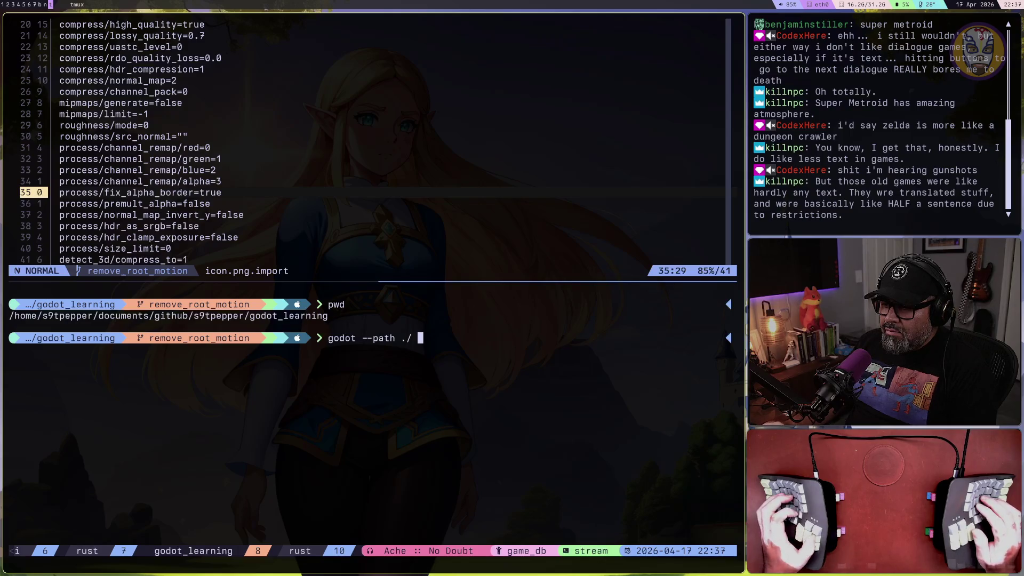
key(super+b)
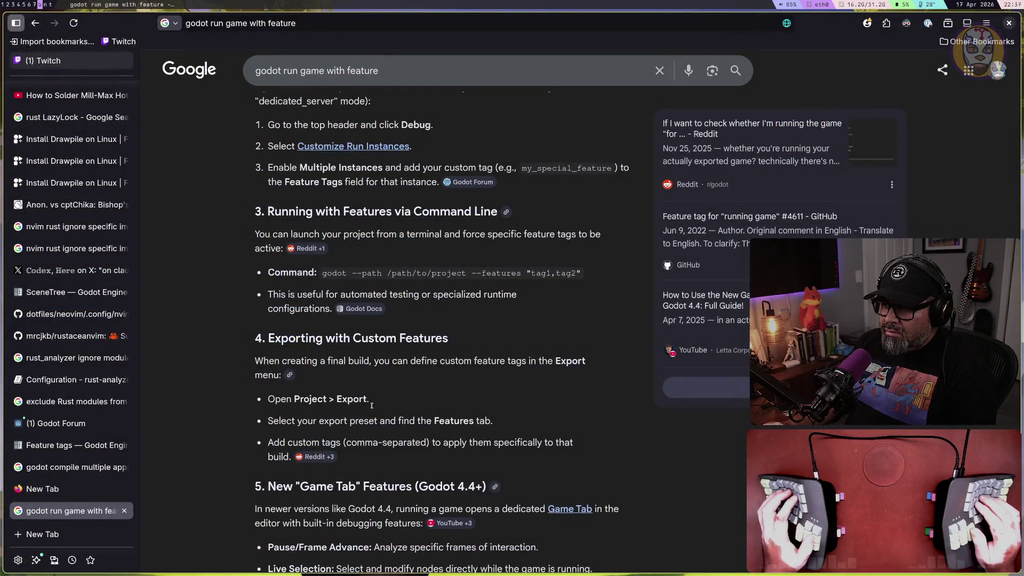
key(super+t)
text(--features "server")
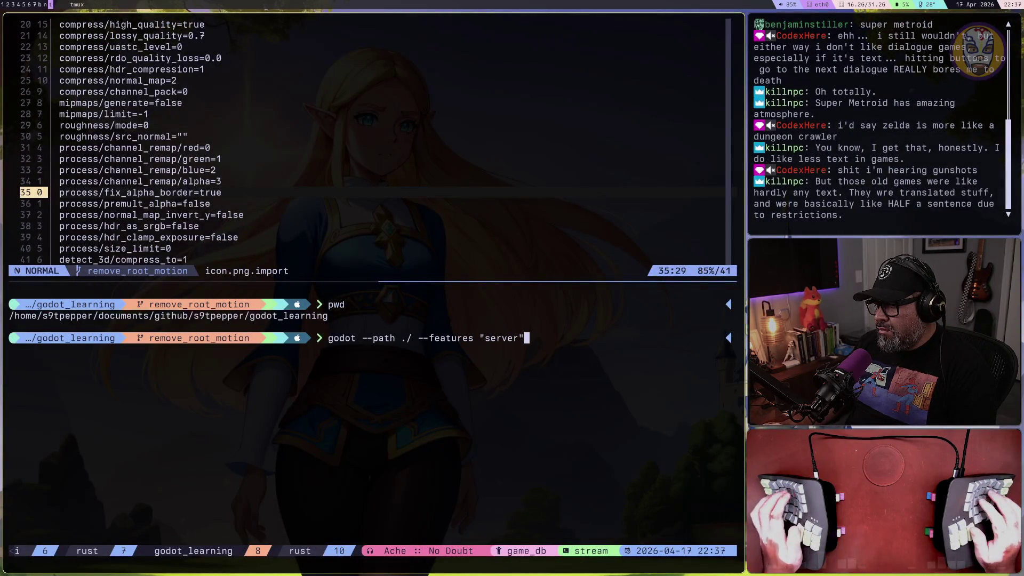
key(Return)
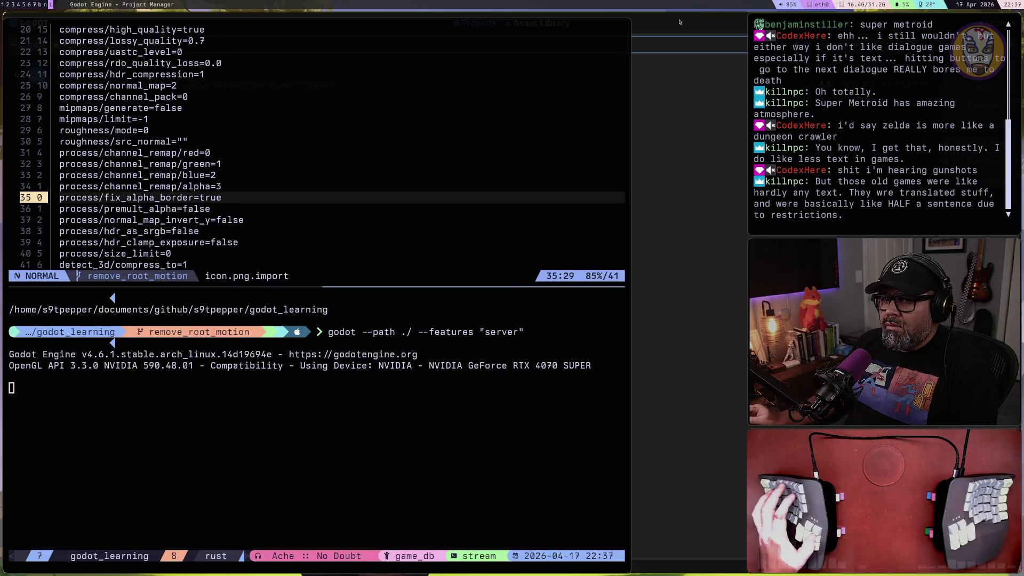
Open Learning2 from the Project Manager, run it, then Stop & Quit that editor
key(super+3)
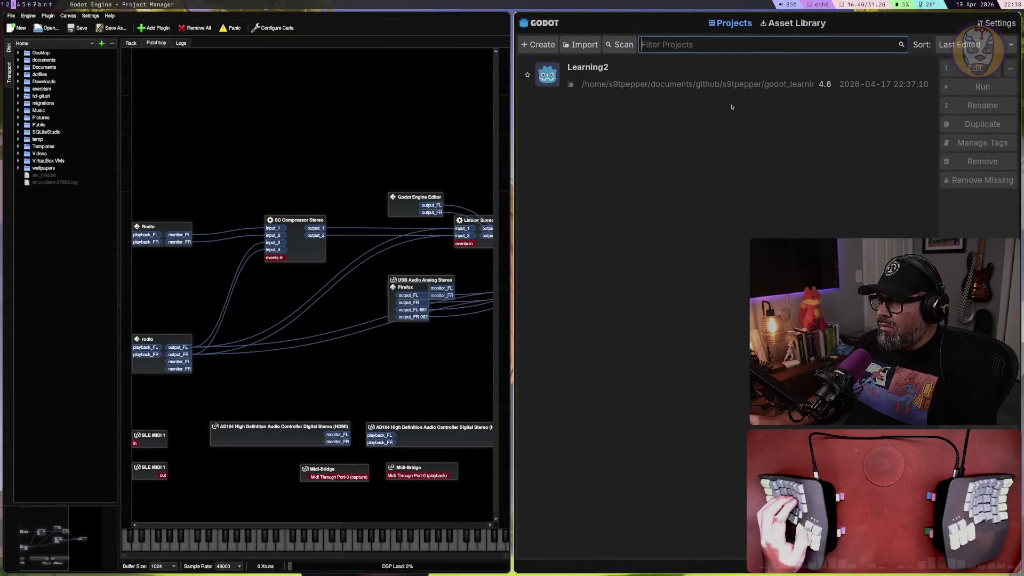
double_click(730, 80)
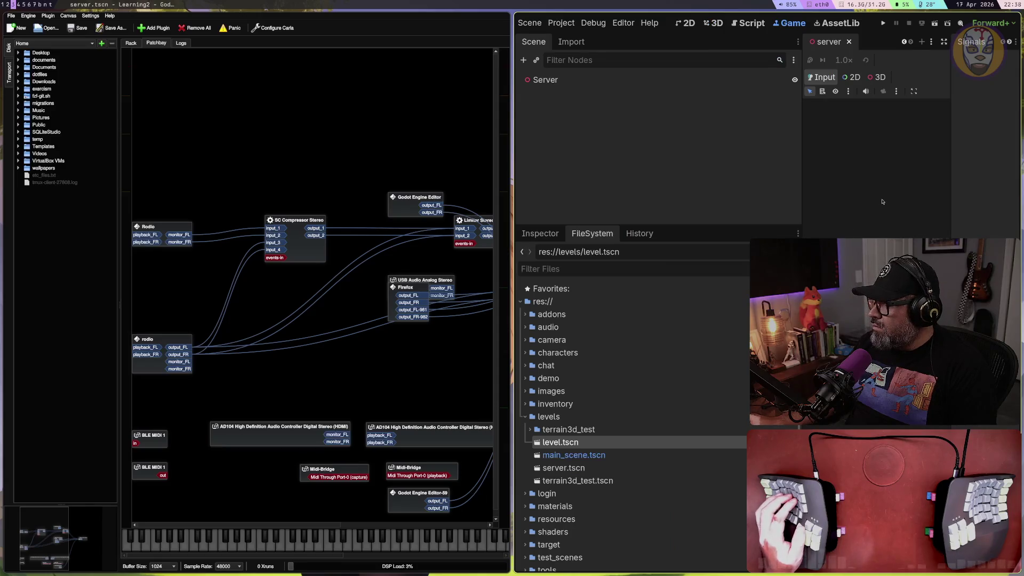
click(883, 23)
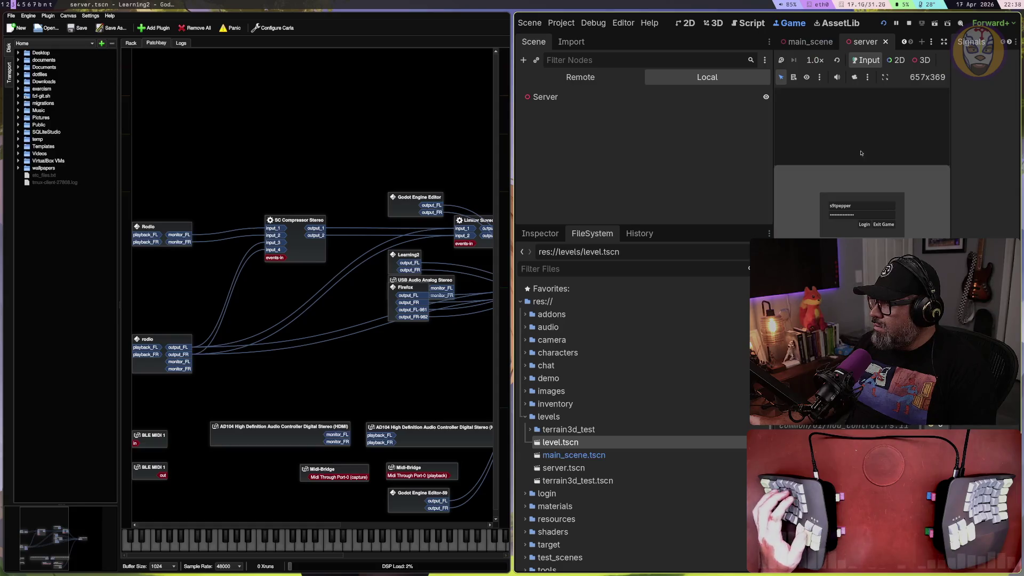
key(ctrl+q)
click(549, 298)
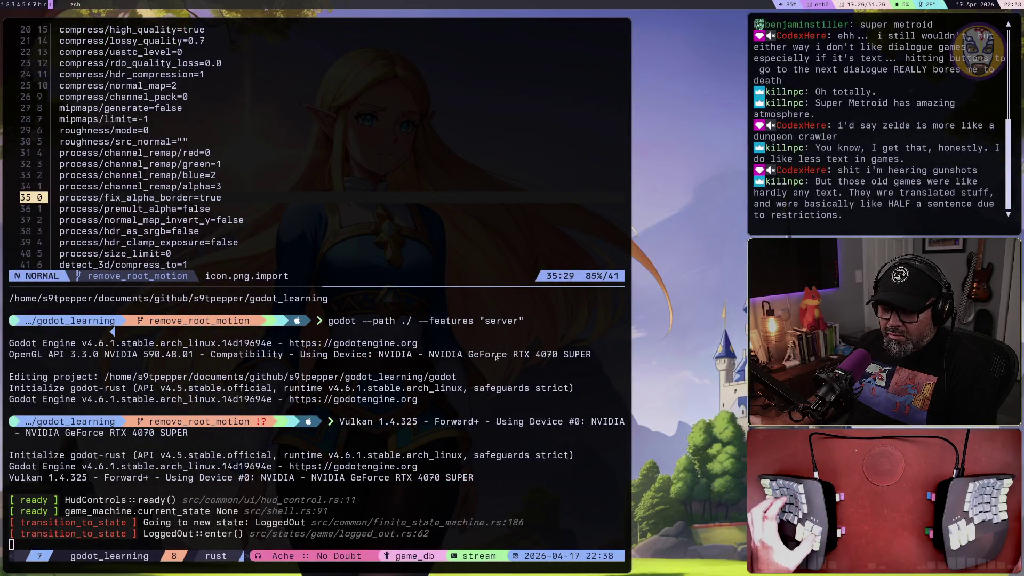
key(super+2)
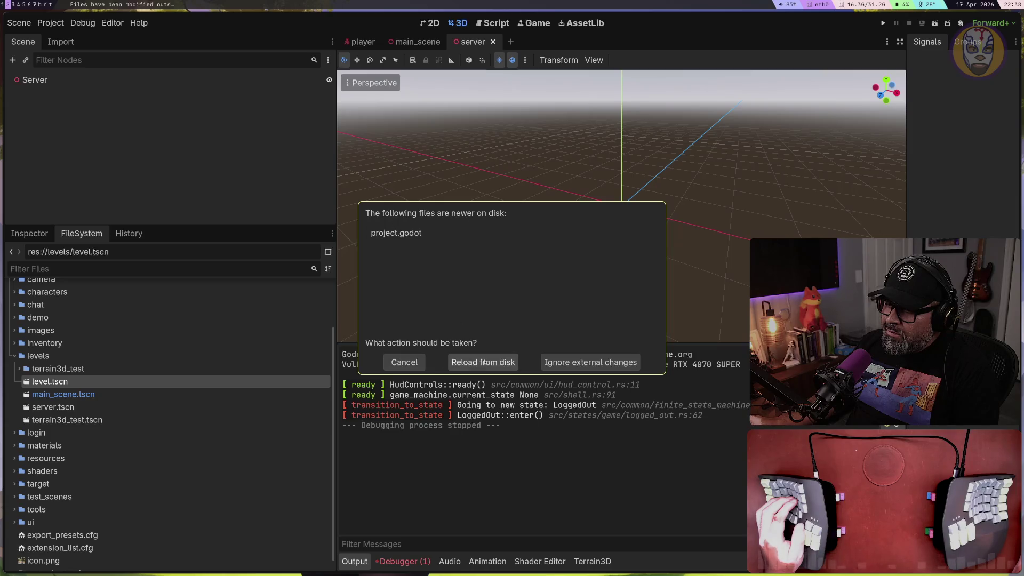
Reload the changed project.godot from disk and view Session 2's errors in the Debugger
click(489, 363)
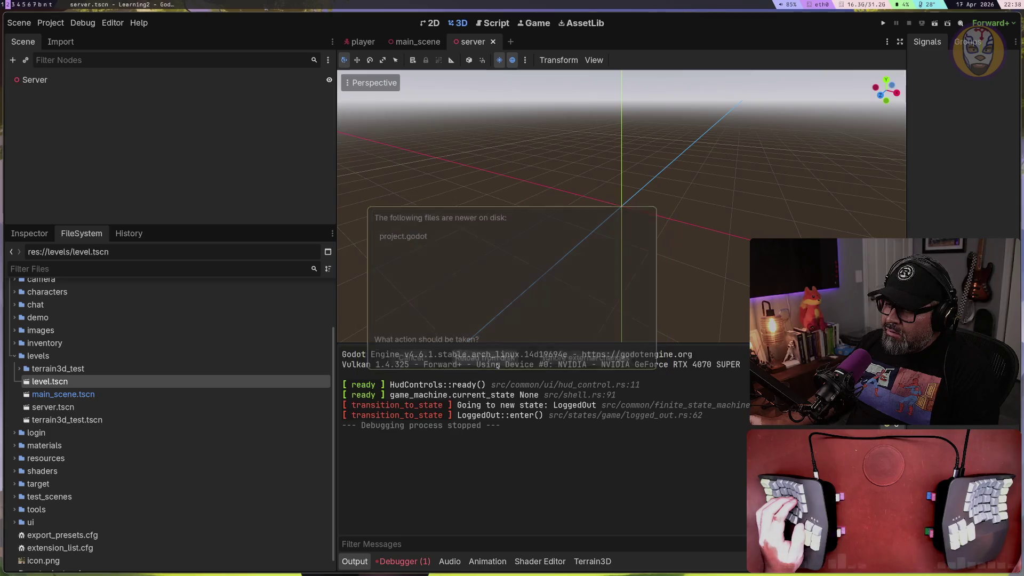
click(419, 563)
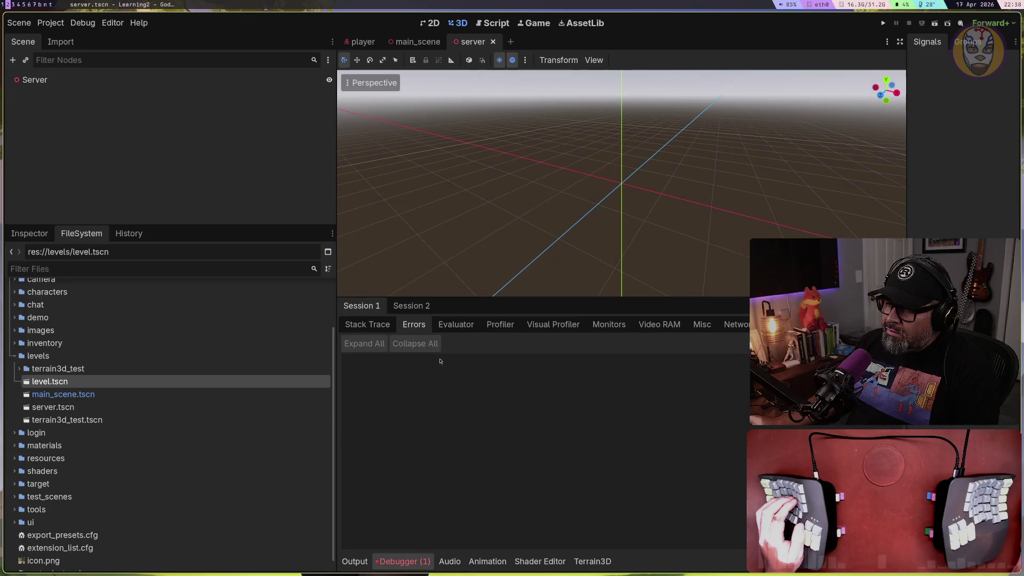
click(418, 307)
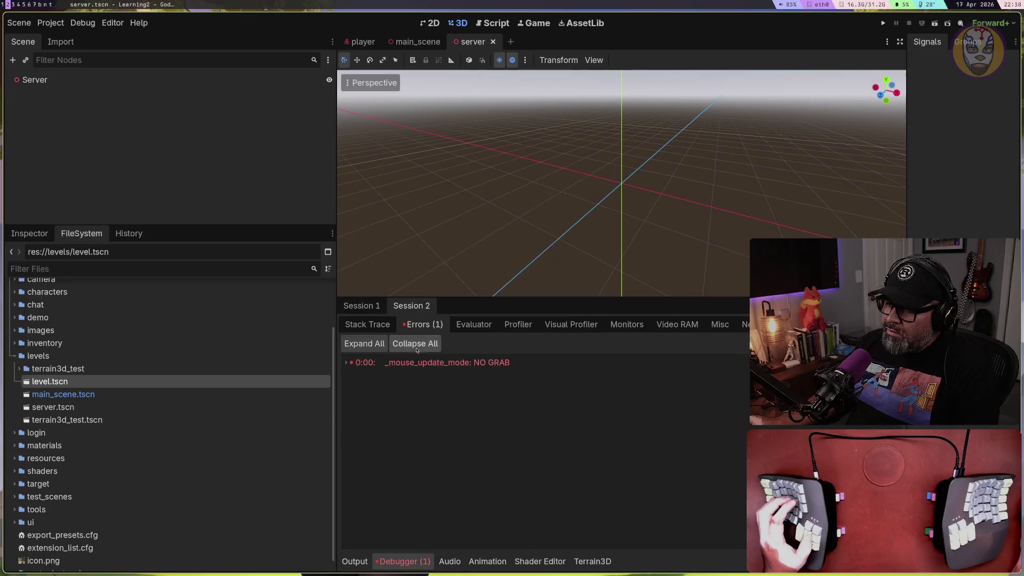
Compare debug Sessions 1 and 2, then switch to the terminal workspace
click(361, 305)
click(408, 306)
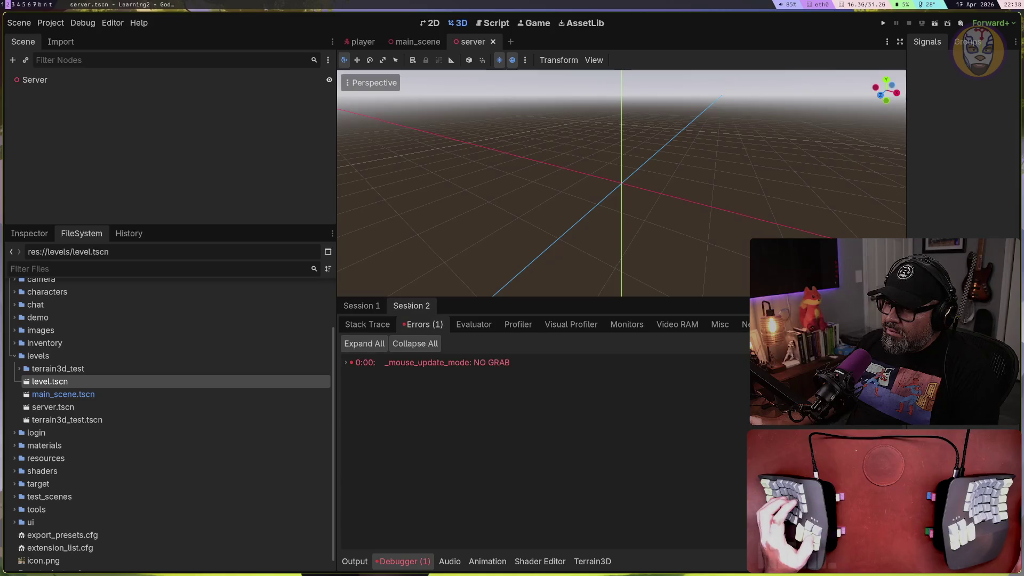
click(365, 304)
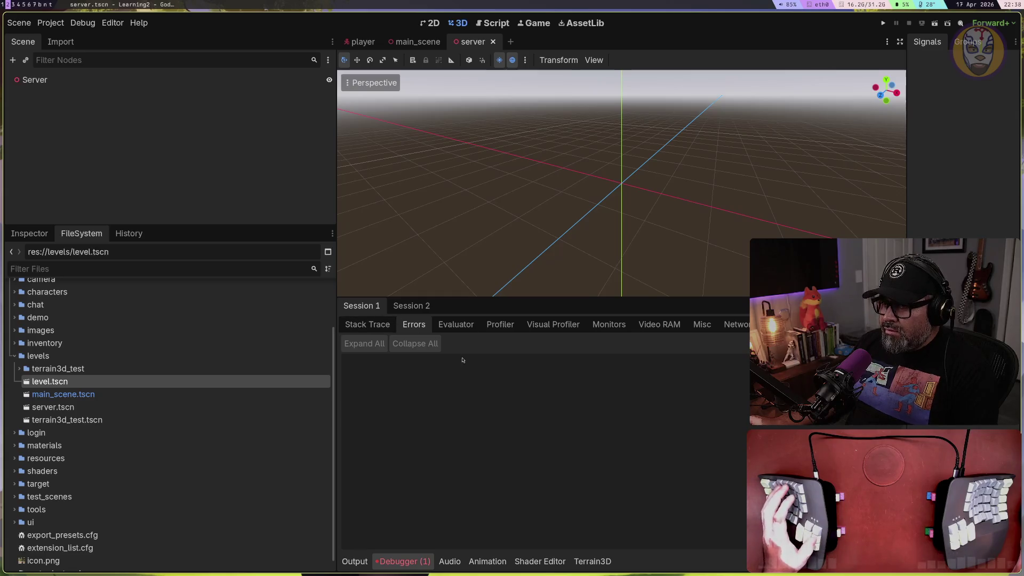
key(super+t)
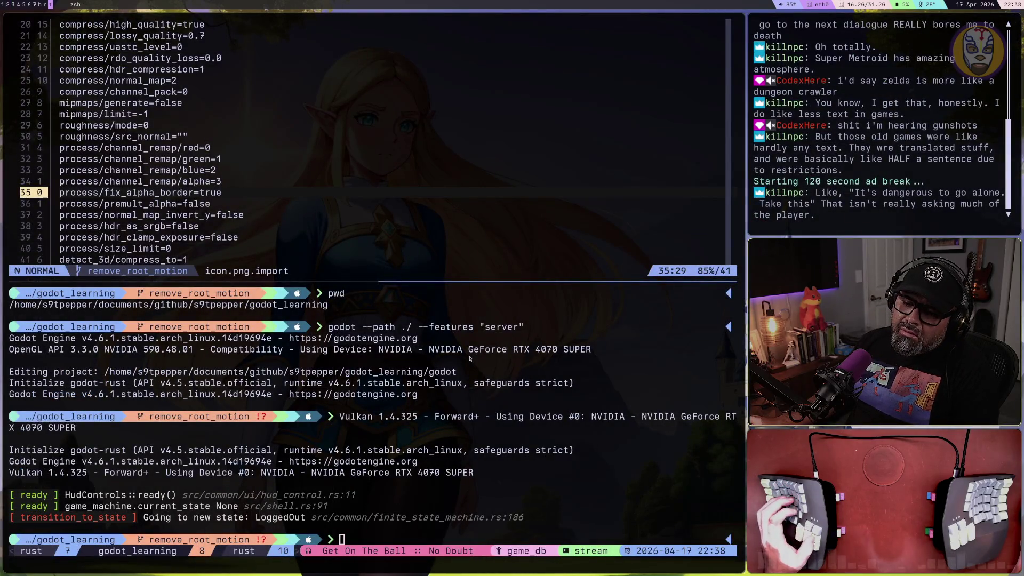
Cycle through the desktop workspaces to reach Firefox
key(super+b)
key(super+2)
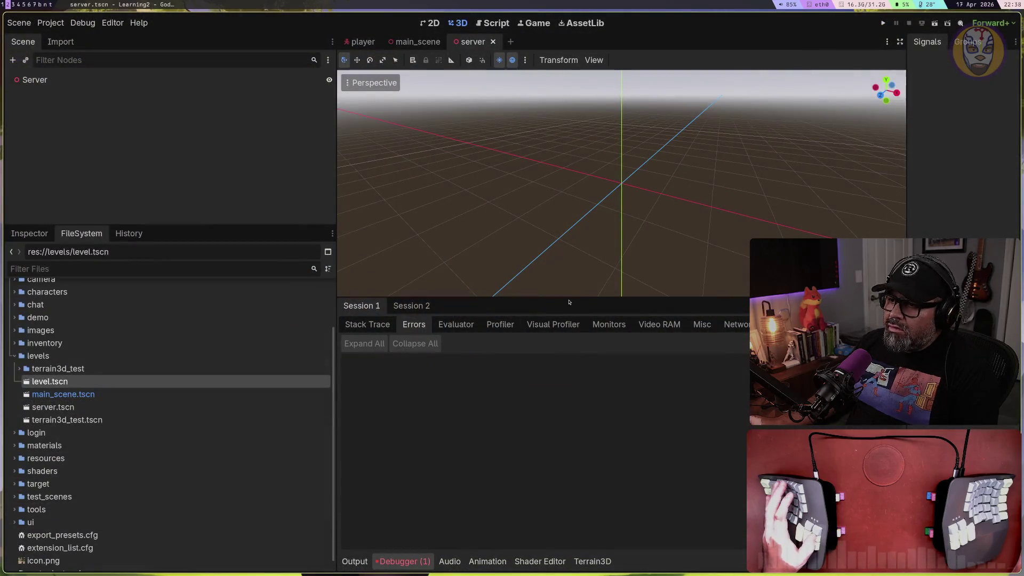
key(super+n)
key(super+2)
key(super+b)
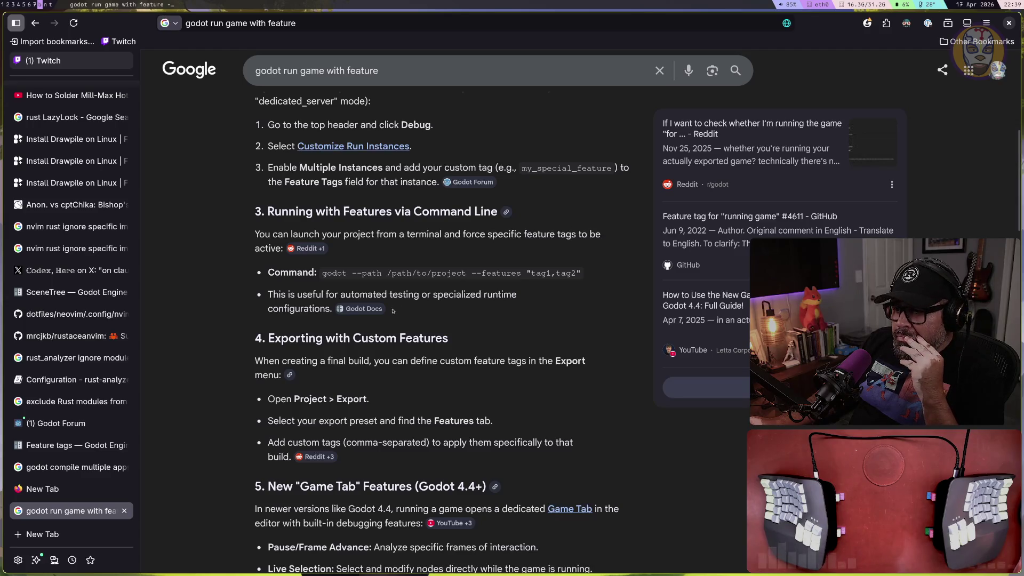
Open the AI answer's Customize Run Instances link in a new tab and switch to it
right_click(367, 314)
click(402, 201)
scroll(401, 201, up, 5)
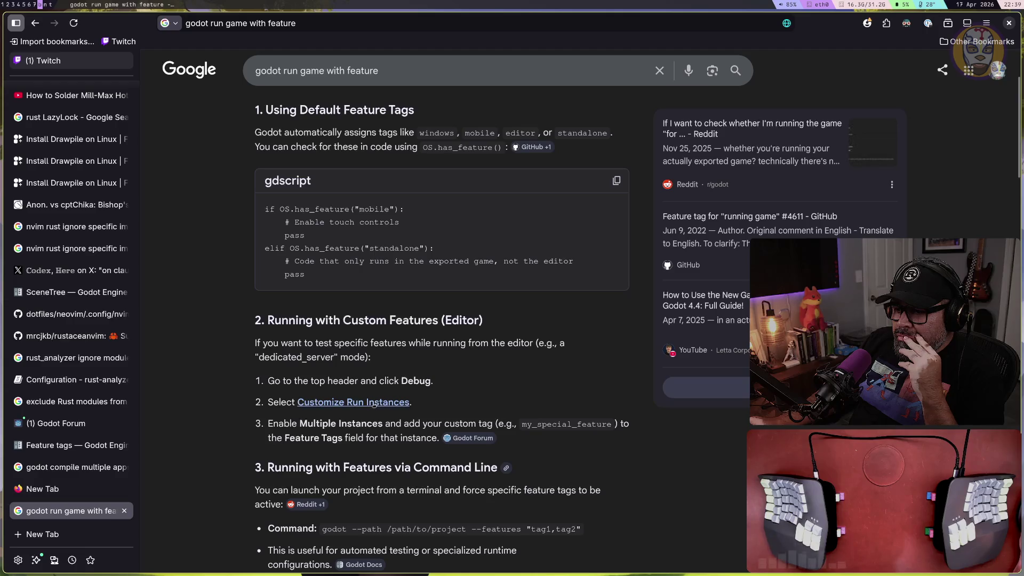
right_click(373, 403)
click(420, 199)
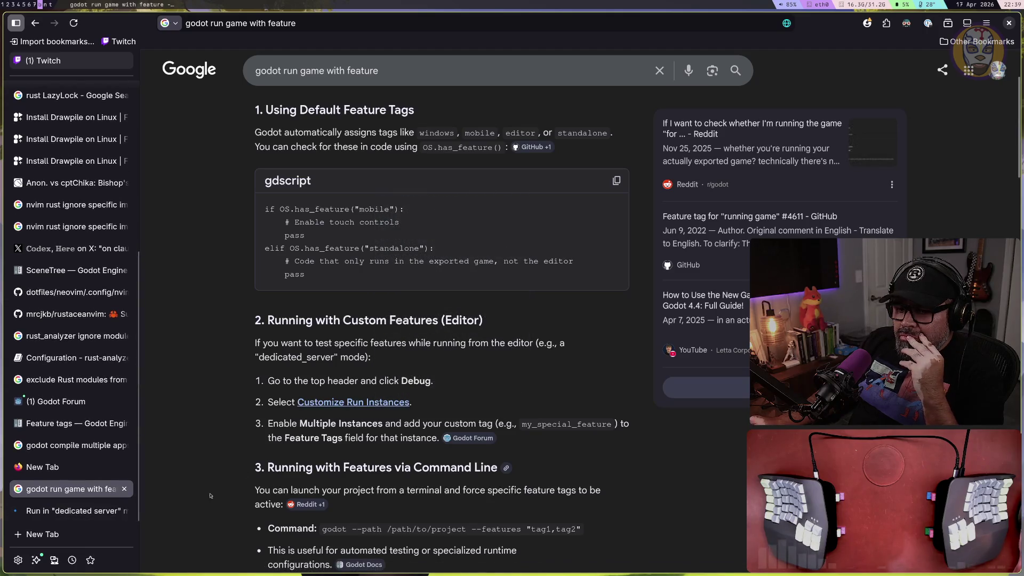
click(74, 511)
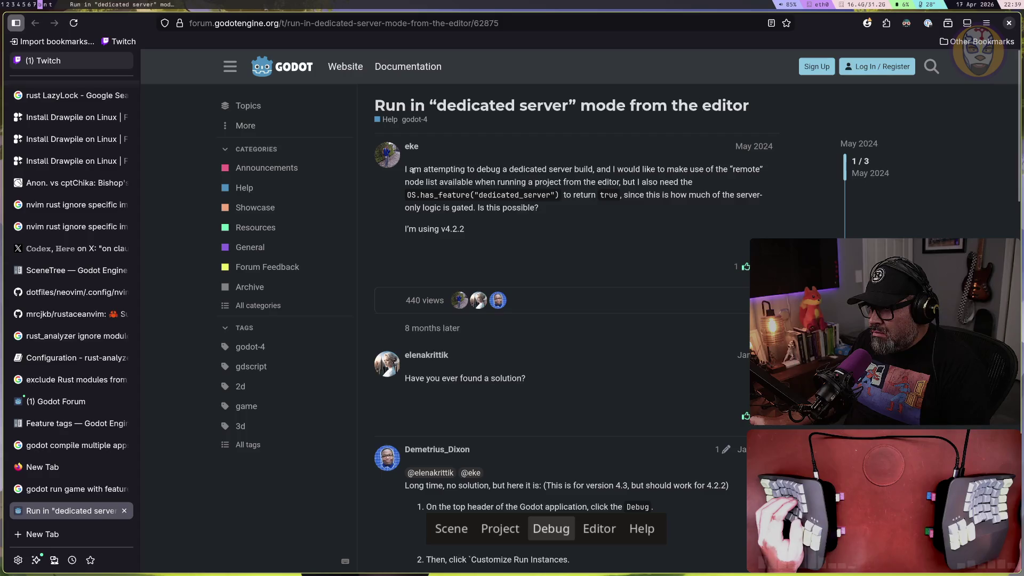
drag(411, 169, 589, 169)
click(701, 169)
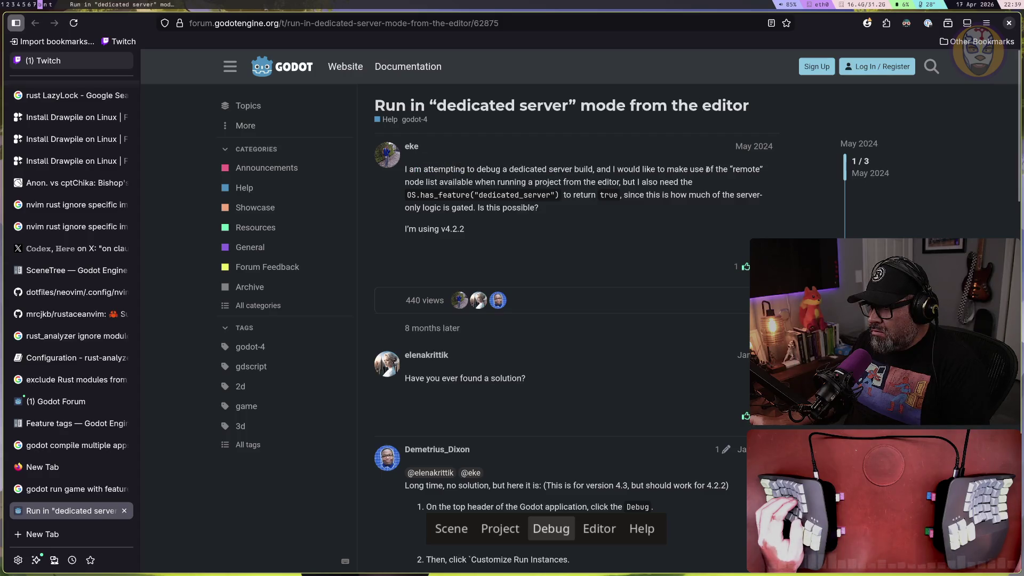
drag(411, 182, 581, 182)
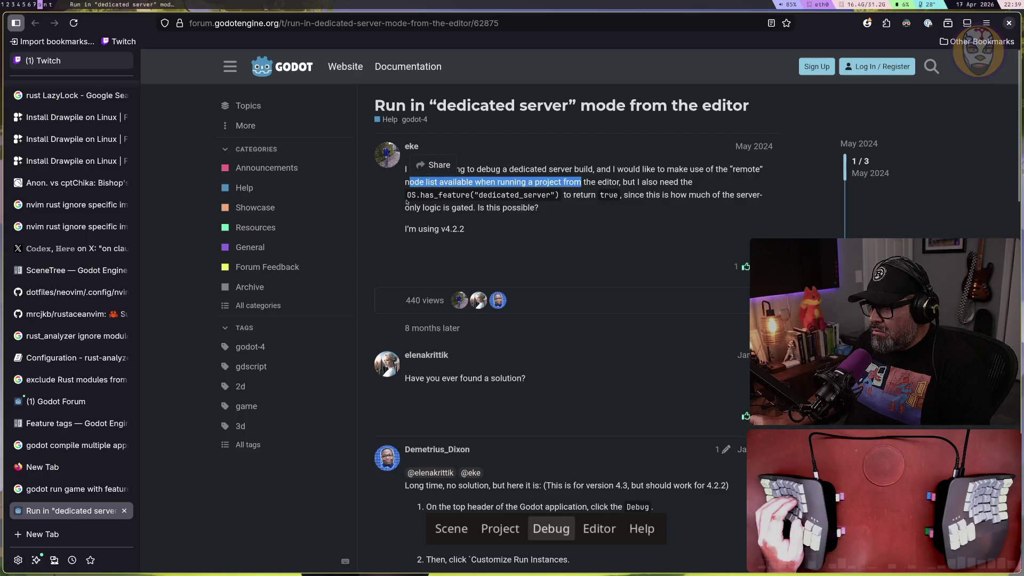
drag(414, 195, 542, 194)
click(624, 197)
drag(635, 196, 725, 195)
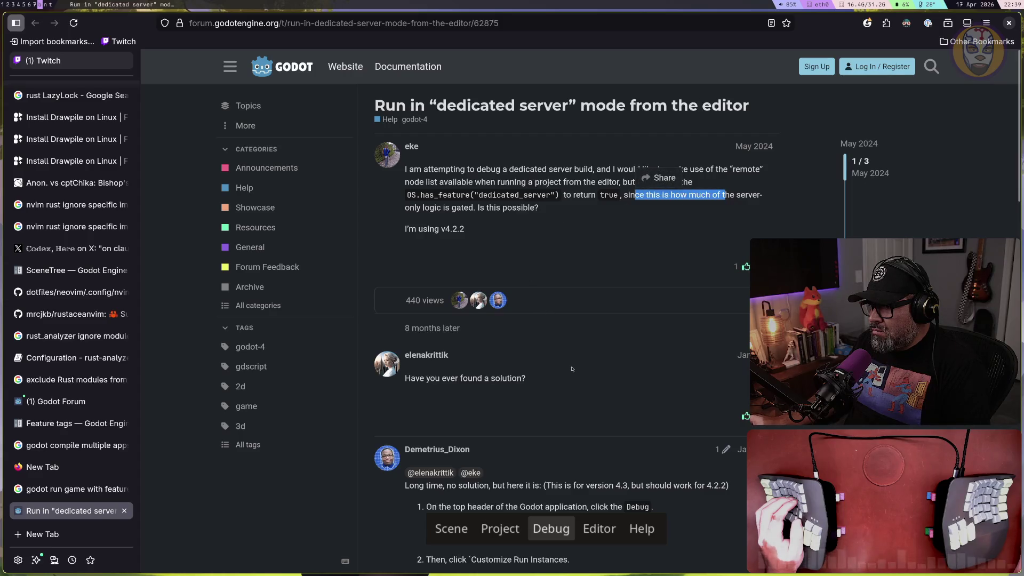
scroll(571, 369, down, 2)
scroll(571, 369, down, 5)
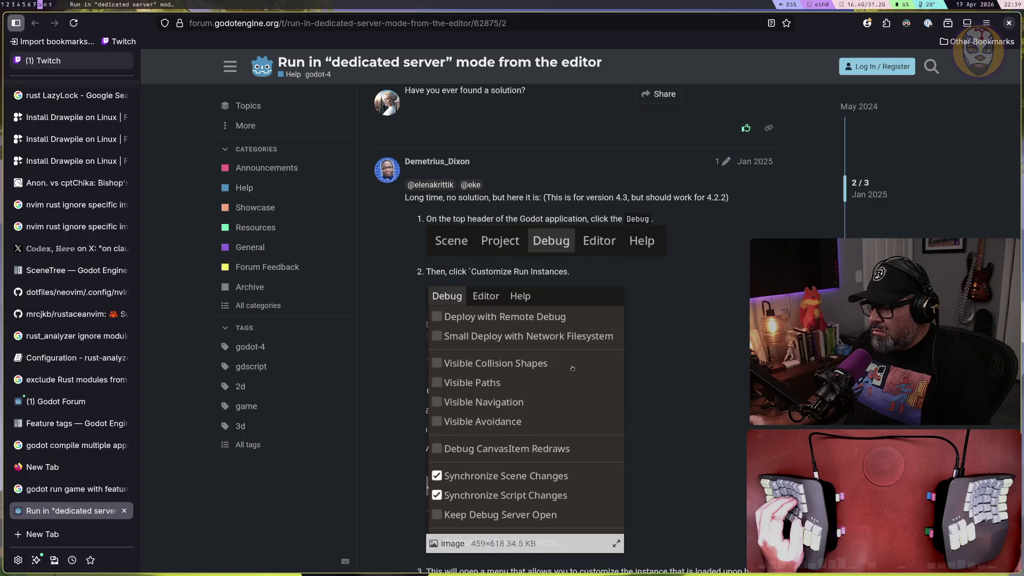
drag(507, 198, 598, 199)
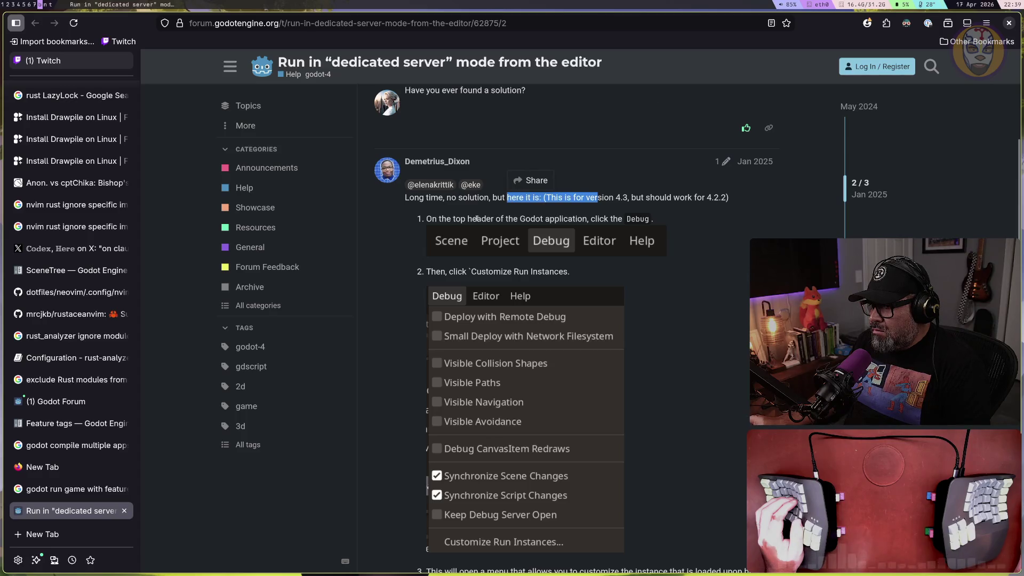
scroll(545, 246, down, 3)
scroll(488, 388, down, 4)
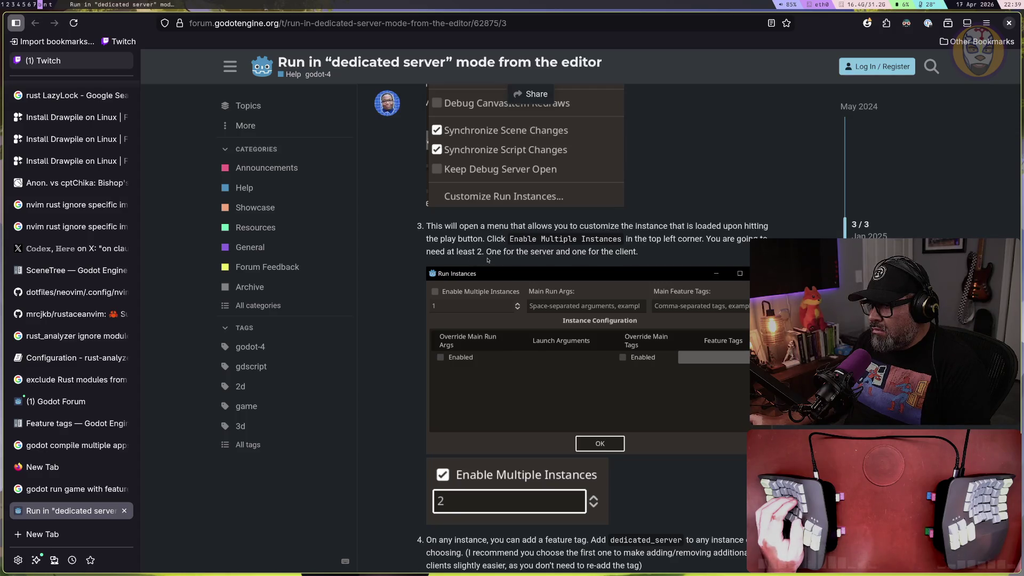
Scroll to the feature-tags screenshot, highlight the separate-projects note, then return to Godot
scroll(610, 255, down, 2)
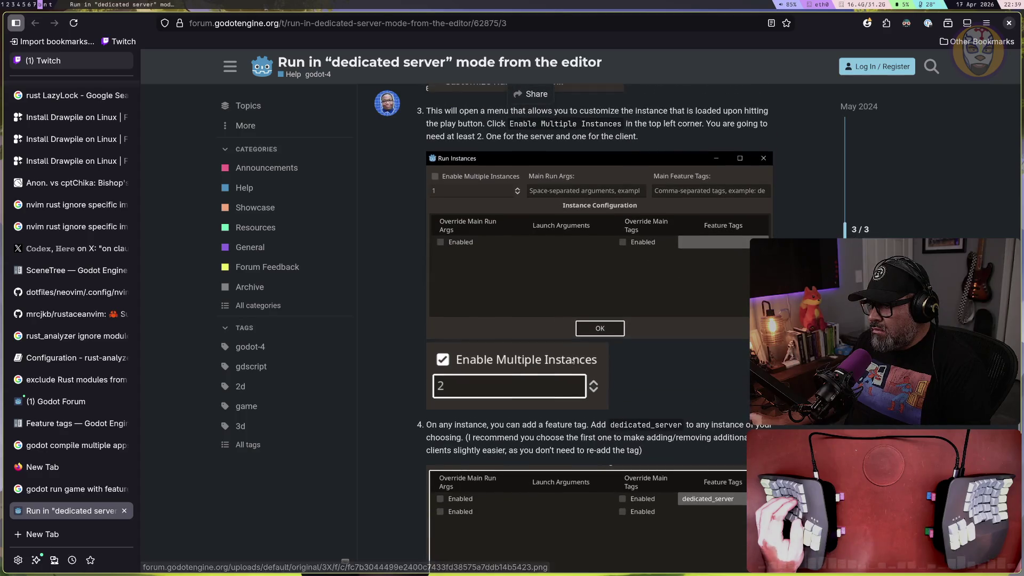
scroll(602, 355, down, 4)
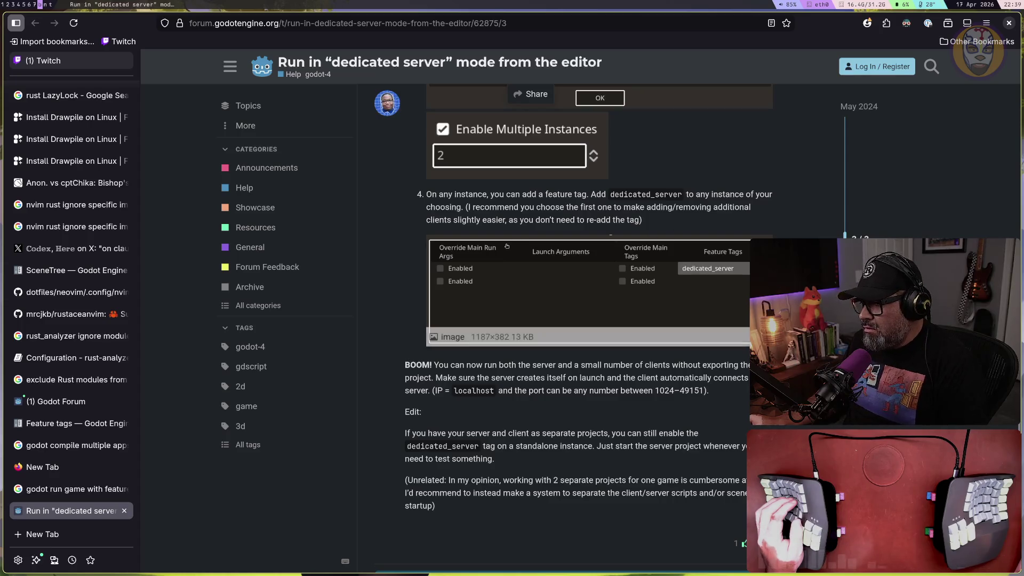
scroll(474, 360, down, 2)
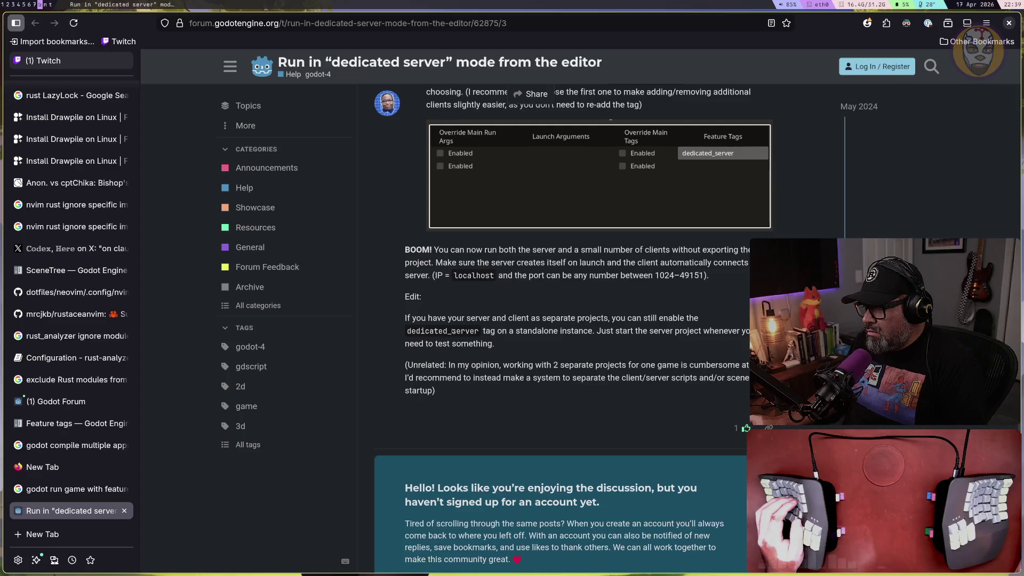
drag(506, 318, 701, 319)
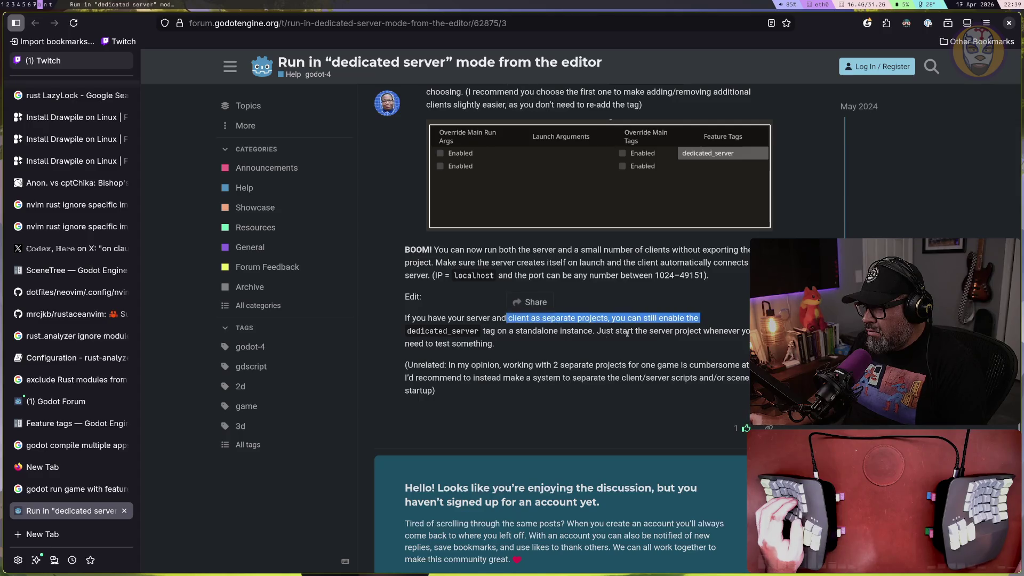
click(551, 339)
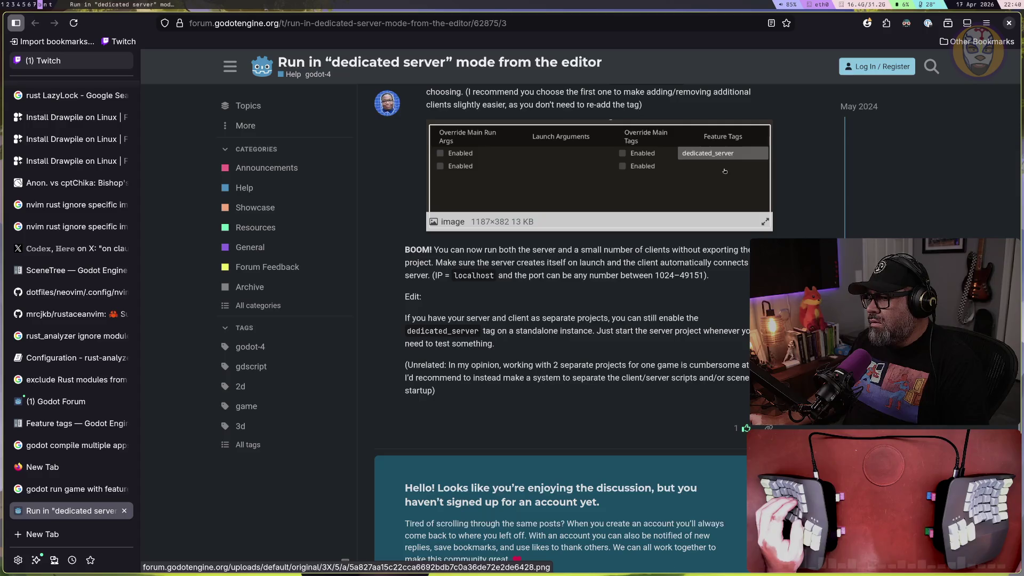
key(super+1)
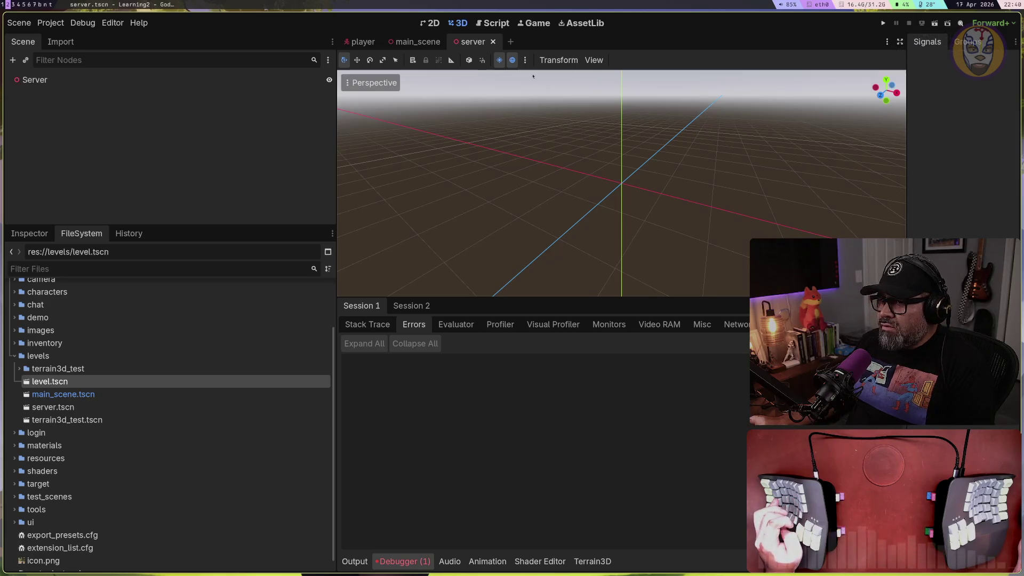
In Customize Run Instances, enable Override Main Tags and set the instance feature tag to 'server'
click(88, 25)
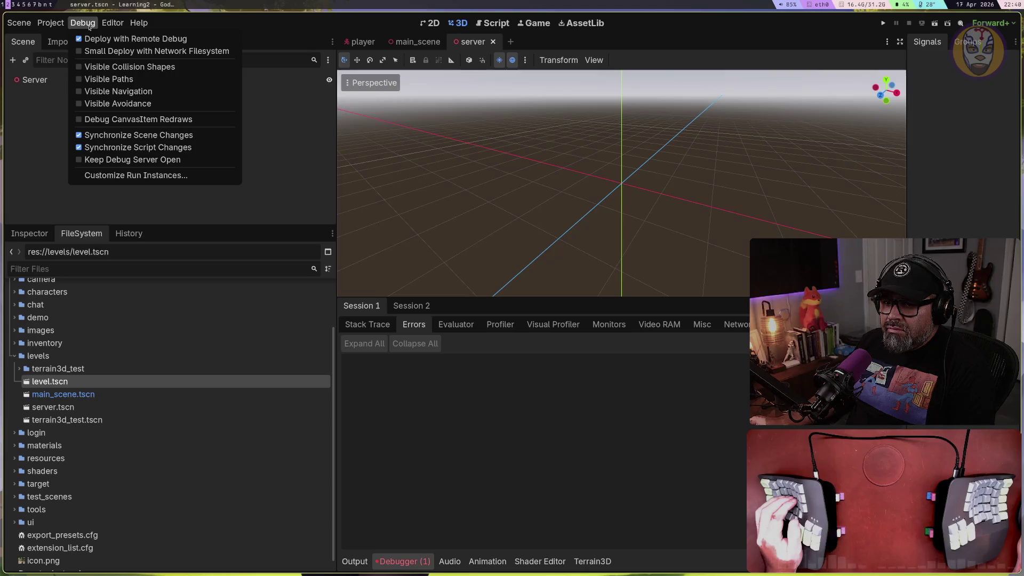
click(136, 175)
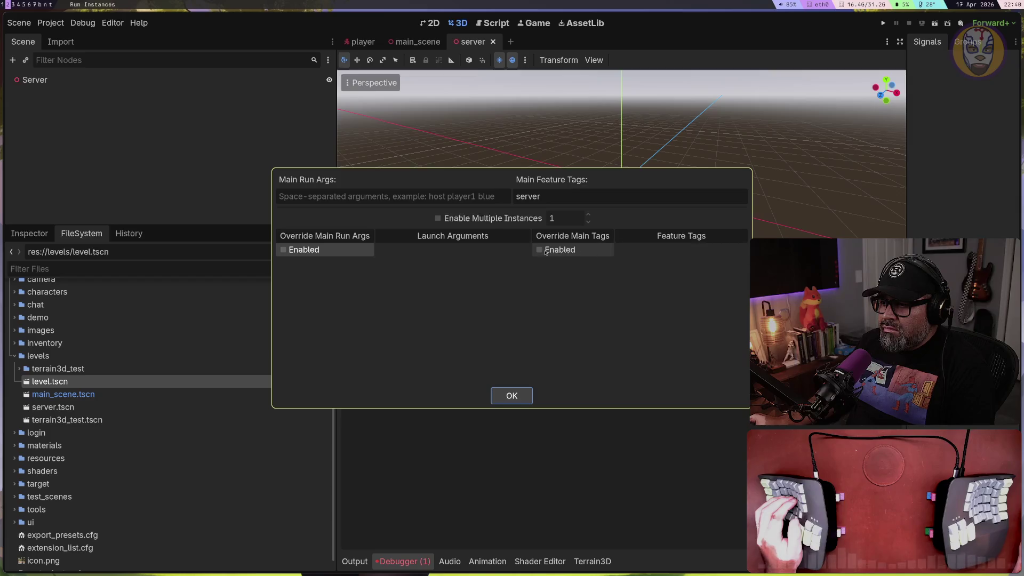
click(612, 250)
click(659, 252)
text(server)
key(Return)
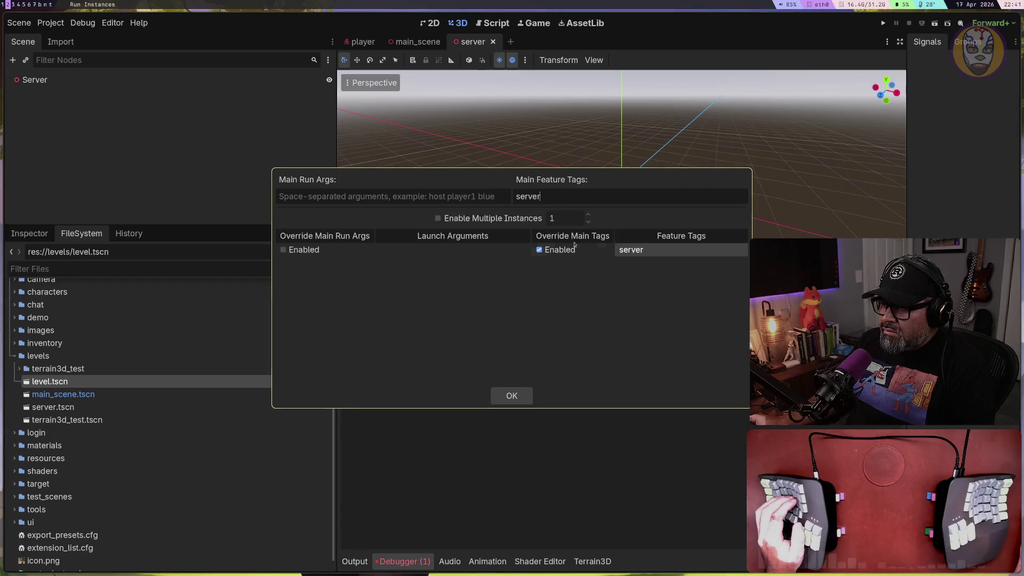
Replace the Main Feature Tags with 'server', confirm, and run the project with F5
double_click(568, 201)
key(BackSpace)
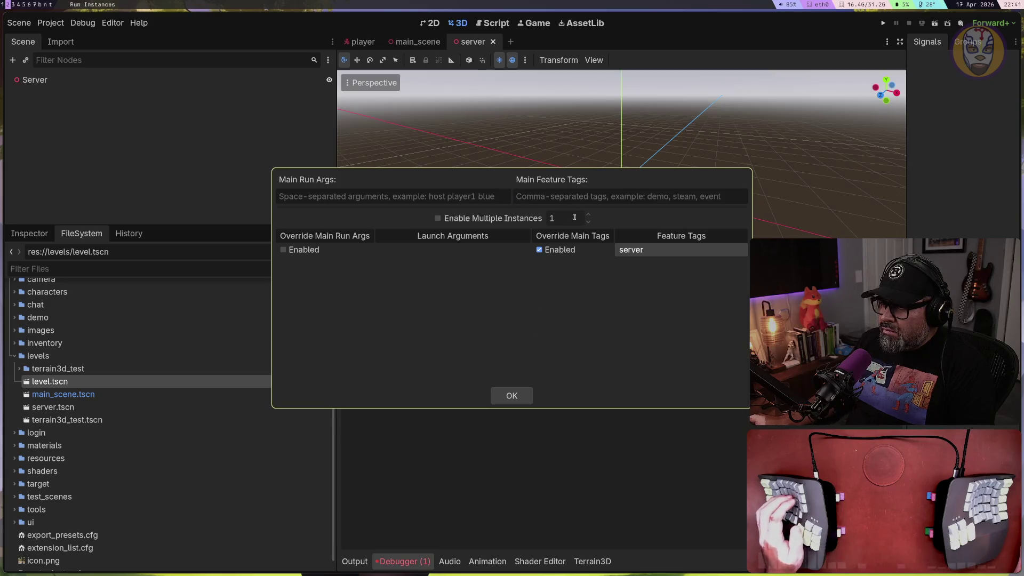
text(server)
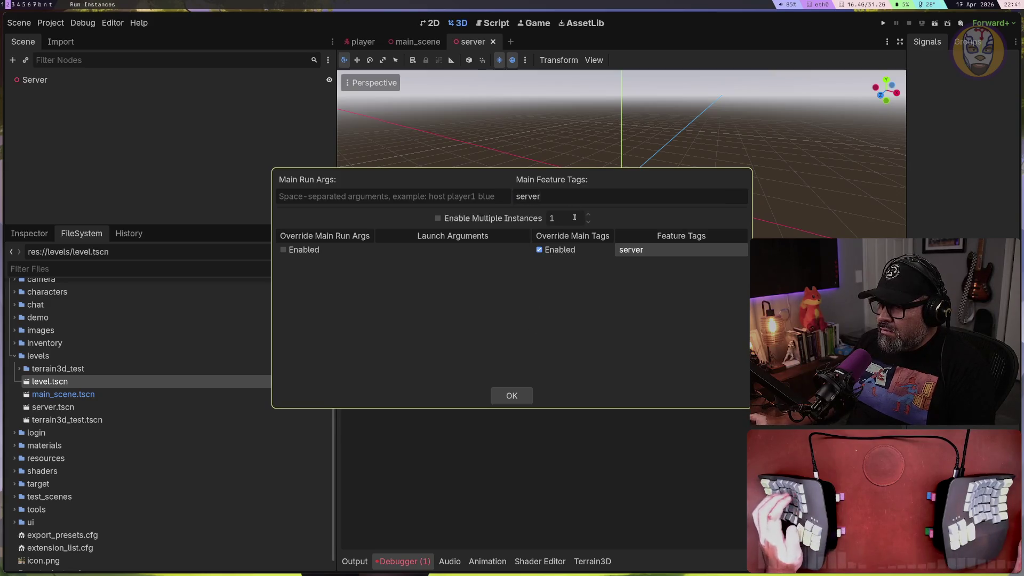
click(511, 395)
key(F5)
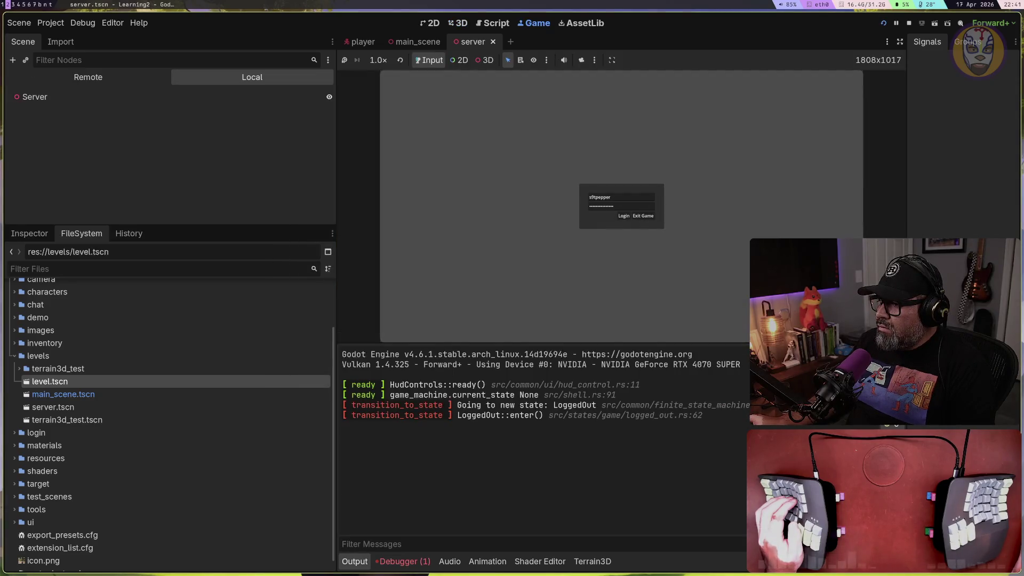
Check Session 2's errors and Session 1 in the Debugger, then stop the game with F8
click(417, 562)
click(414, 307)
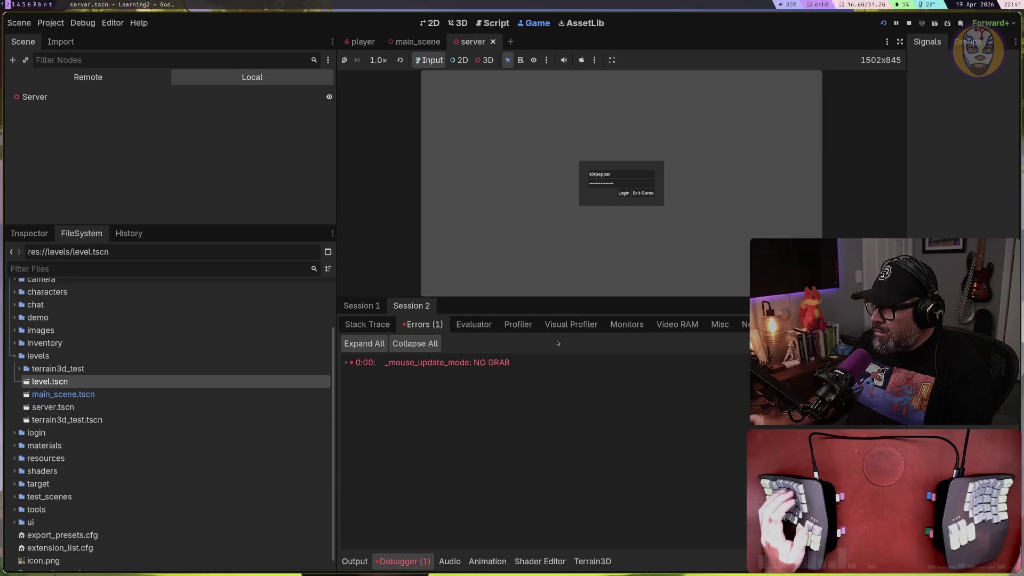
click(361, 305)
click(628, 223)
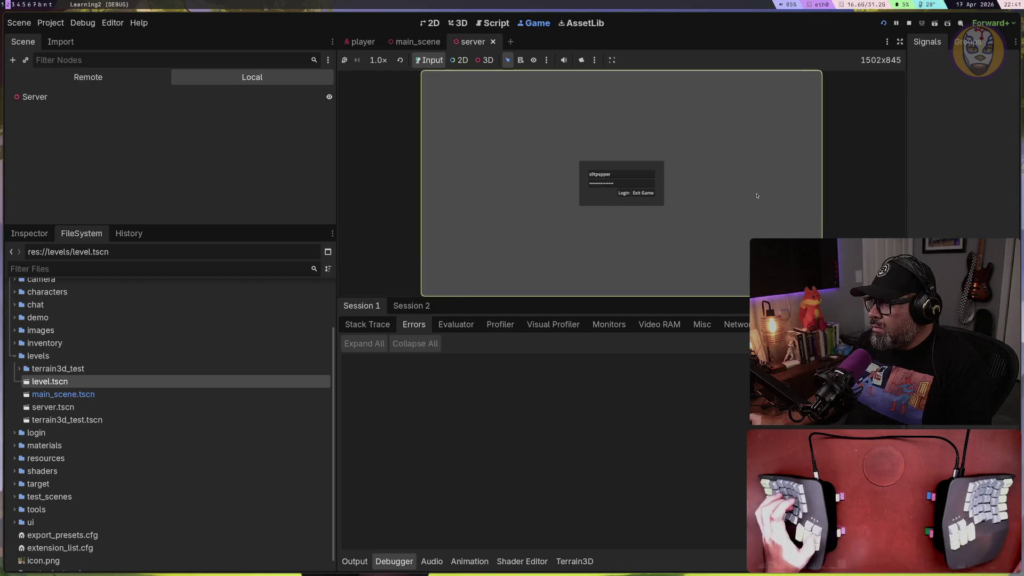
key(F8)
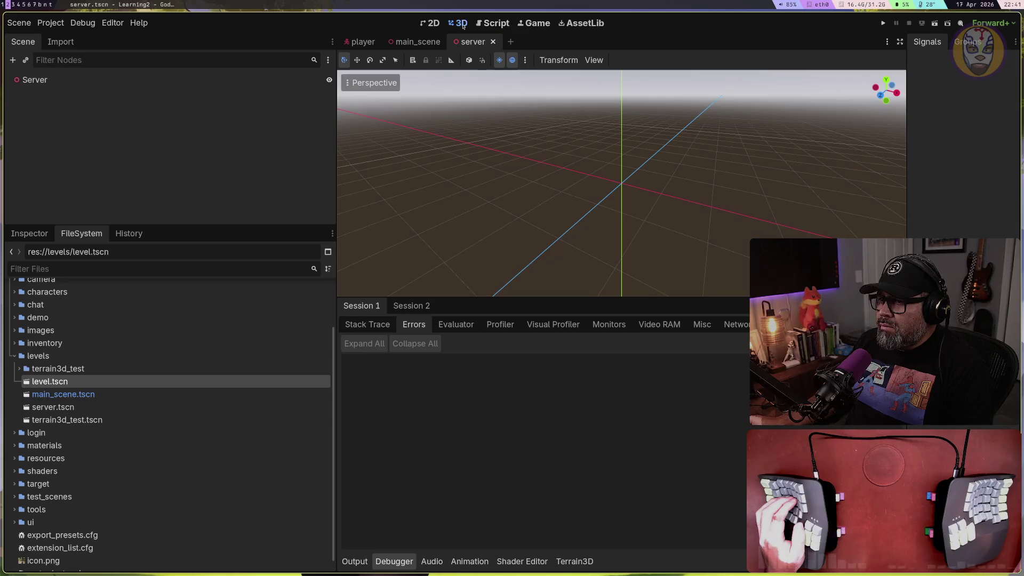
Open and dismiss the server scene tab's context menu, then open the Debug menu
right_click(457, 43)
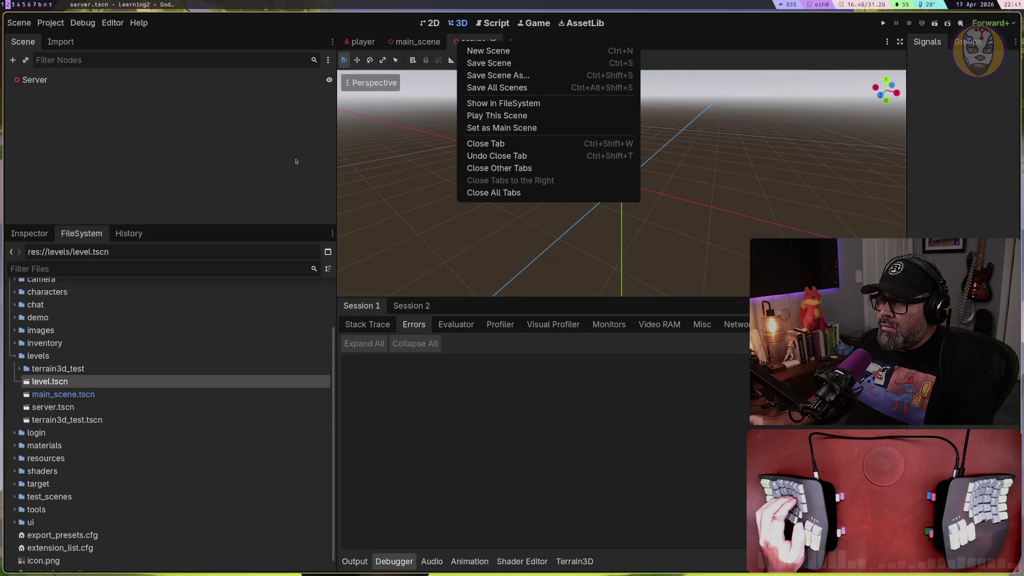
click(327, 149)
click(79, 22)
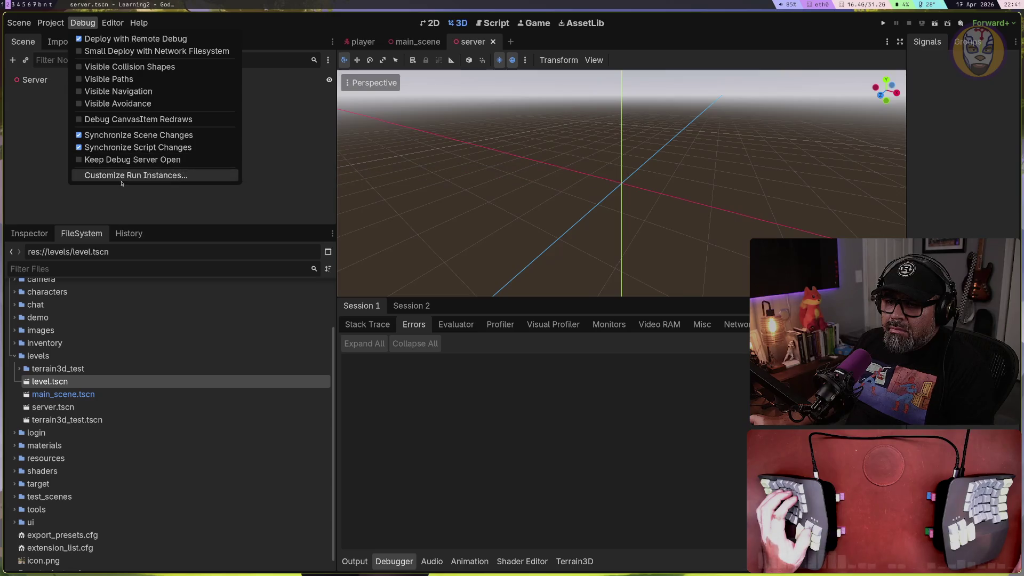
Enable Override Main Run Args in Customize Run Instances and close the dialog
click(155, 177)
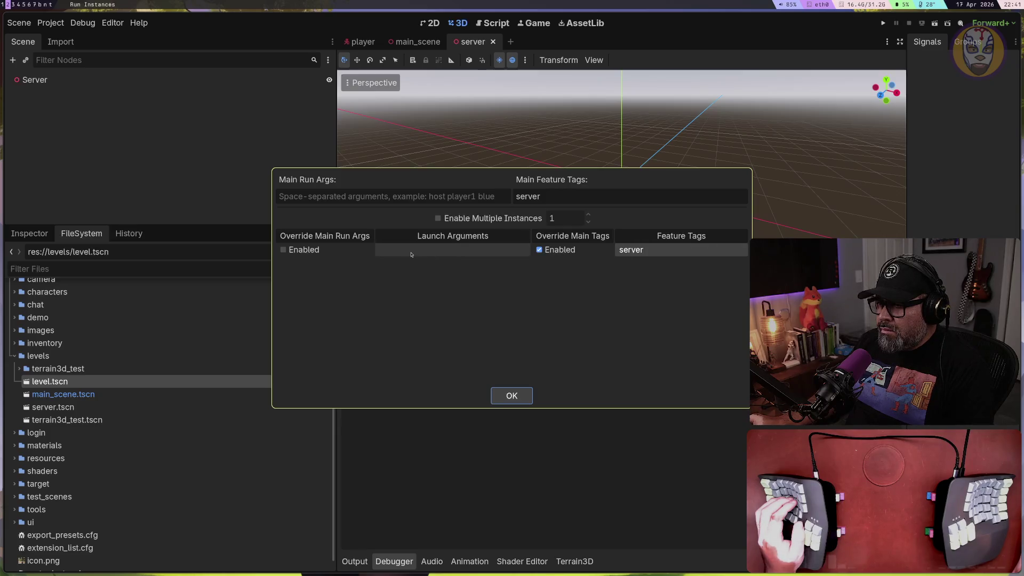
click(291, 250)
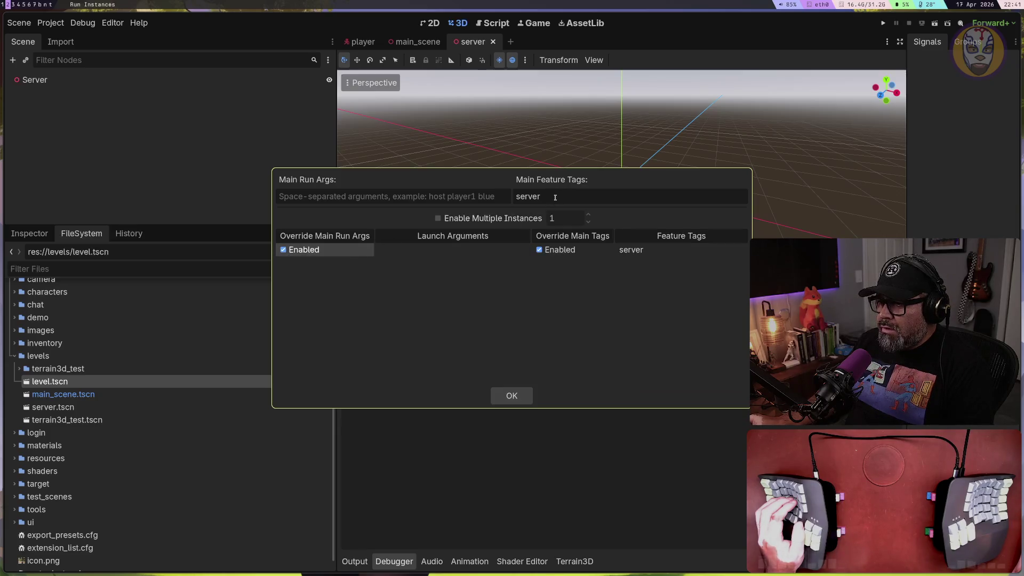
key(Return)
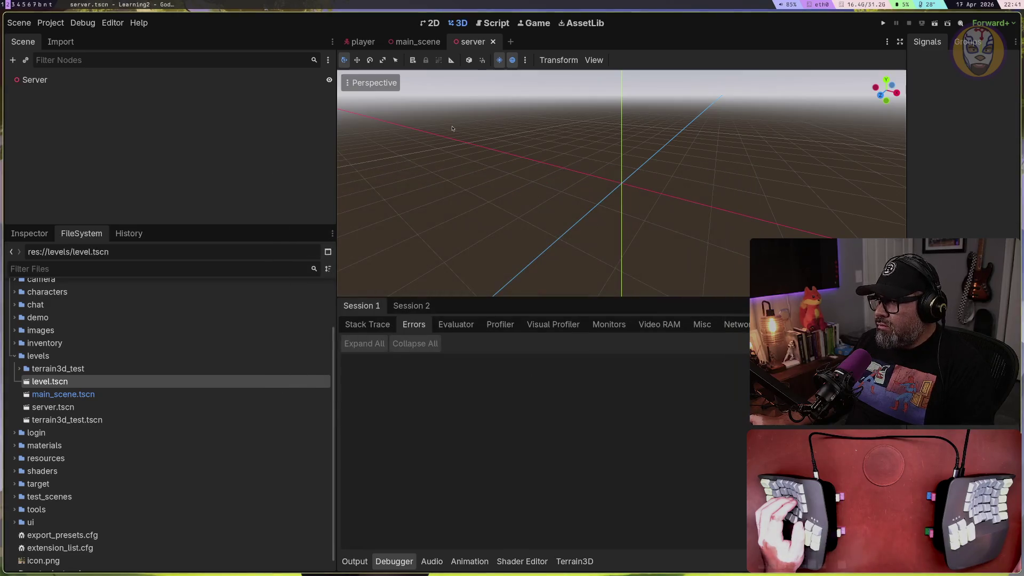
Run and stop the project, then switch to the tmux terminal workspace
click(882, 24)
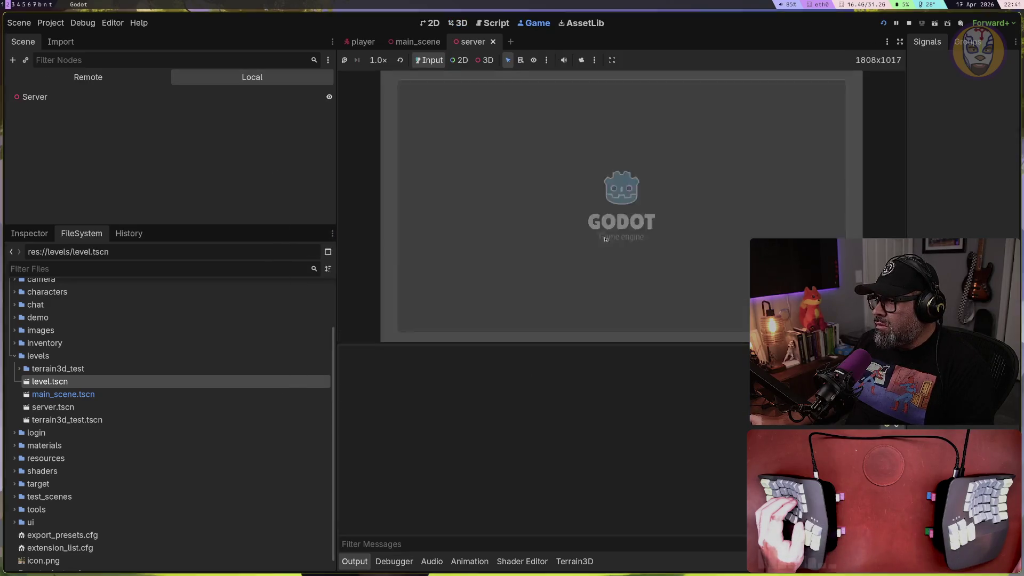
click(909, 24)
key(super+t)
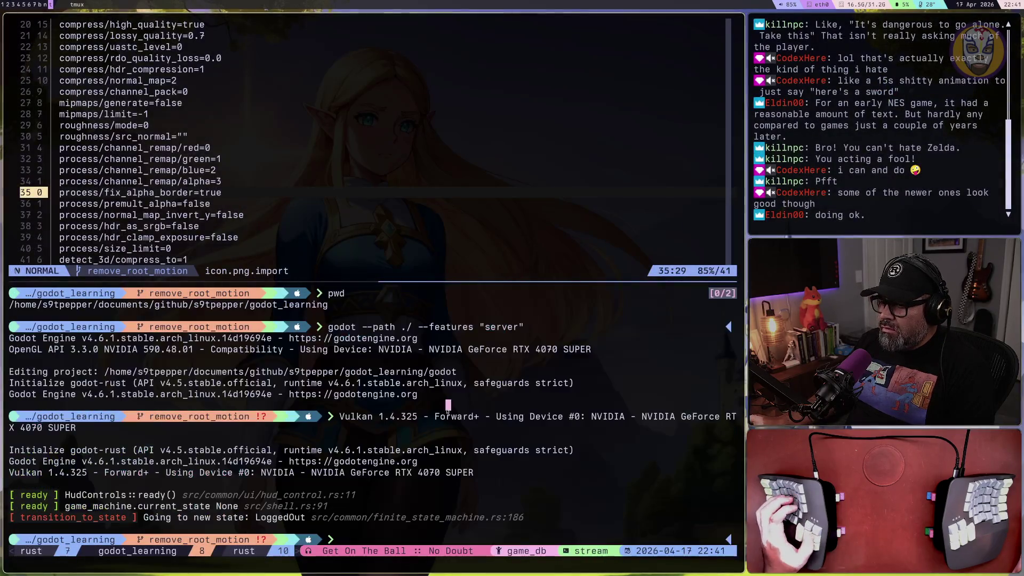
Start a 'godot launch' search in a new browser tab, then move to the terminal
key(super+b)
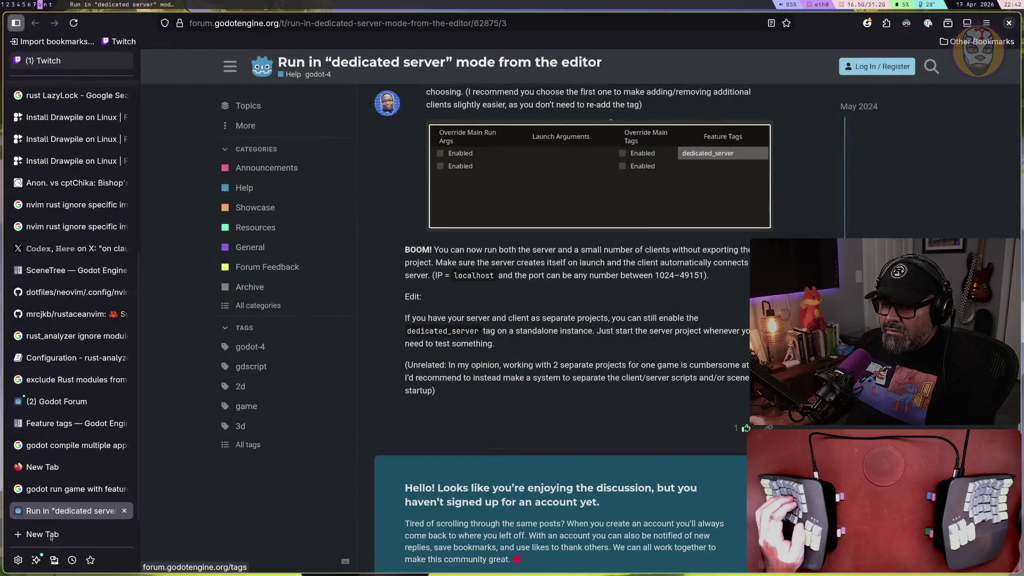
click(40, 534)
text(godot launch)
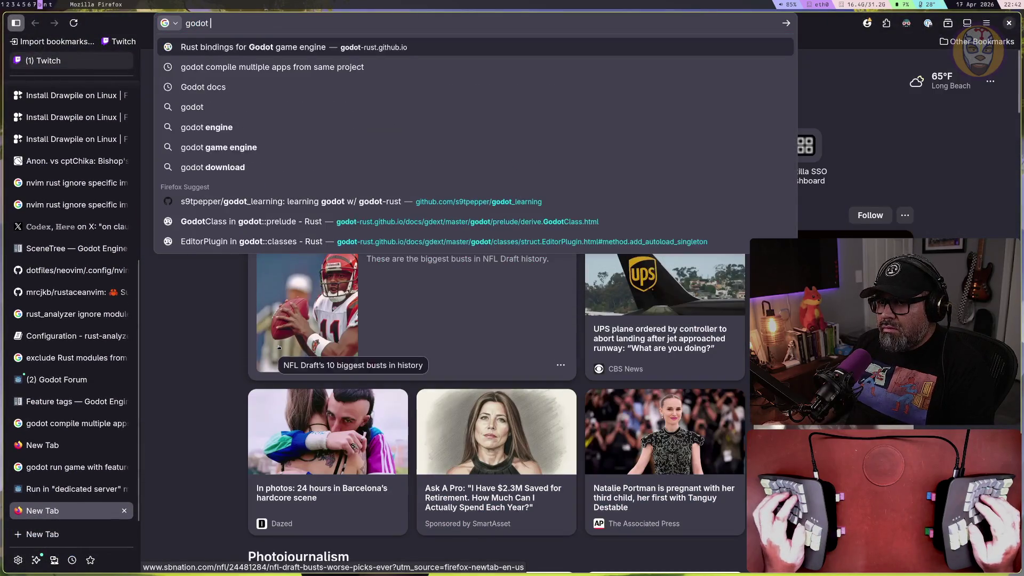
key(super+n)
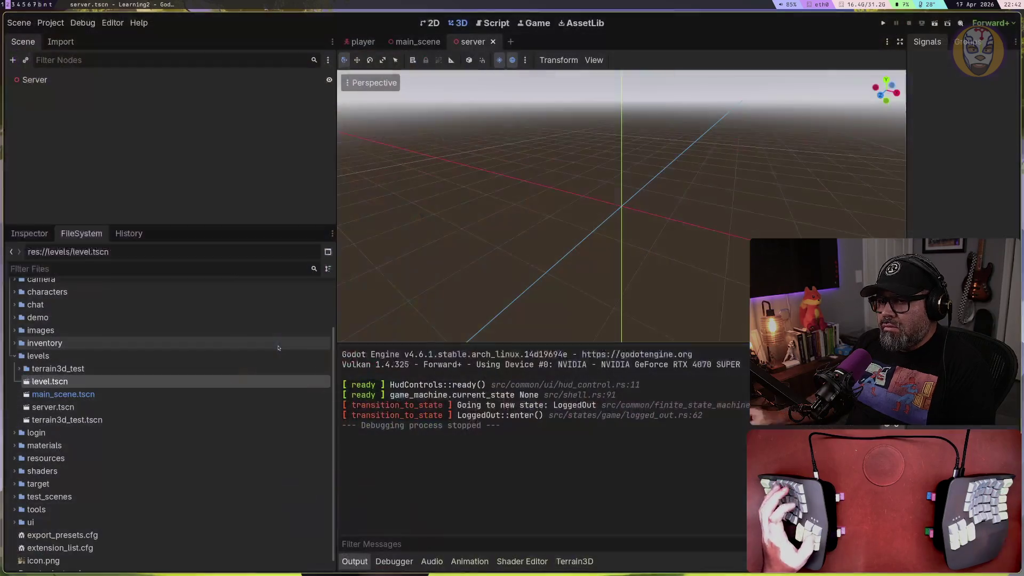
key(super+b)
key(super+t)
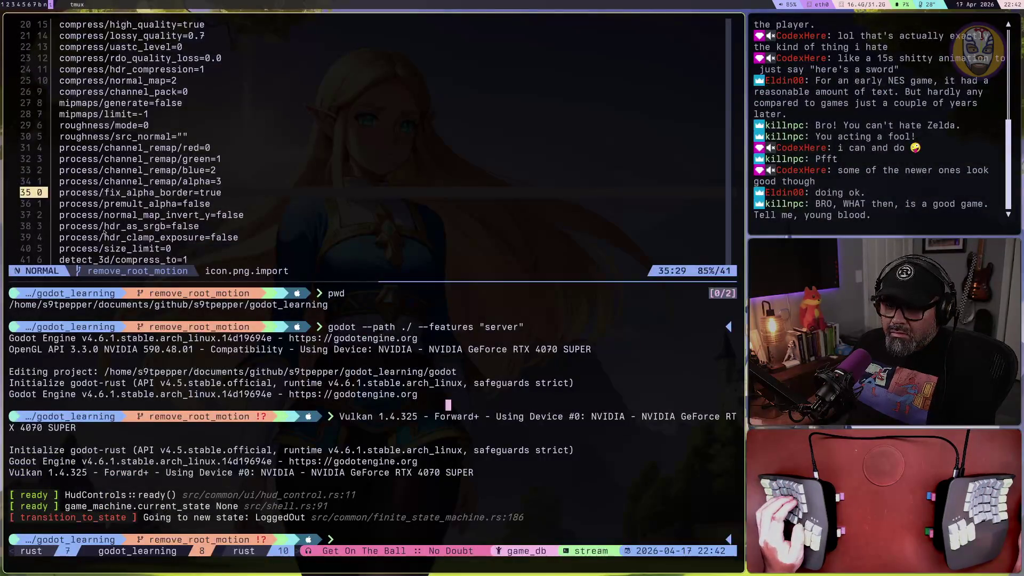
Zoom the vim pane with Ctrl+B z and jump to the top of icon.png.import
key(ctrl+b)
key(z)
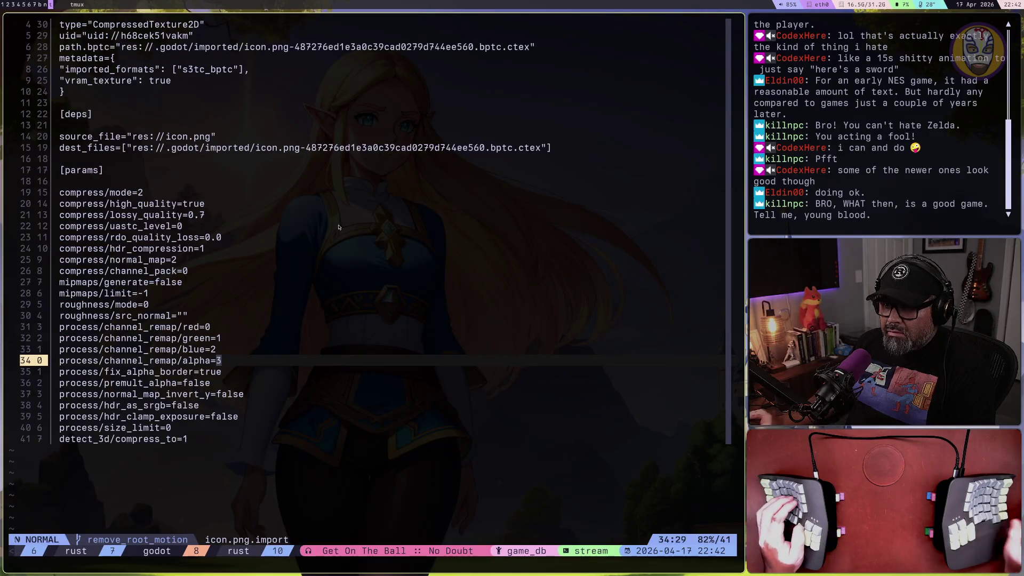
key(ctrl+u)
key(g)
key(g)
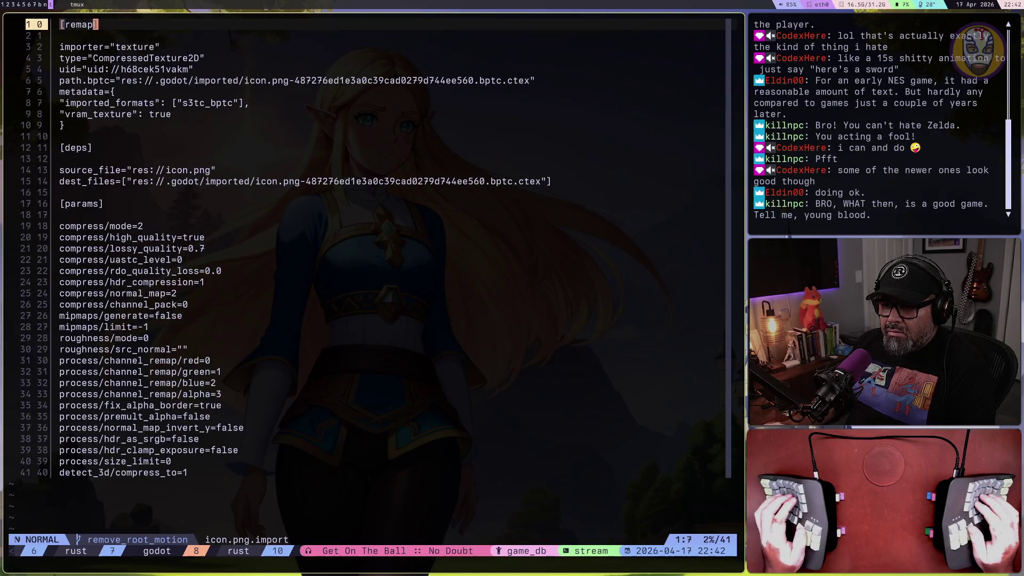
Open project.godot from the Neovim file tree and line-select the run/main_scene.server entry
key(space)
key(space)
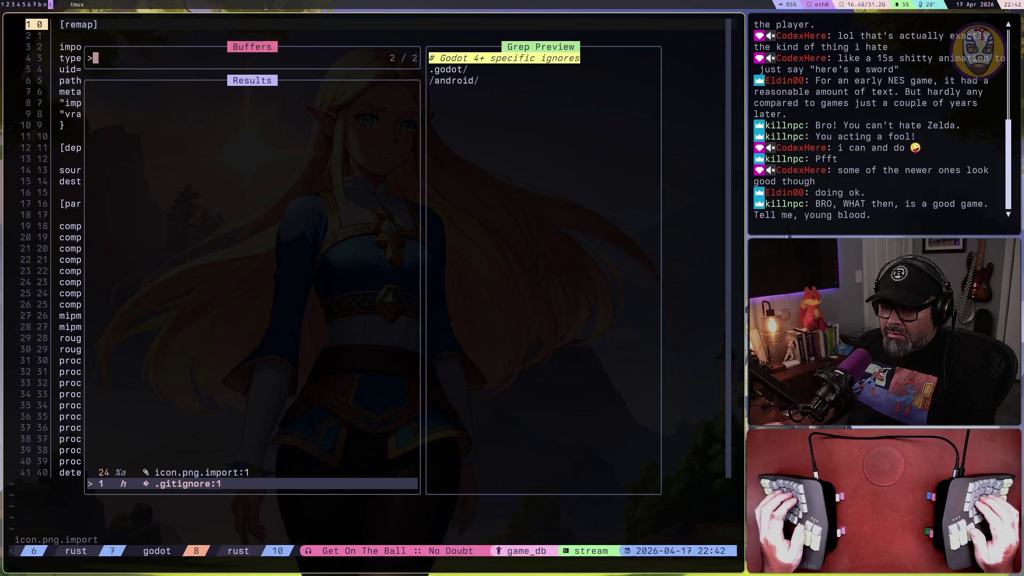
key(Escape)
key(space)
key(e)
key(j)
key(Return)
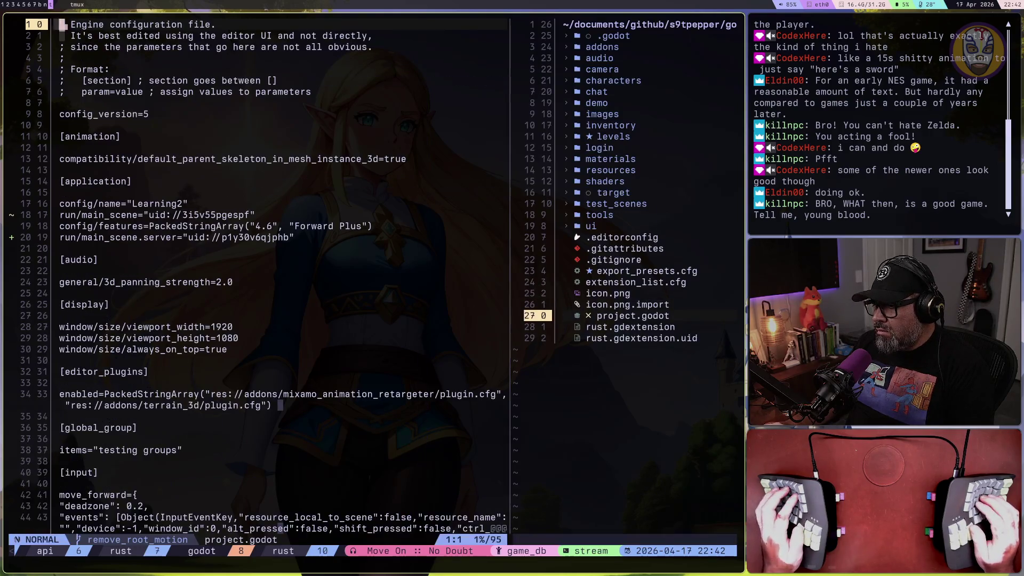
key(space)
key(e)
key(j)
key(j)
key(j)
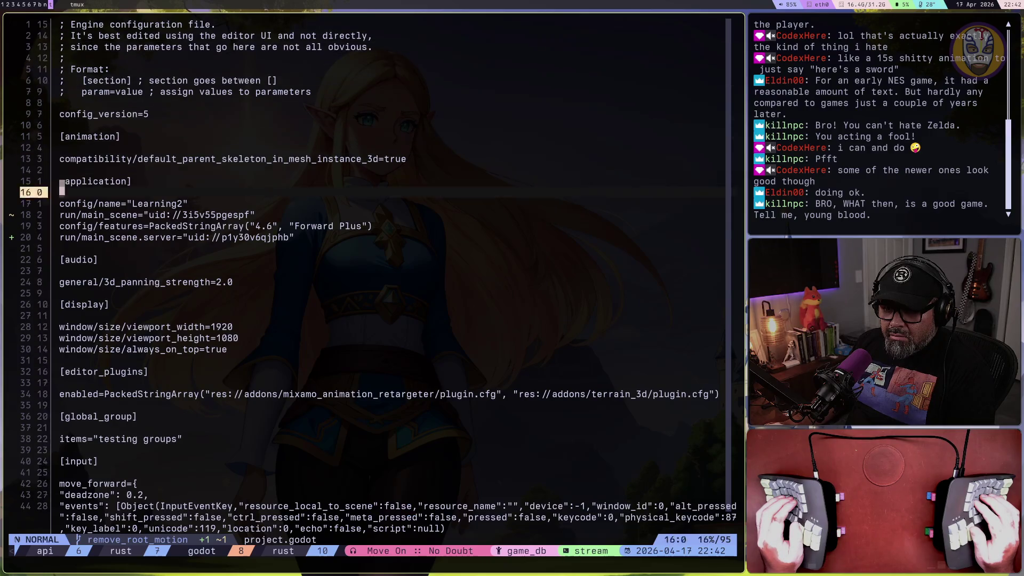
key(shift+v)
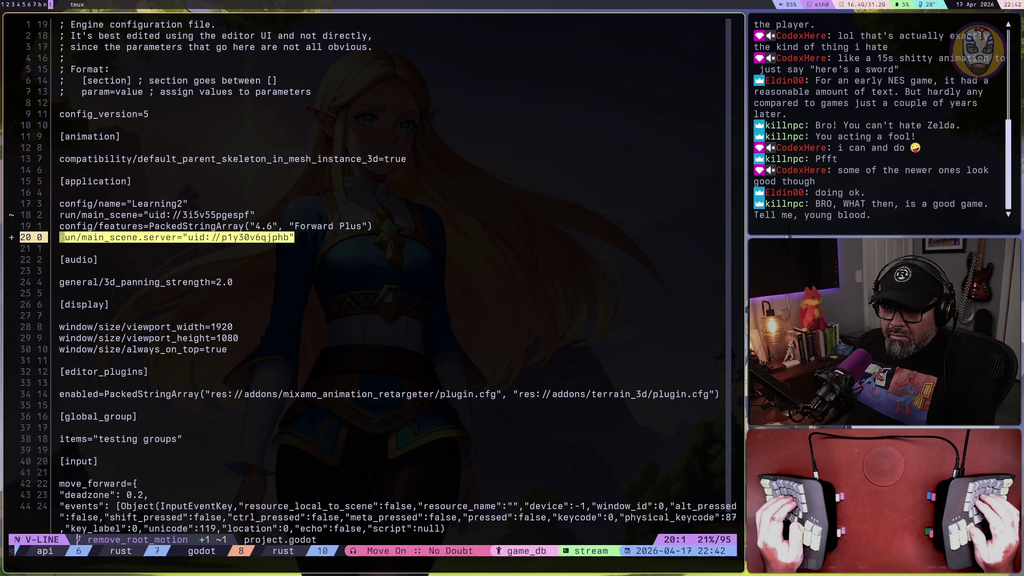